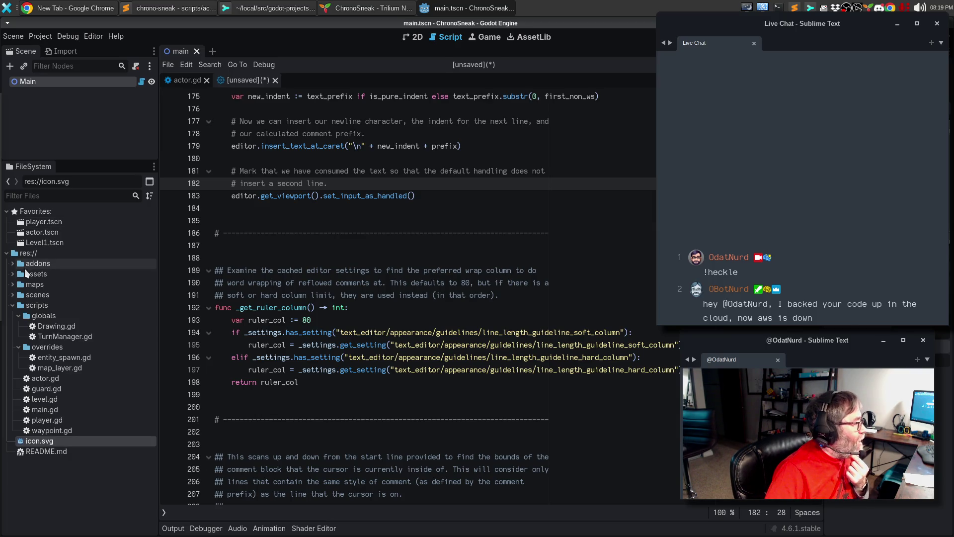
# Expand assets/gfx/sprites in the FileSystem dock and look at ml_char_01.png's context menu.
pyautogui.click(13, 285)
pyautogui.click(13, 284)
pyautogui.click(13, 273)
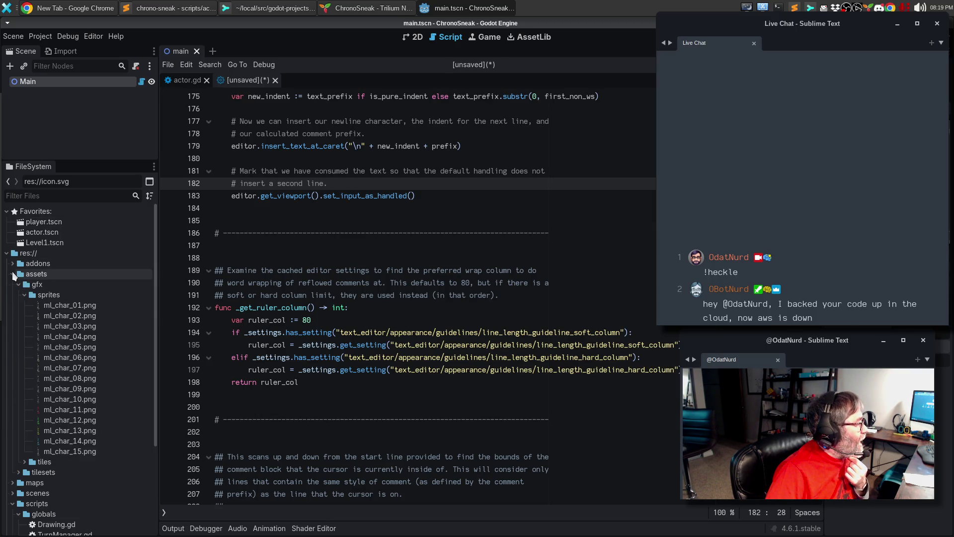
pyautogui.click(72, 305)
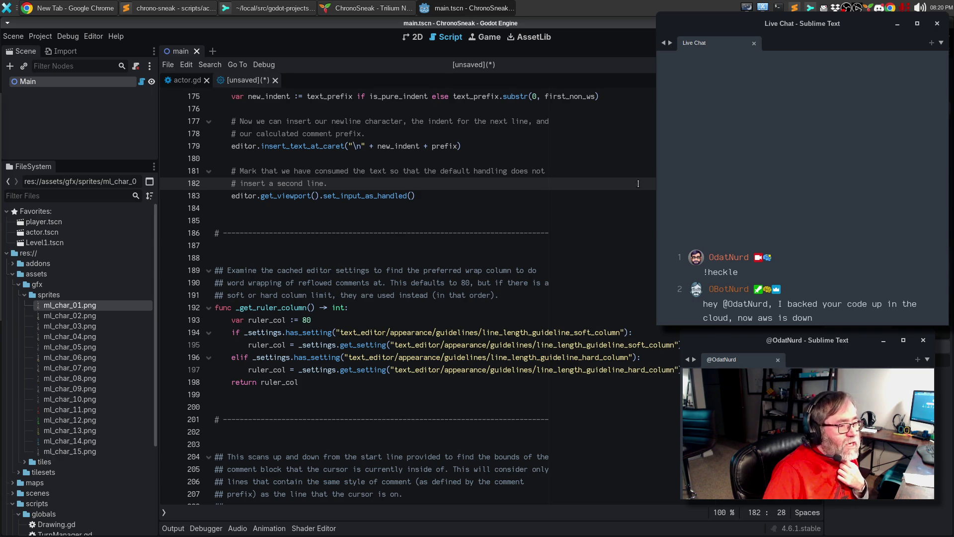
pyautogui.rightClick(58, 307)
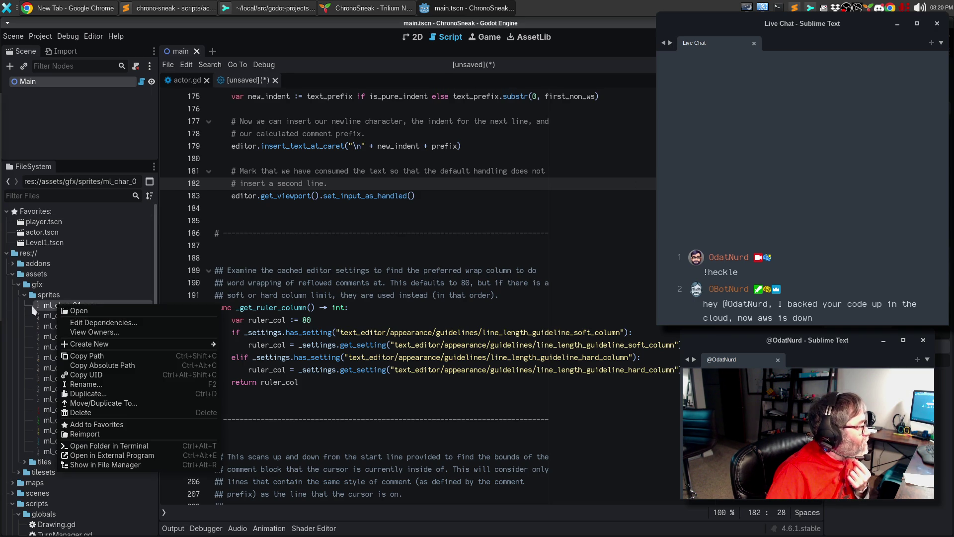
pyautogui.click(20, 294)
# Collapse the assets folder and switch to the chrono-sneak repository in Sublime Merge.
pyautogui.click(13, 274)
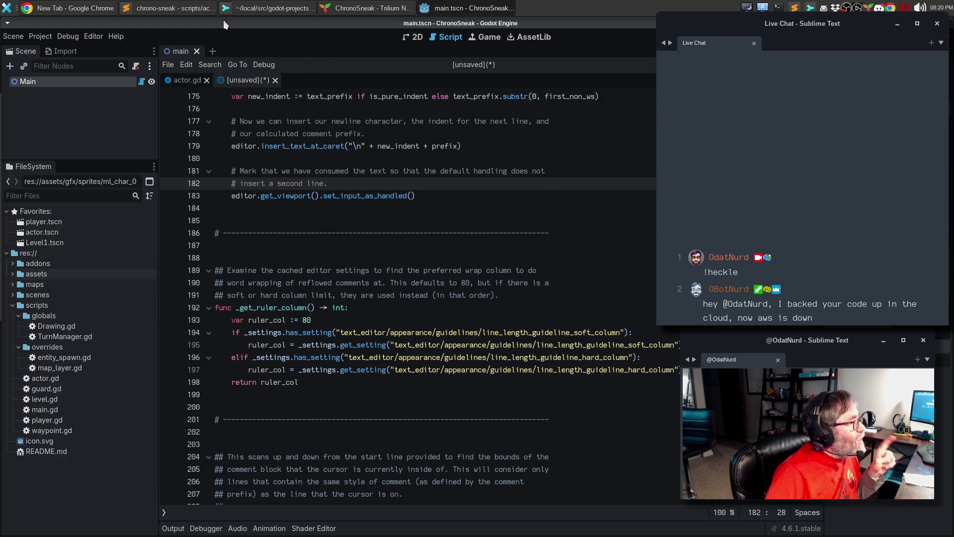
pyautogui.click(167, 8)
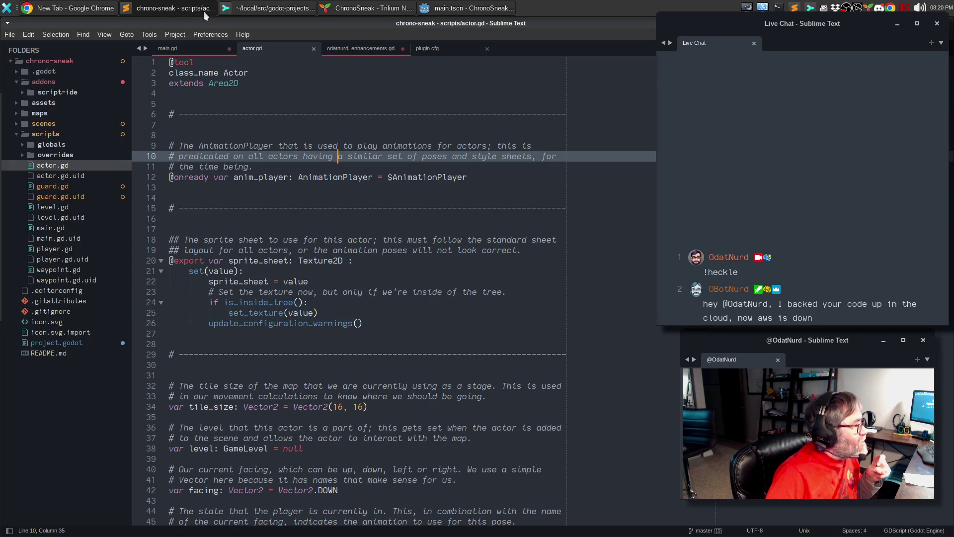
pyautogui.click(249, 13)
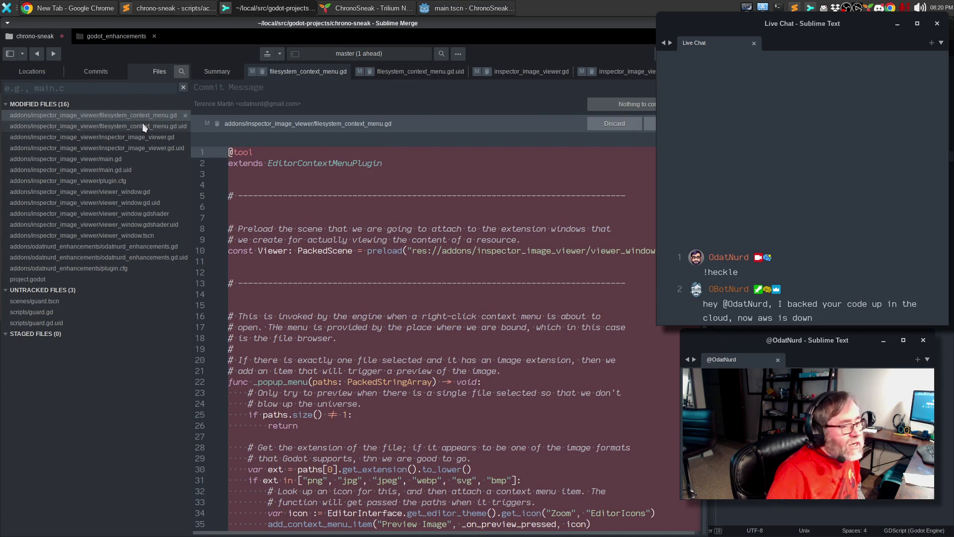
# Stage inspector_image_viewer's filesystem_context_menu.gd, inspector_image_viewer.gd, main.gd, plugin.cfg, viewer_window files and their uids.
pyautogui.click(651, 123)
pyautogui.click(651, 123)
pyautogui.click(652, 124)
pyautogui.click(652, 123)
pyautogui.click(653, 123)
pyautogui.click(653, 123)
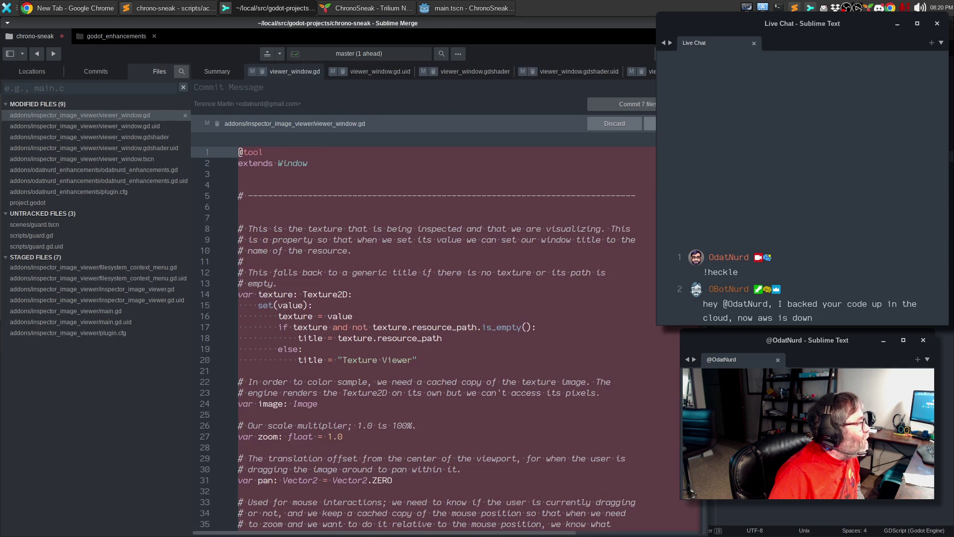
pyautogui.click(652, 123)
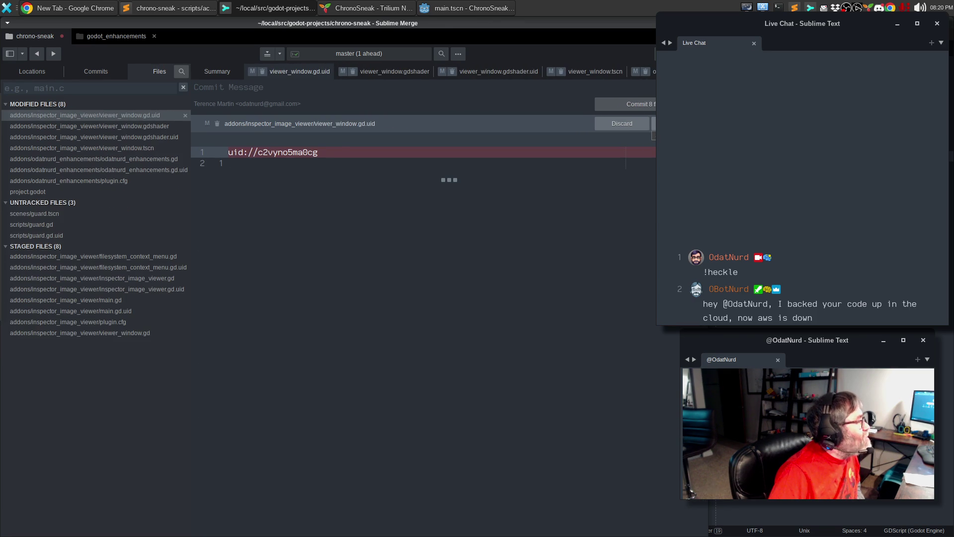
pyautogui.click(653, 123)
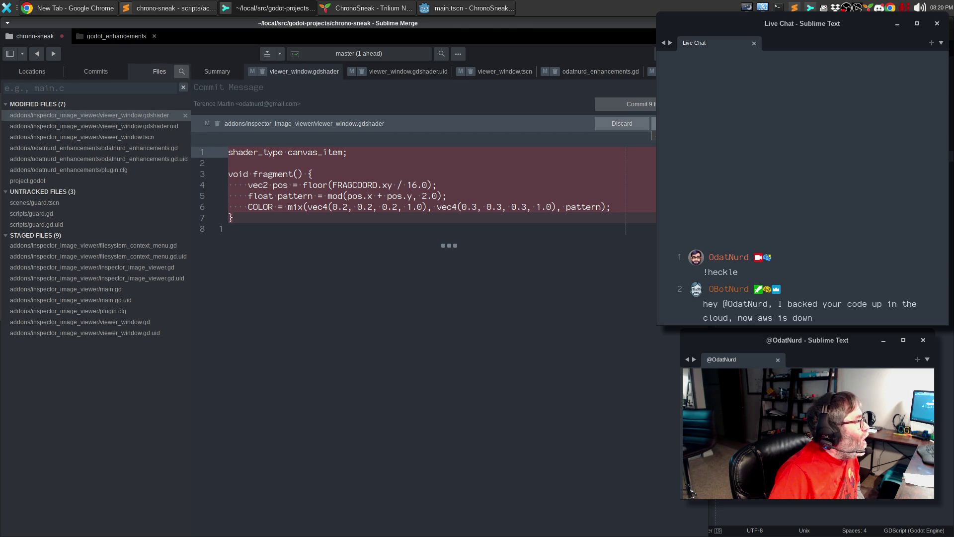
pyautogui.click(653, 123)
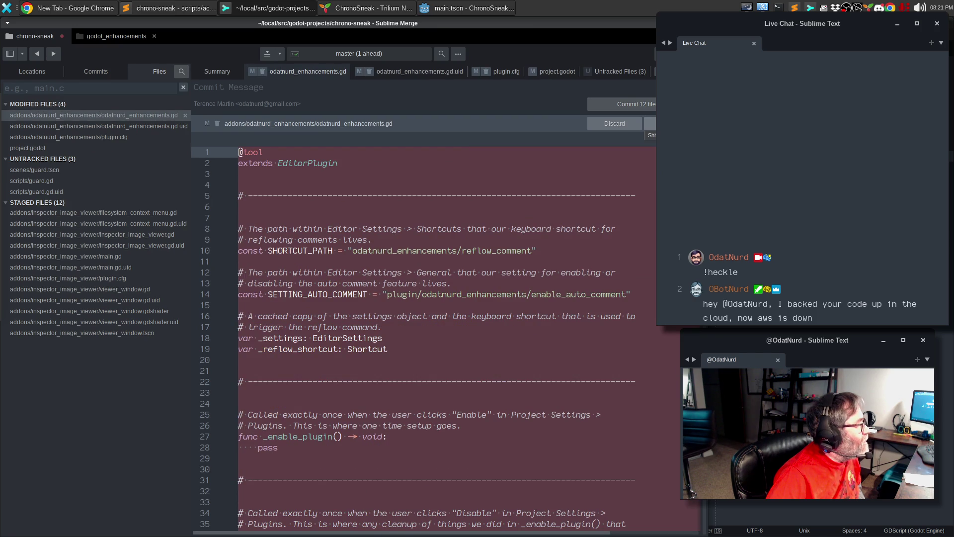
# Stage odatnurd_enhancements.gd, its .uid file and the enhancements addon's plugin.cfg.
pyautogui.click(649, 126)
pyautogui.click(649, 127)
pyautogui.click(653, 123)
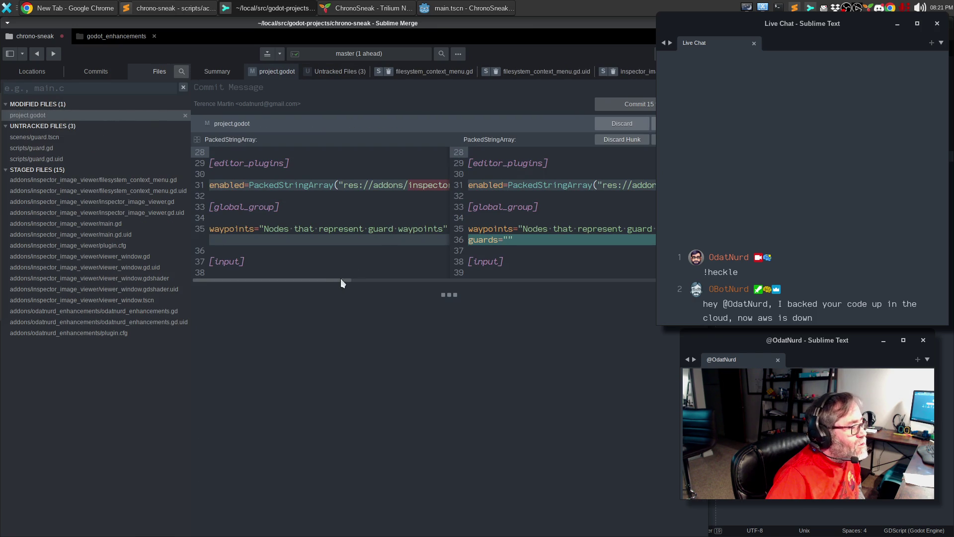
# Stage only project.godot's editor plugin lines 30–31, leaving the guards group line unstaged.
pyautogui.moveTo(328, 279)
pyautogui.mouseDown()
pyautogui.moveTo(496, 276)
pyautogui.moveTo(336, 279)
pyautogui.moveTo(467, 264)
pyautogui.moveTo(155, 219)
pyautogui.mouseUp()
pyautogui.moveTo(469, 184); pyautogui.dragTo(468, 174)
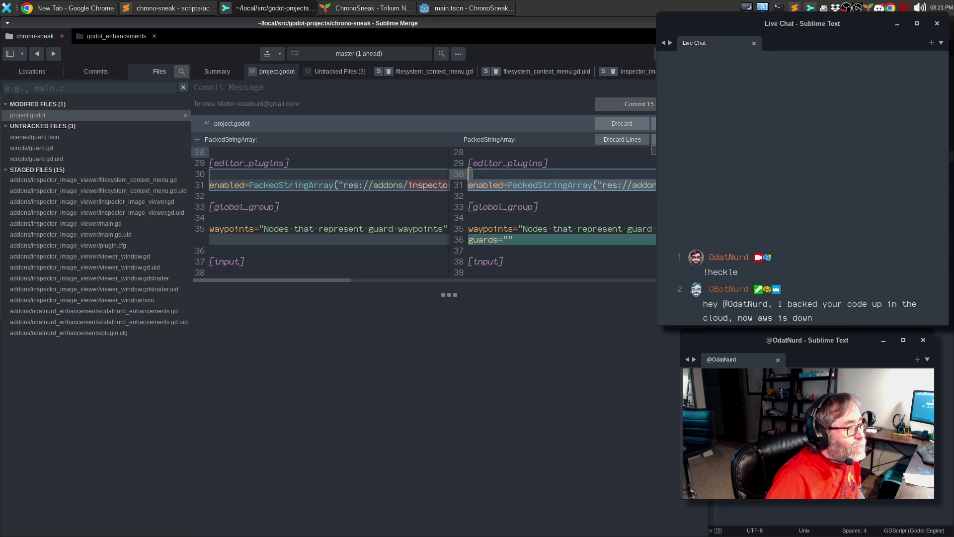
pyautogui.click(653, 139)
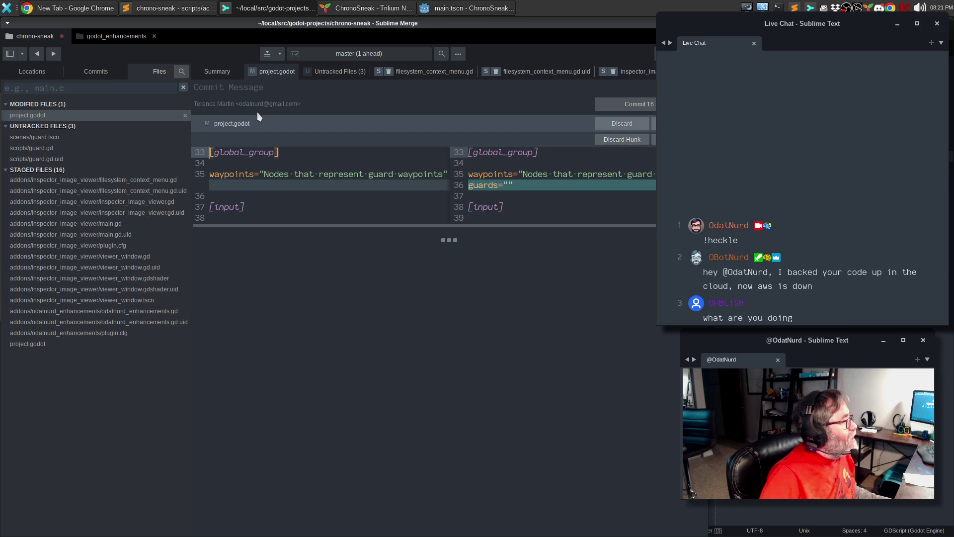
pyautogui.click(253, 94)
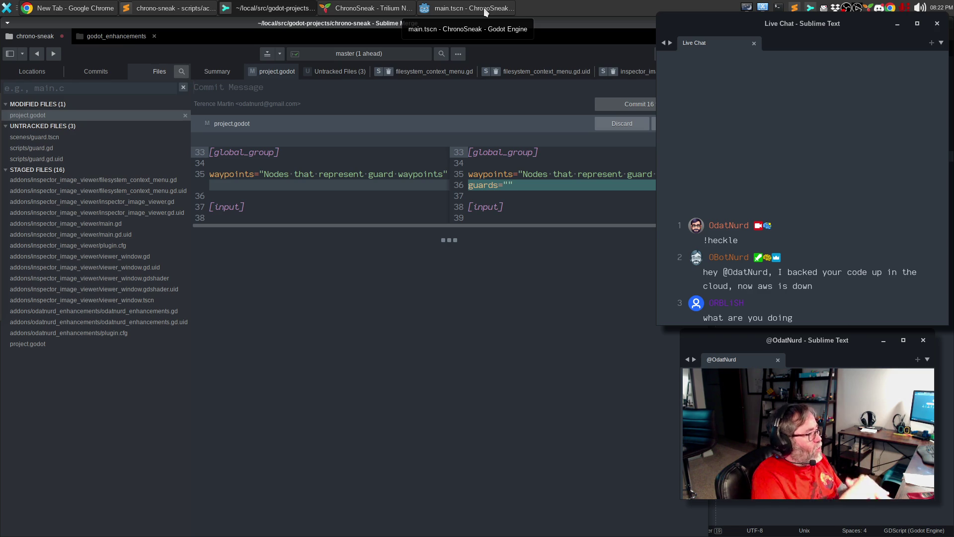
# Set the commit summary to 'Update our internal plugins to the new version'.
pyautogui.write('Swap our ')
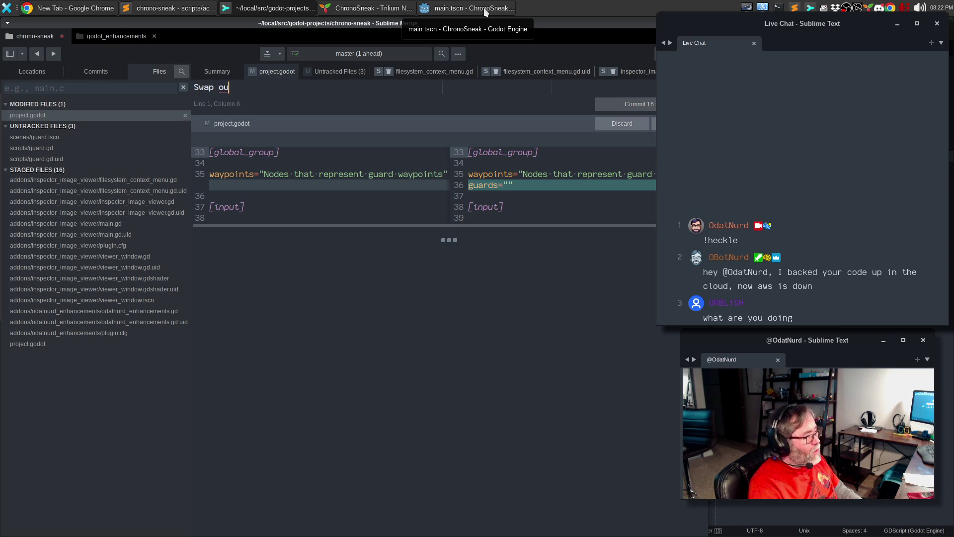
pyautogui.write('int')
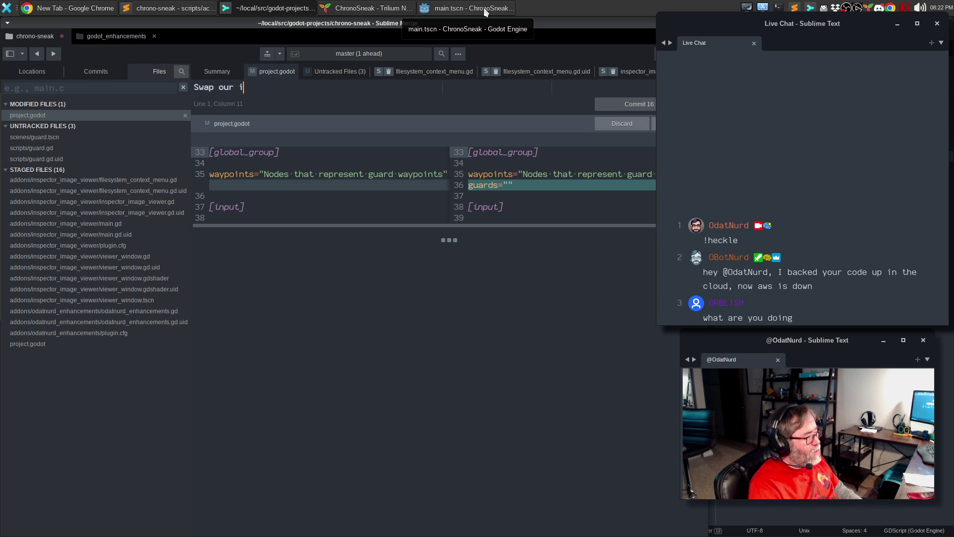
pyautogui.write('erna')
pyautogui.hotkey('ctrl', 'BackSpace')
pyautogui.hotkey('ctrl', 'BackSpace')
pyautogui.hotkey('ctrl', 'BackSpace')
pyautogui.write('Update our internal plug')
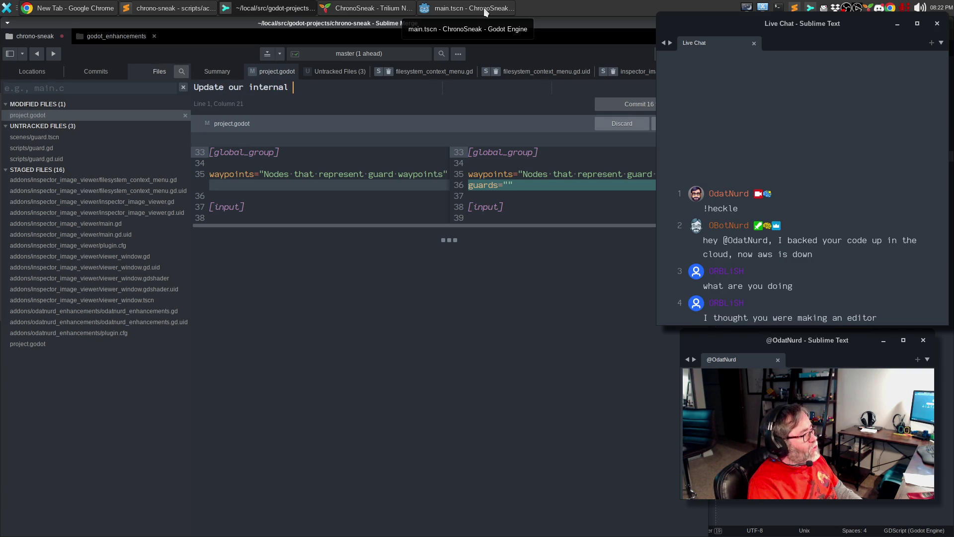
pyautogui.write('ins to the new versio')
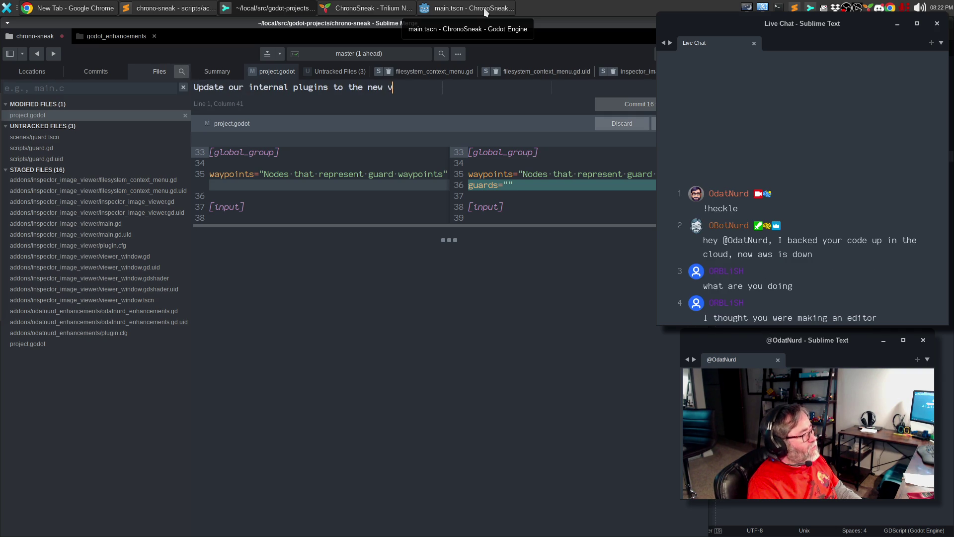
pyautogui.write('n')
# Start the commit body on a new line, then go to Godot's unsaved script at line 192.
pyautogui.press('Return')
pyautogui.press('Return')
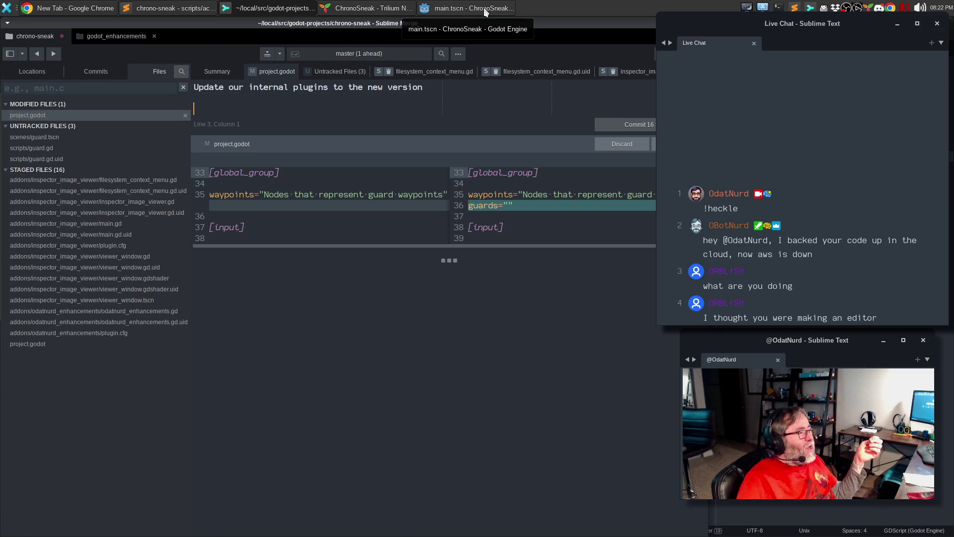
pyautogui.click(484, 7)
pyautogui.click(315, 308)
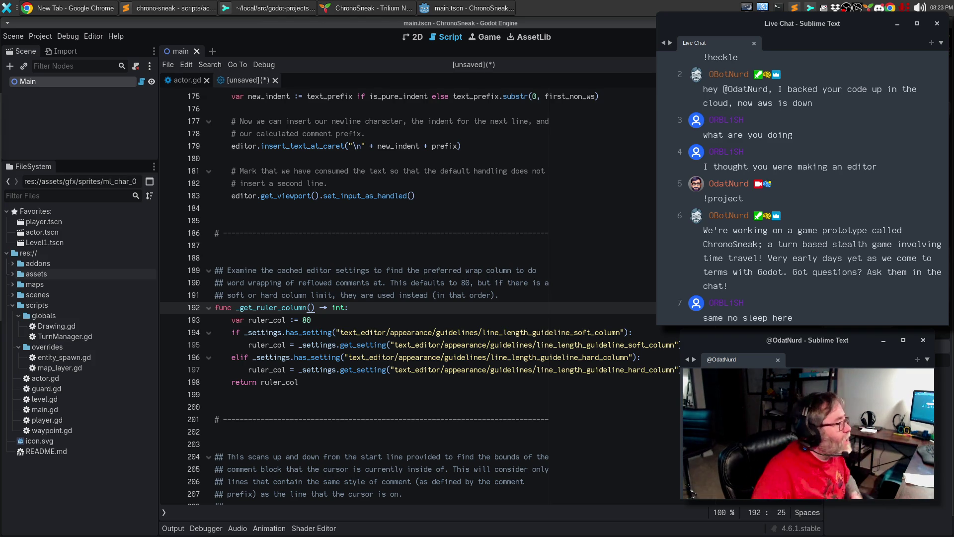
# Discard the unsaved script, close actor.gd and the main scene, and return to Sublime Merge.
pyautogui.click(400, 225)
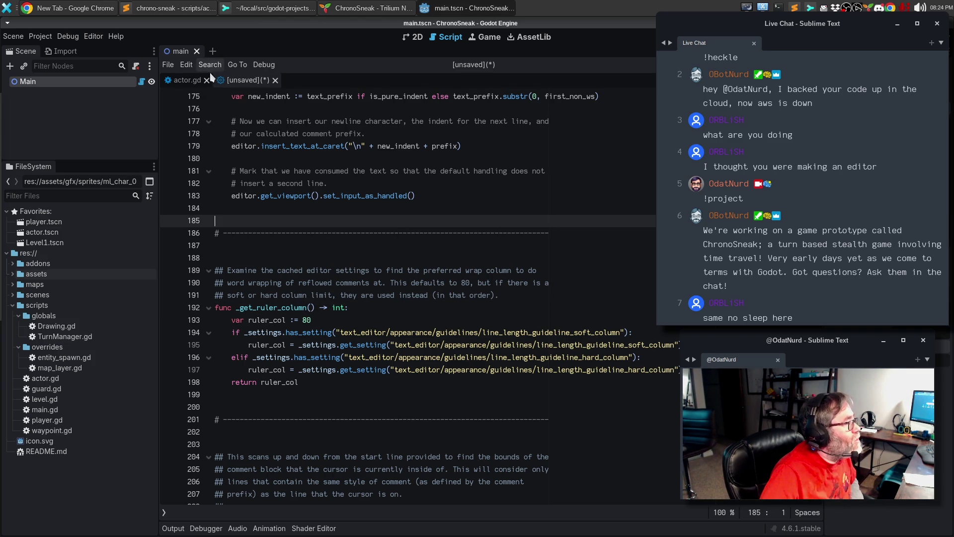
pyautogui.click(275, 80)
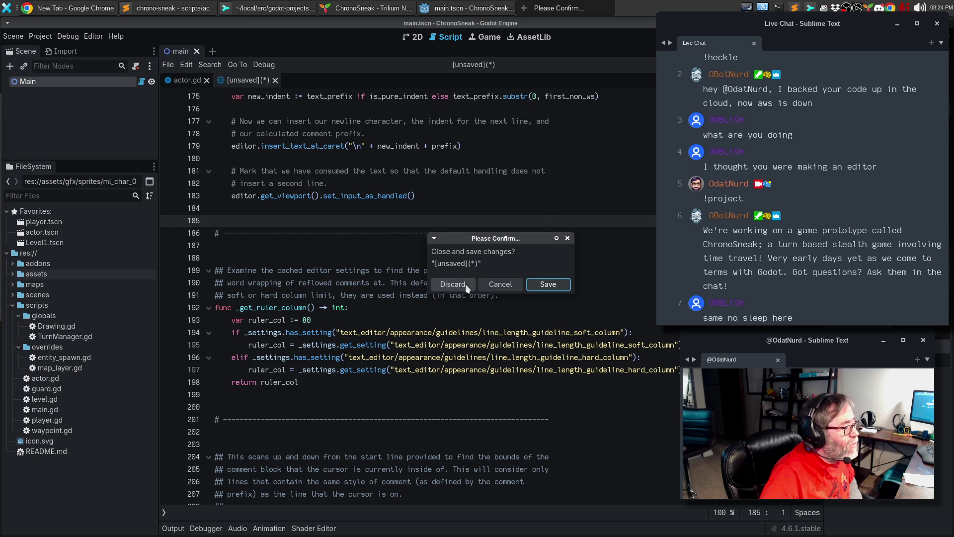
pyautogui.click(464, 284)
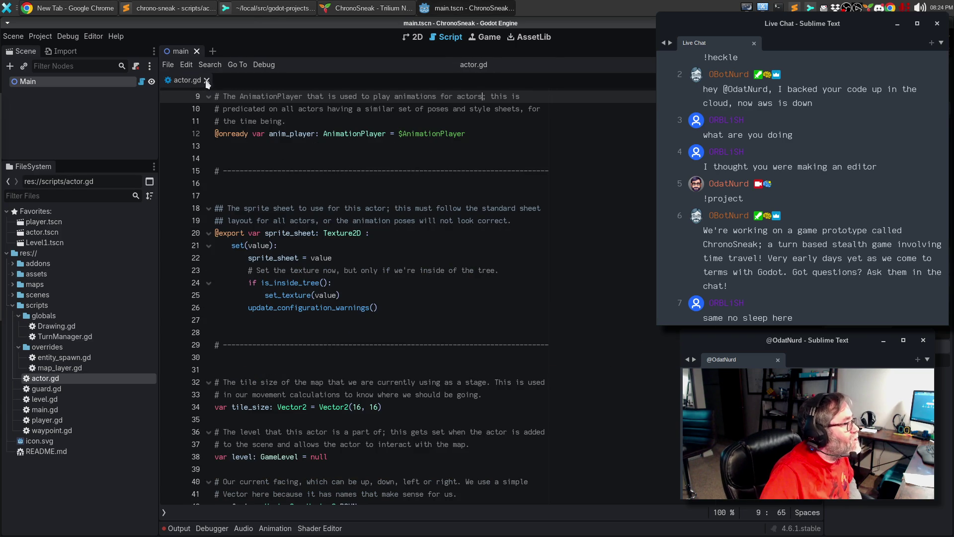
pyautogui.click(207, 80)
pyautogui.click(197, 51)
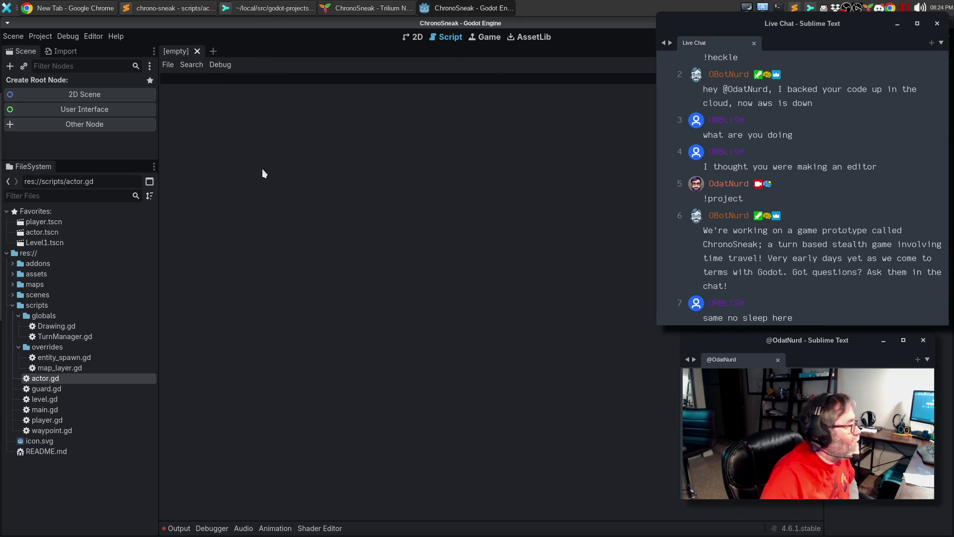
pyautogui.click(269, 9)
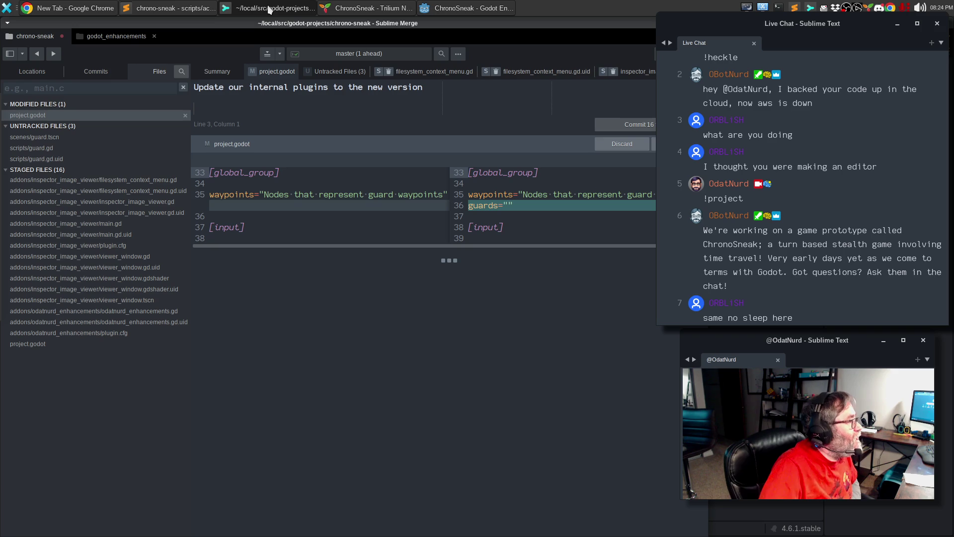
# Write the body: the two plugins were merged, so this commit removes the original version and installs the new one.
pyautogui.click(263, 117)
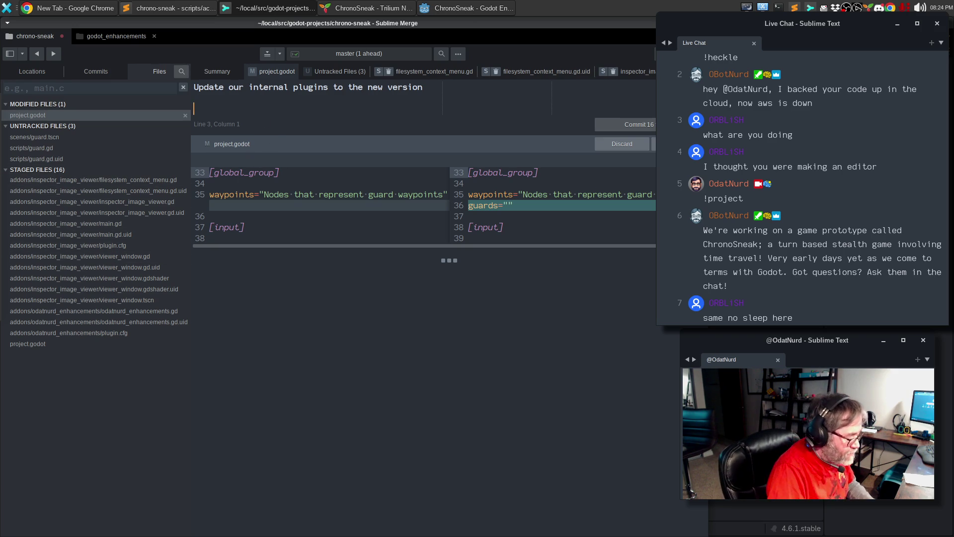
pyautogui.write('The')
pyautogui.press('BackSpace')
pyautogui.press('BackSpace')
pyautogui.press('BackSpace')
pyautogui.write('Our two plugins have been merged into a single cohesive plugin and')
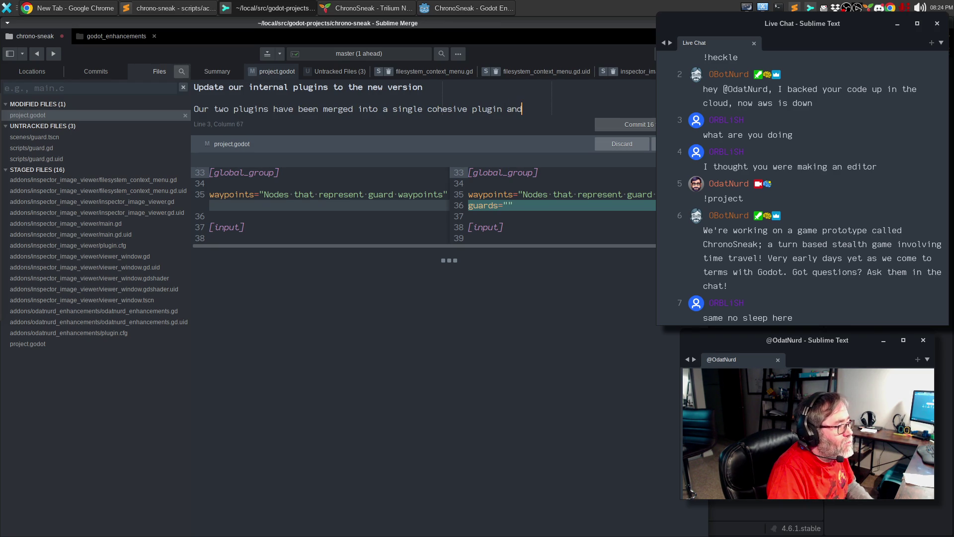
pyautogui.press('Return')
pyautogui.write('minorly updated from what previously existed. As such this commit removes')
pyautogui.press('Return')
pyautogui.write('the ')
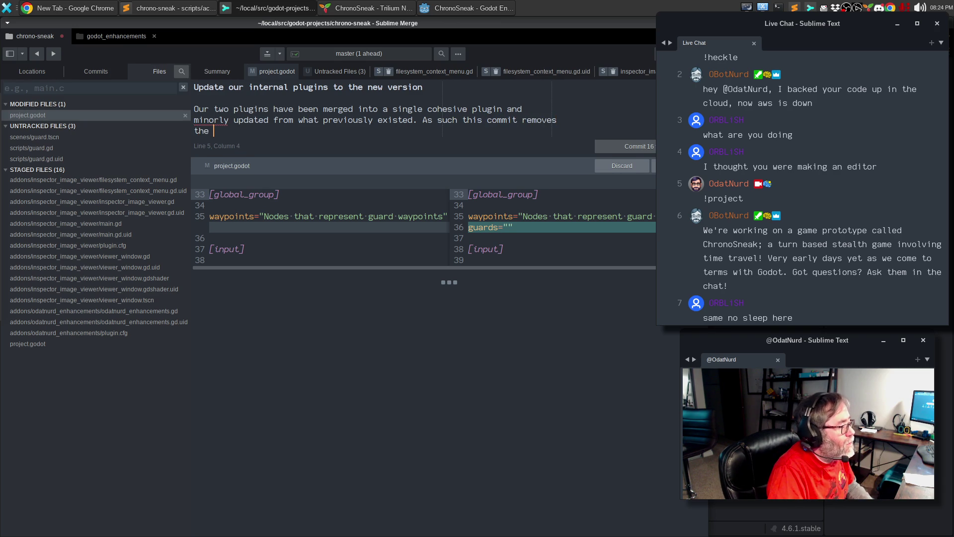
pyautogui.write('original plu')
pyautogui.hotkey('ctrl', 'z')
pyautogui.write('original version of th')
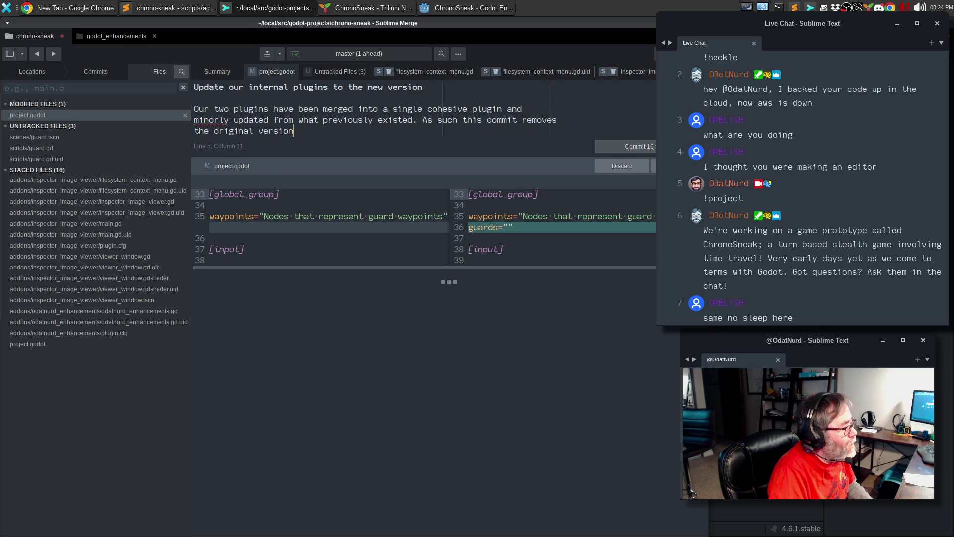
pyautogui.write('e plugin ')
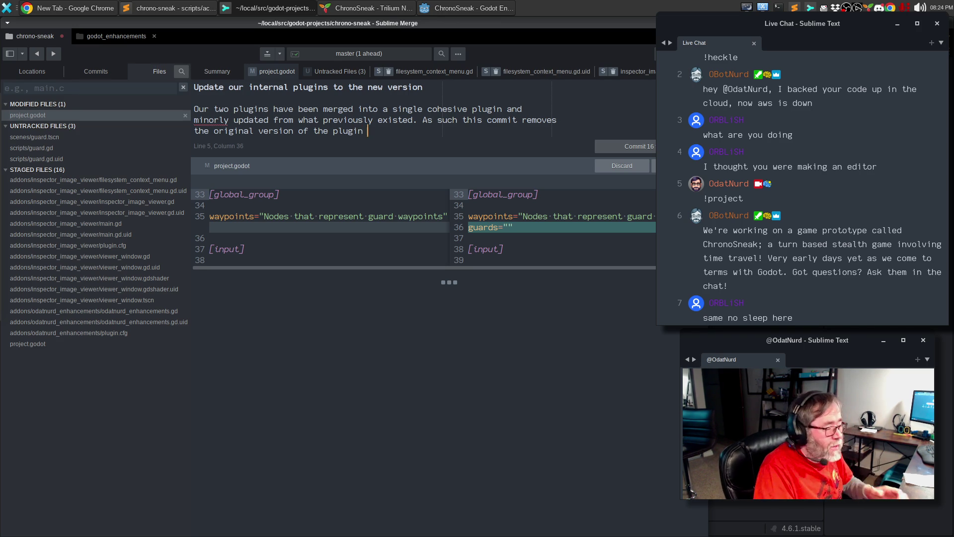
pyautogui.write('and then installs the new ')
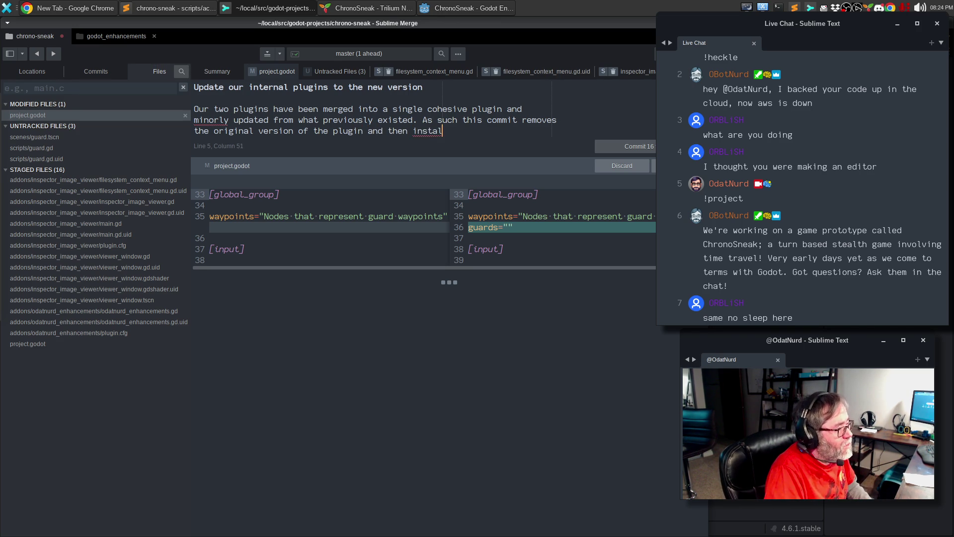
pyautogui.write('one.')
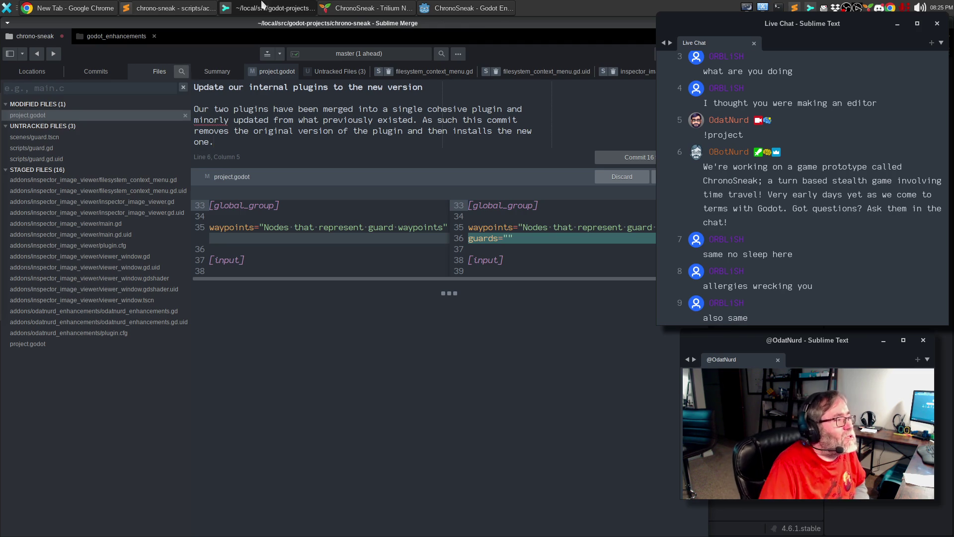
pyautogui.click(441, 7)
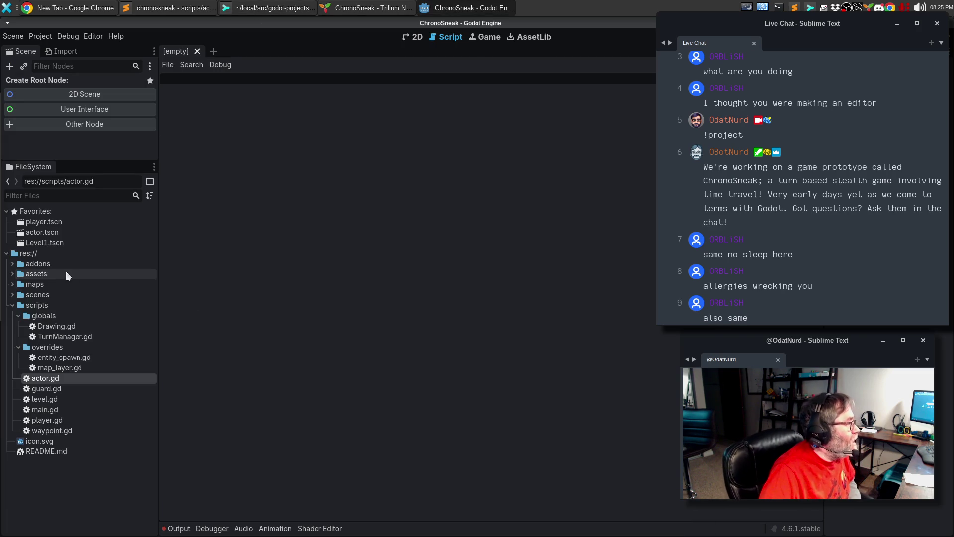
# Open res://addons/script-ide/plugin.cfg in the script editor, then switch back to Sublime Merge.
pyautogui.click(12, 263)
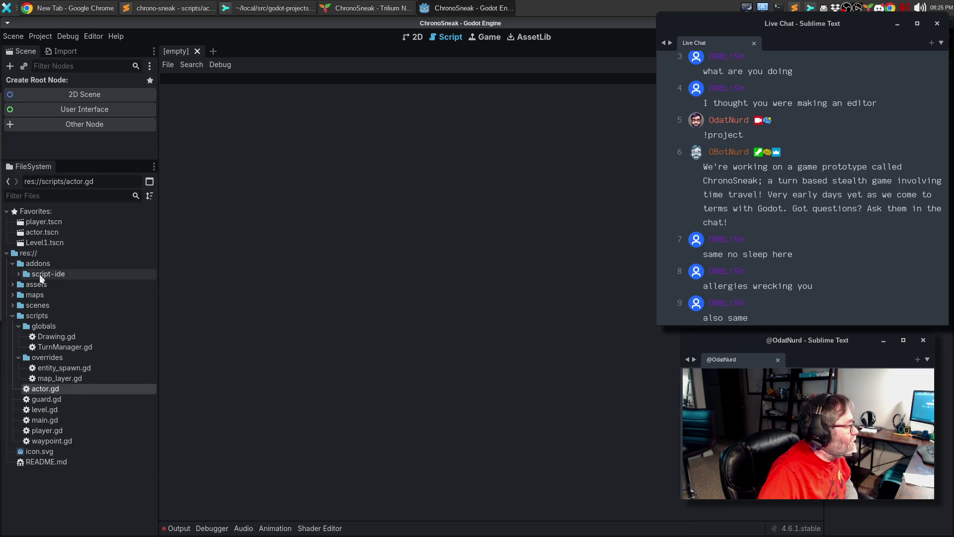
pyautogui.click(18, 274)
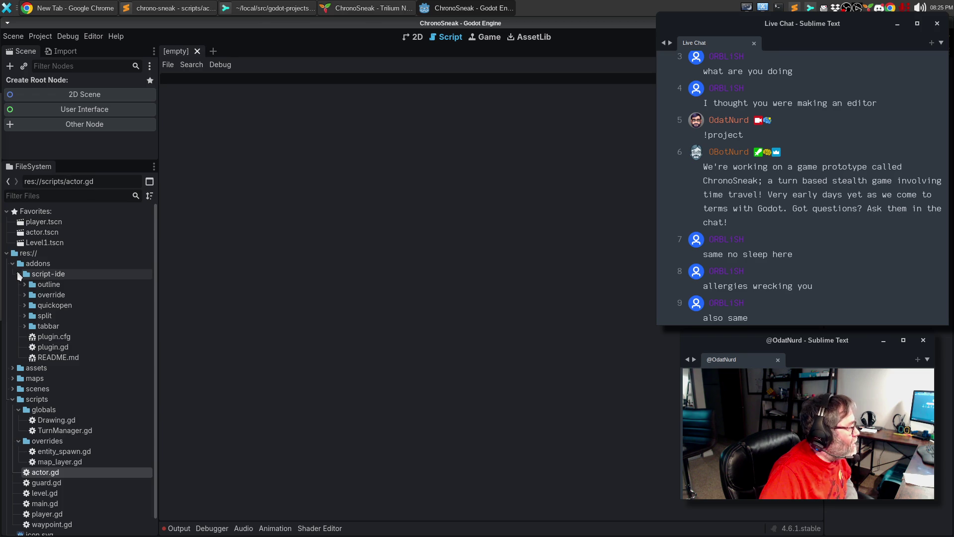
pyautogui.click(51, 337)
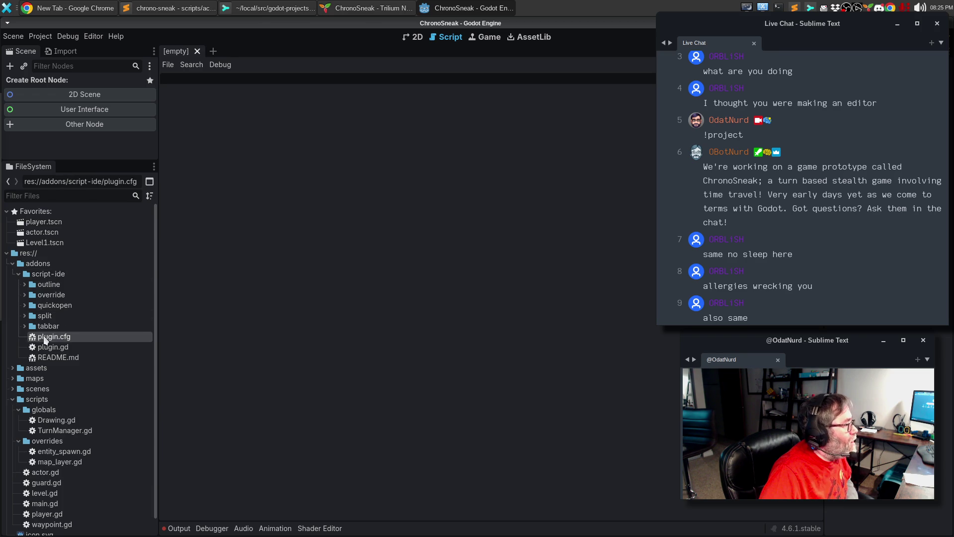
pyautogui.click(19, 274)
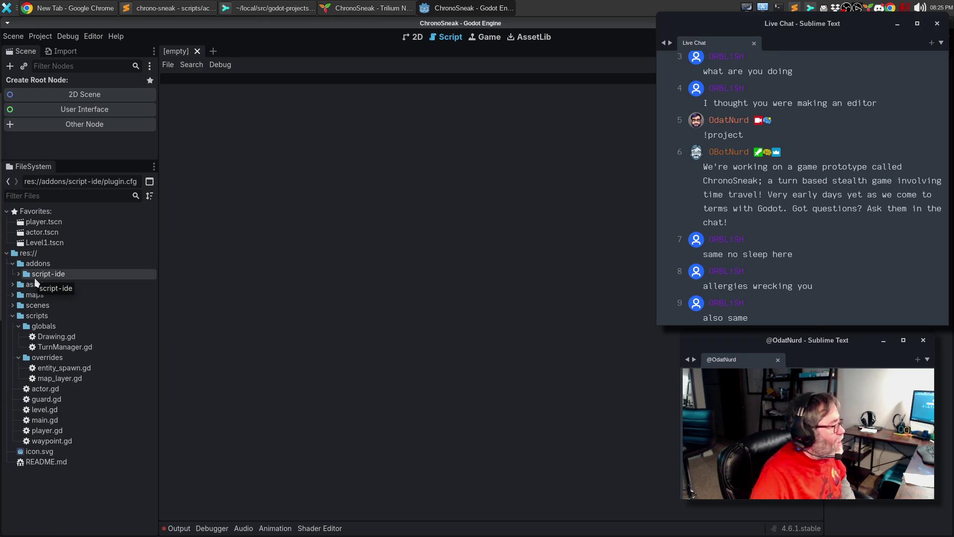
pyautogui.click(55, 274)
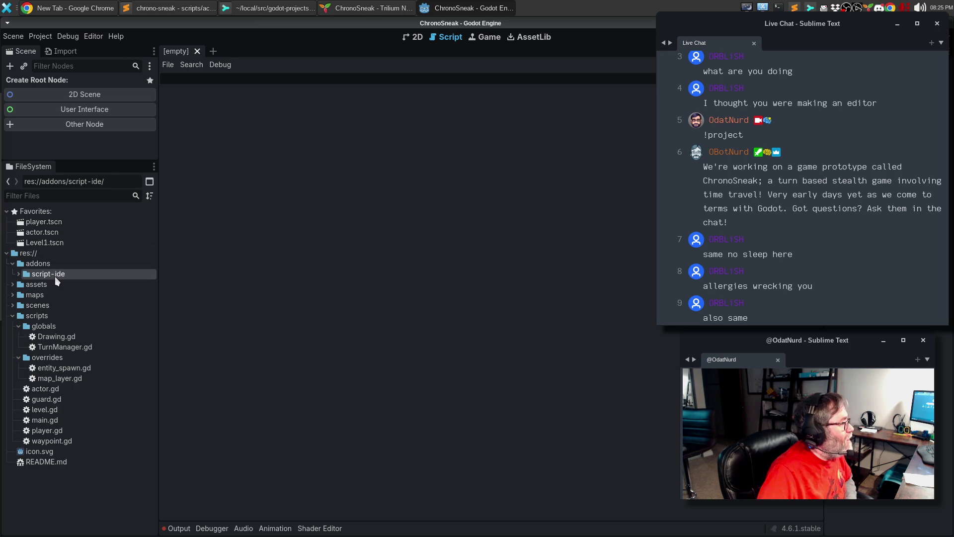
pyautogui.click(20, 274)
pyautogui.doubleClick(63, 335)
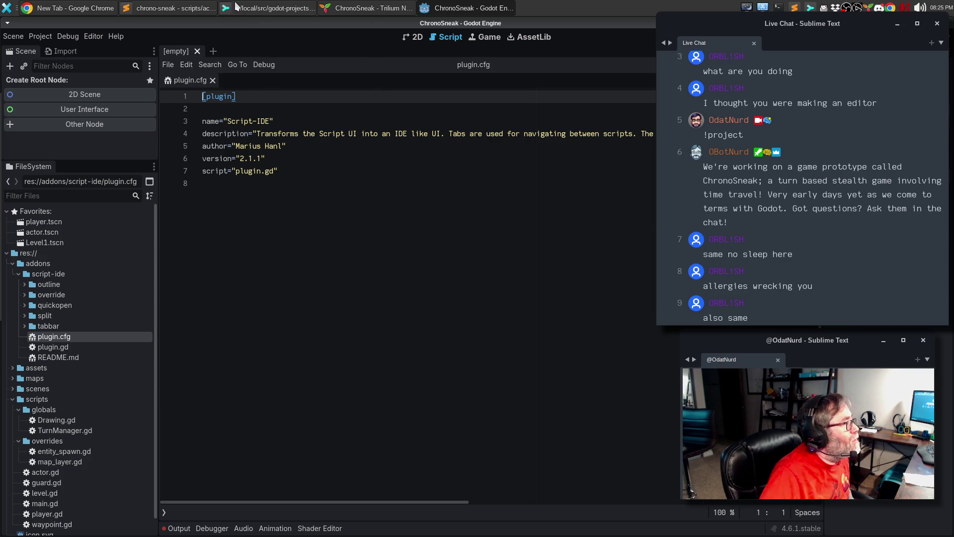
pyautogui.hotkey('alt', 'Tab')
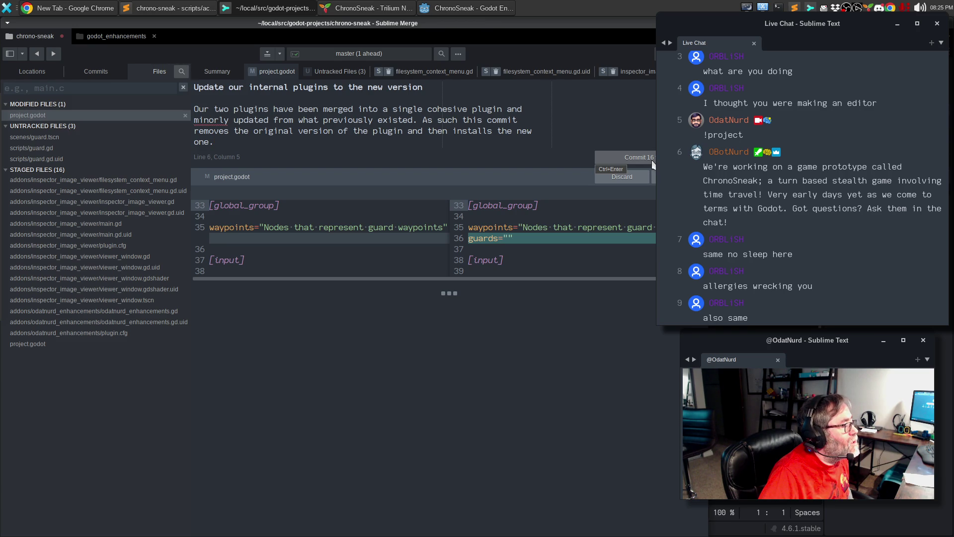
# Add a paragraph: 'This leaves a lot of the files fundamentally the same, but in different places in the tree…'.
pyautogui.press('Return')
pyautogui.press('Return')
pyautogui.write('This leave')
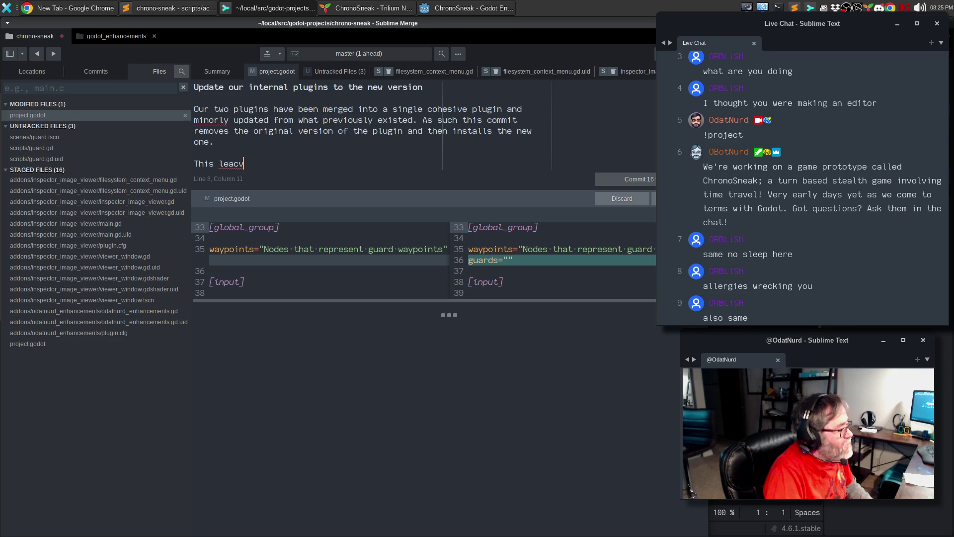
pyautogui.write('s a lot of the files')
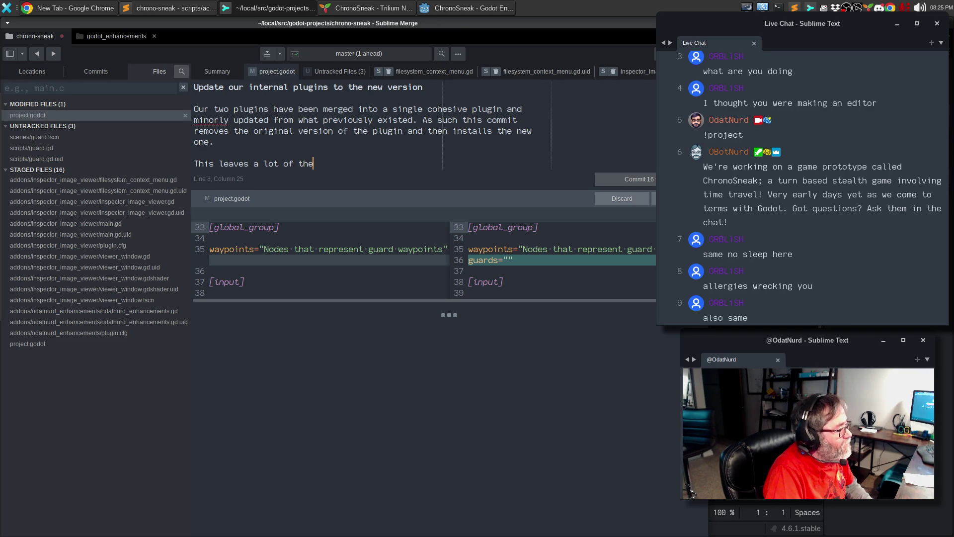
pyautogui.write(' fundame')
pyautogui.press('BackSpace')
pyautogui.press('BackSpace')
pyautogui.press('BackSpace')
pyautogui.write('amentally the same, ')
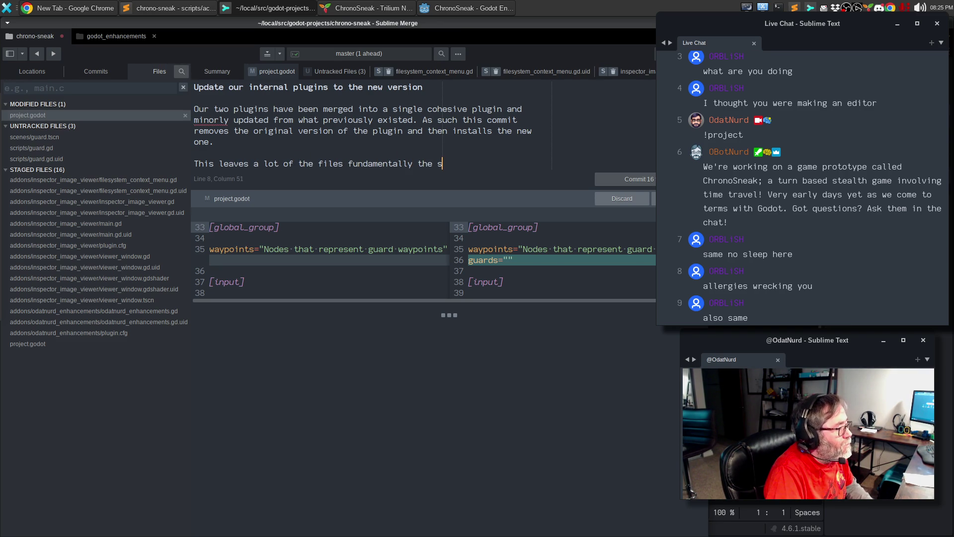
pyautogui.write('but in ')
pyautogui.write('name')
pyautogui.press('BackSpace')
pyautogui.press('BackSpace')
pyautogui.press('BackSpace')
pyautogui.write('different places in t')
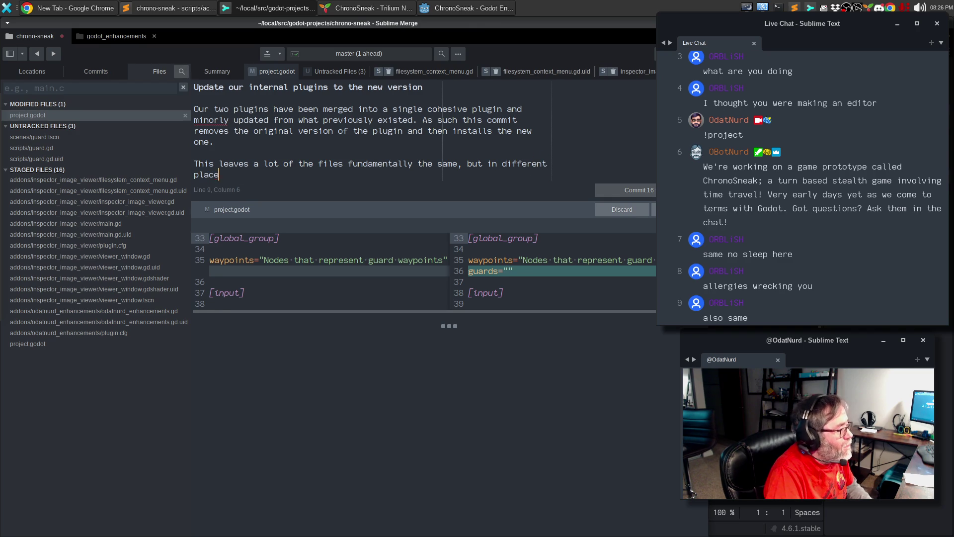
pyautogui.write('he tree du')
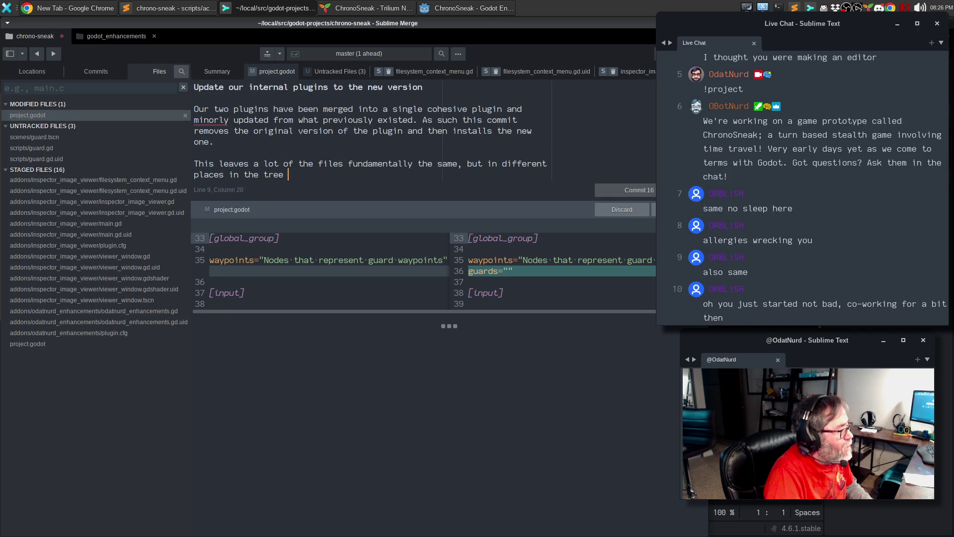
pyautogui.write('e to the consolidateion')
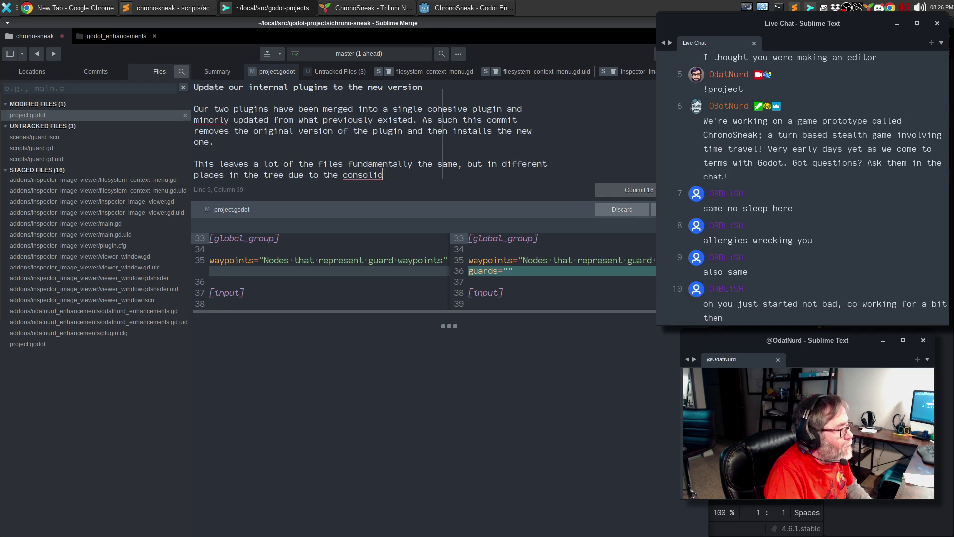
# End the paragraph with 'due to the consolidation.' and commit the staged plugin update.
pyautogui.press('BackSpace')
pyautogui.press('BackSpace')
pyautogui.press('BackSpace')
pyautogui.write('ion.')
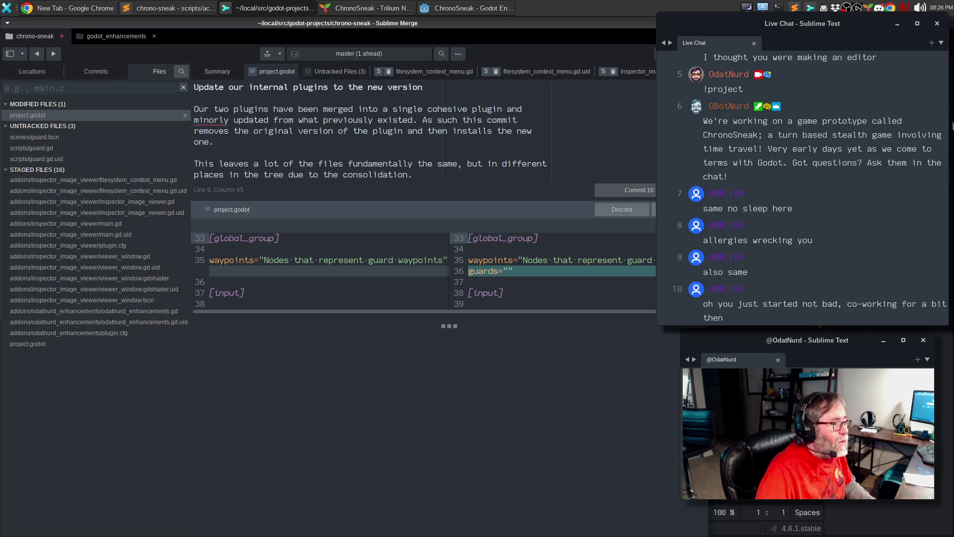
pyautogui.click(633, 192)
pyautogui.click(368, 8)
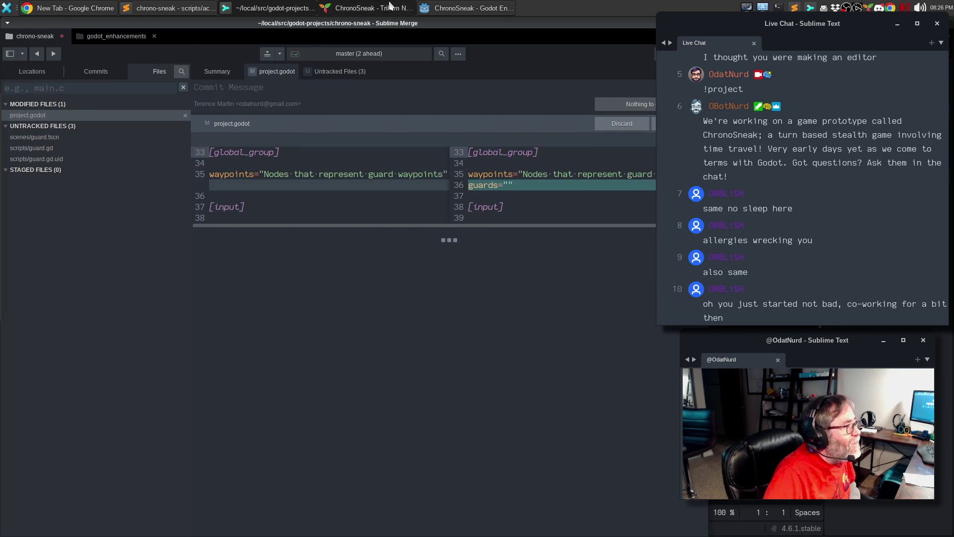
# Download OdatNurd Enhancements from Godot's AssetLib up to its conflict-free install preview, then bring up Chrome.
pyautogui.click(444, 6)
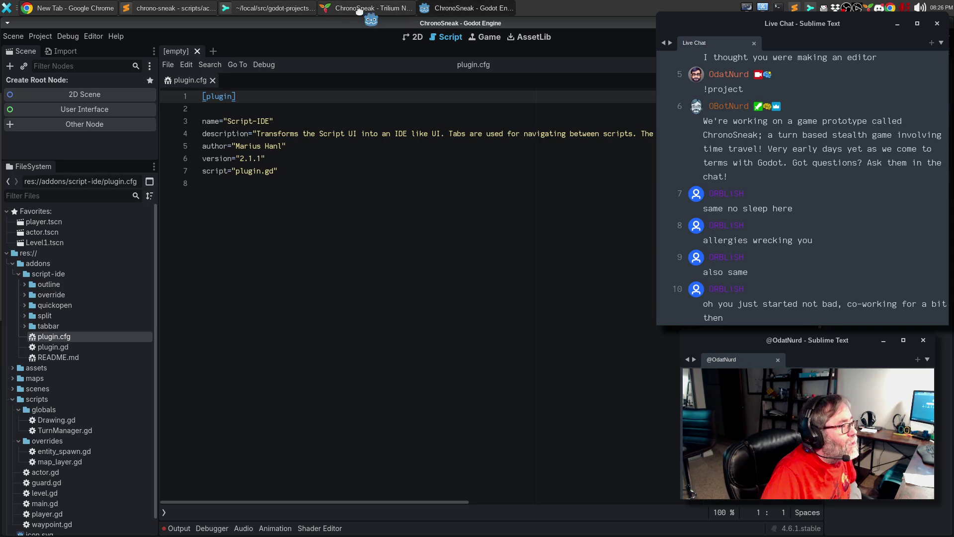
pyautogui.moveTo(444, 6); pyautogui.dragTo(348, 8)
pyautogui.click(531, 37)
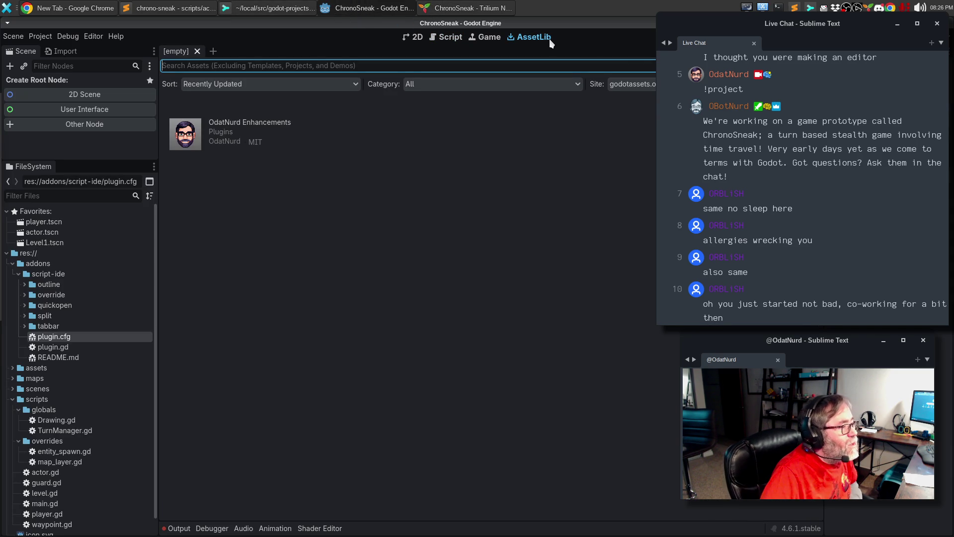
pyautogui.click(188, 137)
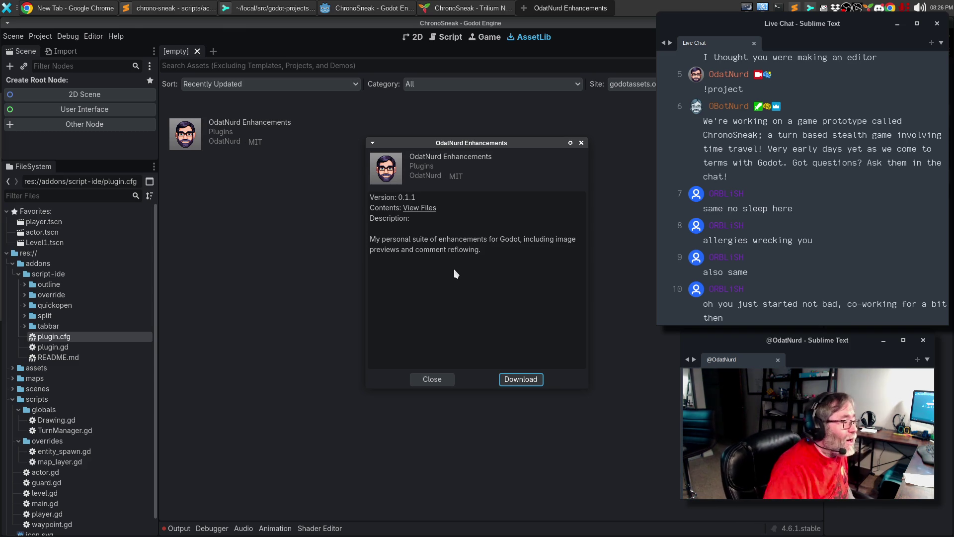
pyautogui.click(519, 380)
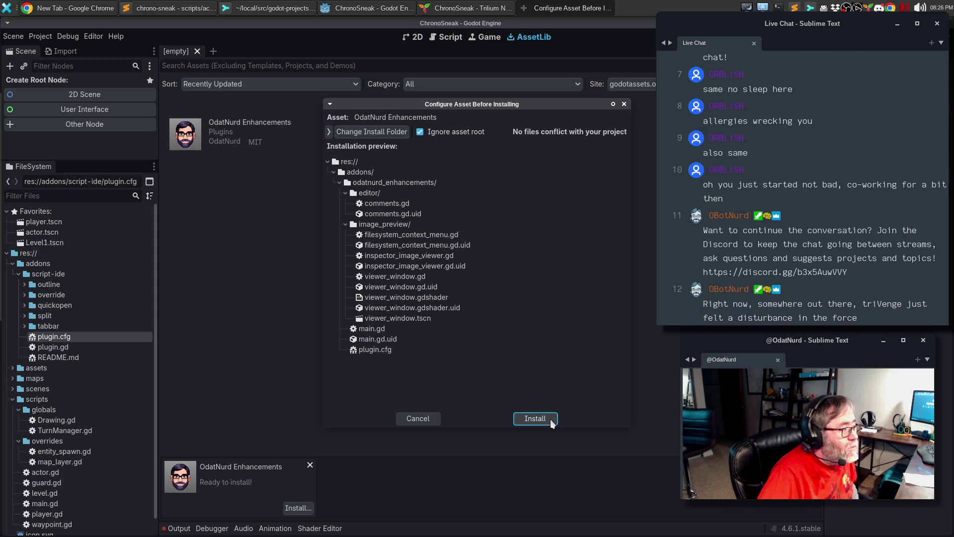
pyautogui.click(70, 8)
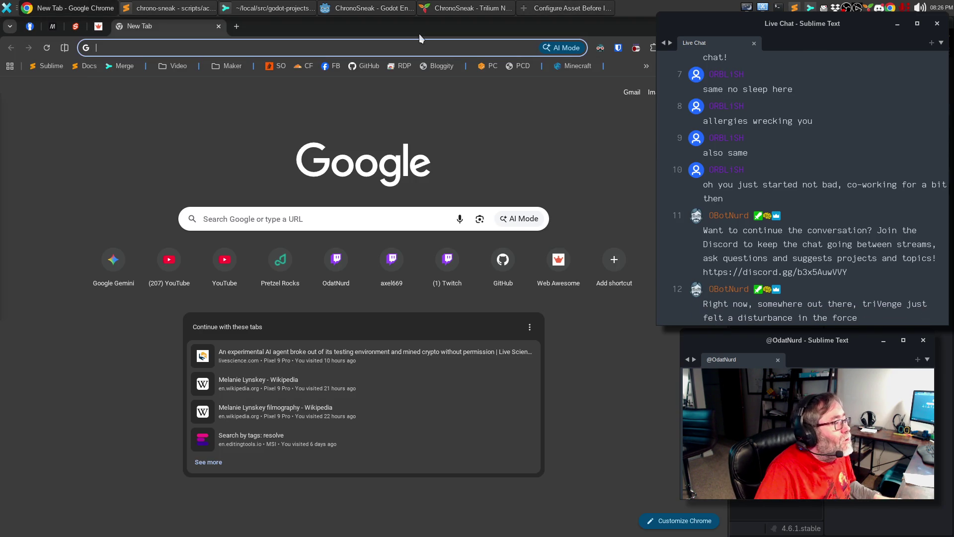
# Google 'should my godot plugin include uid files' and open the r/godot thread about committing .uid files.
pyautogui.write('should my')
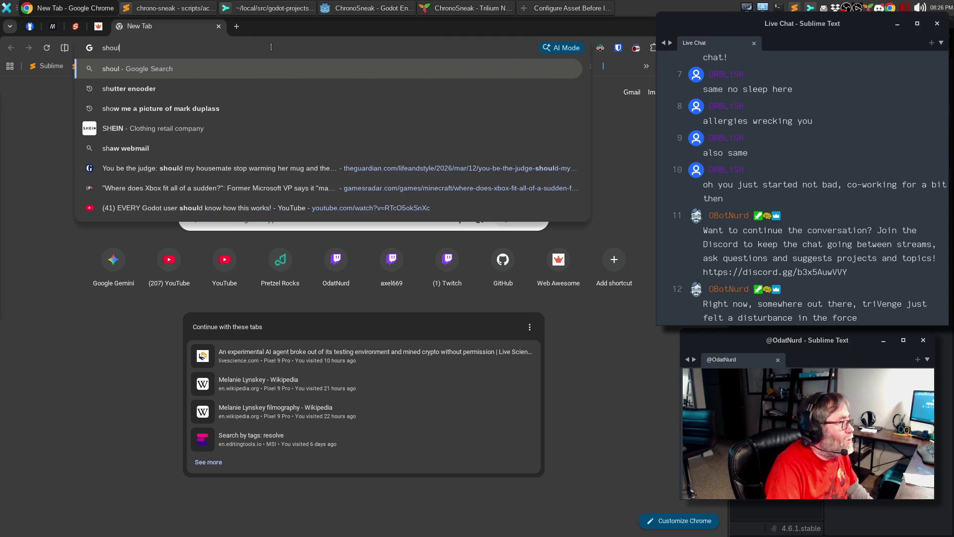
pyautogui.write(' godot pl;')
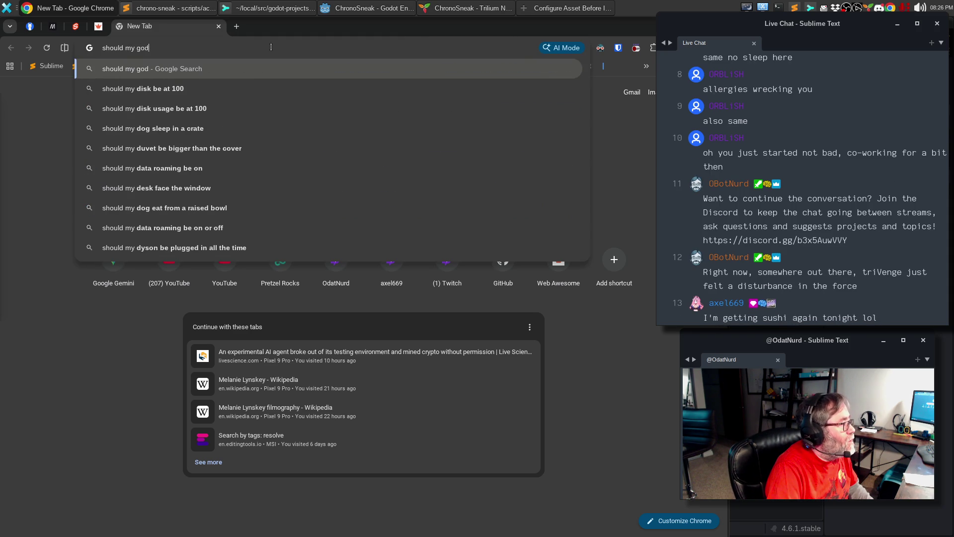
pyautogui.press('BackSpace')
pyautogui.write('ugin')
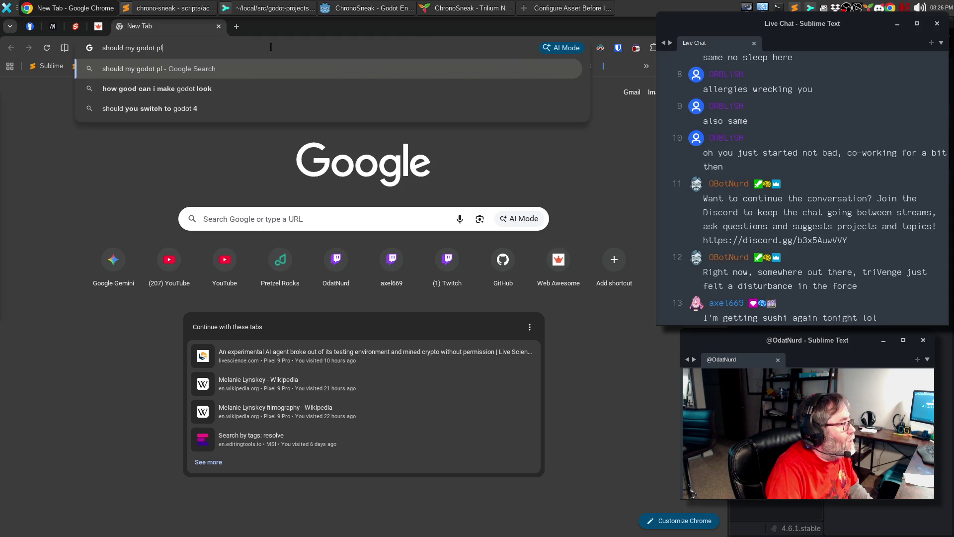
pyautogui.write(' include uid files')
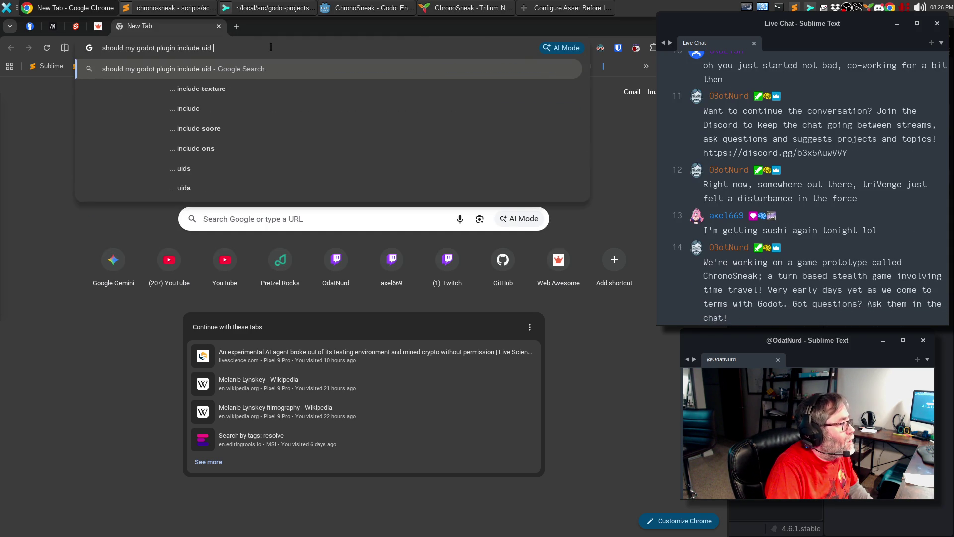
pyautogui.press('Return')
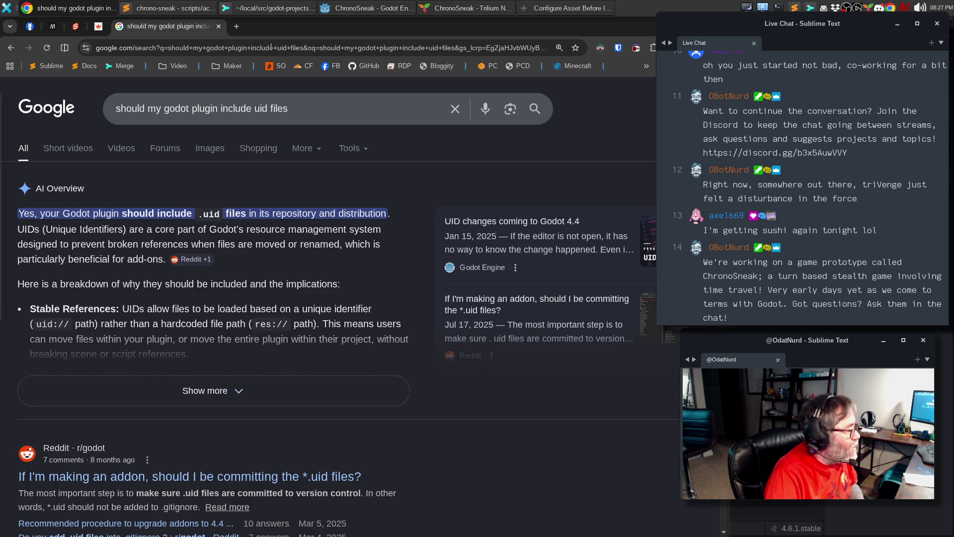
pyautogui.scroll(-3, 161, 391)
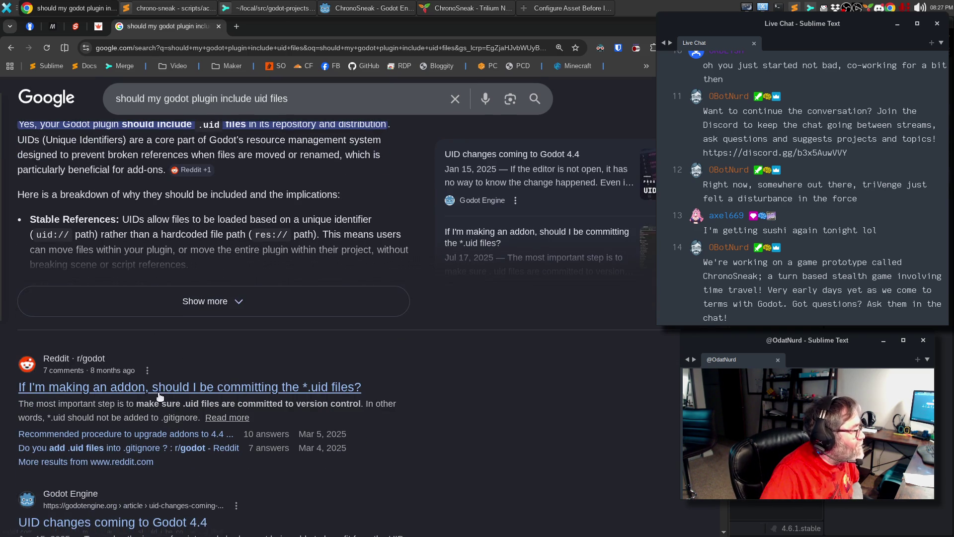
pyautogui.click(161, 392)
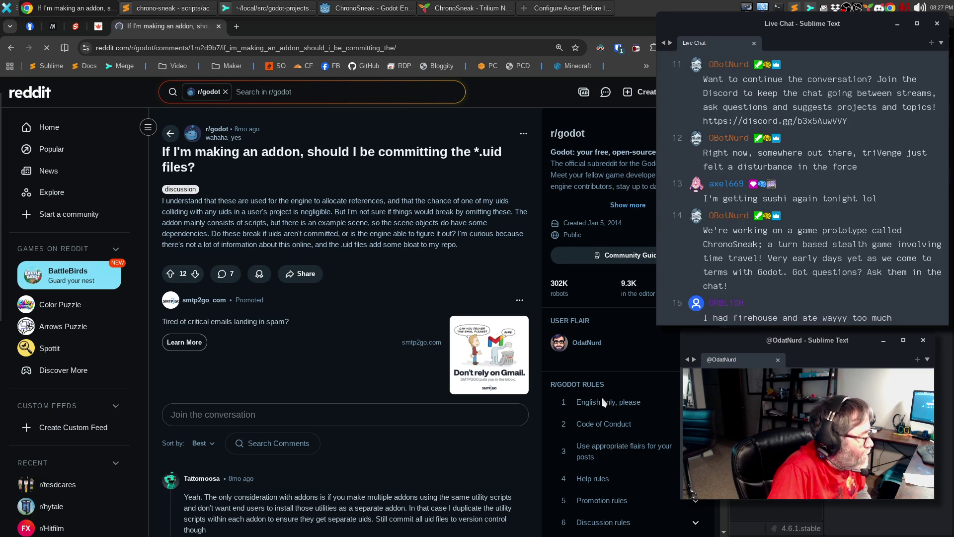
# Read through the replies in the r/godot *.uid thread, then dismiss the Adblock Plus cookie popup.
pyautogui.scroll(-3, 447, 479)
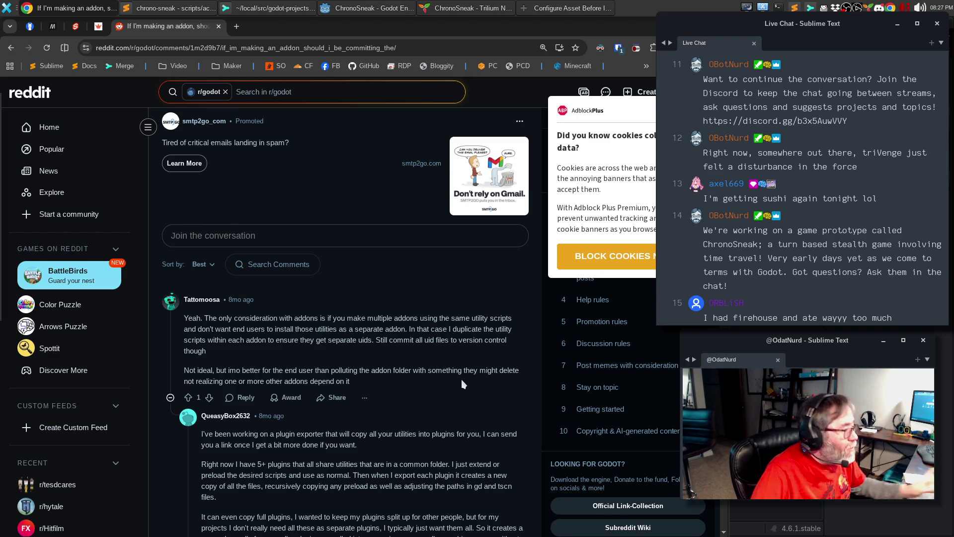
pyautogui.scroll(3, 476, 396)
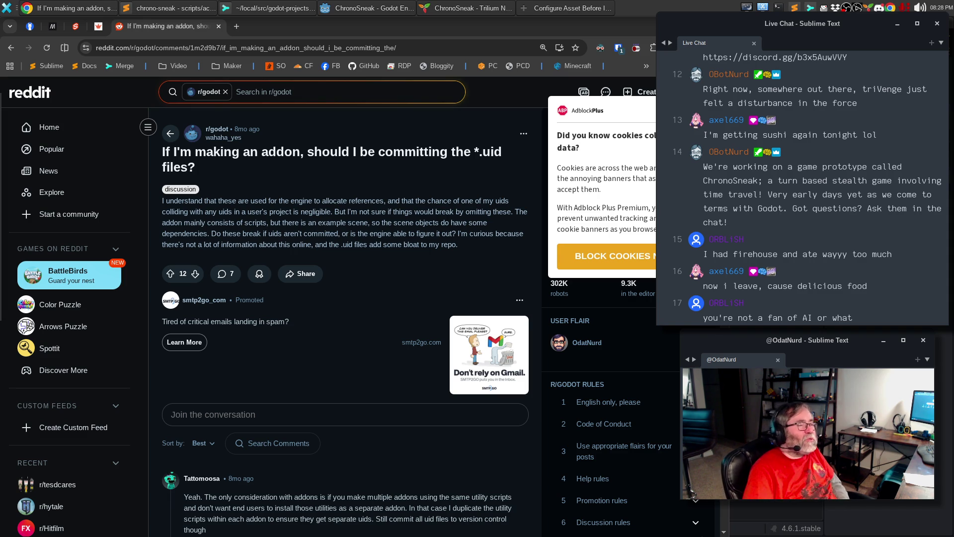
pyautogui.click(630, 133)
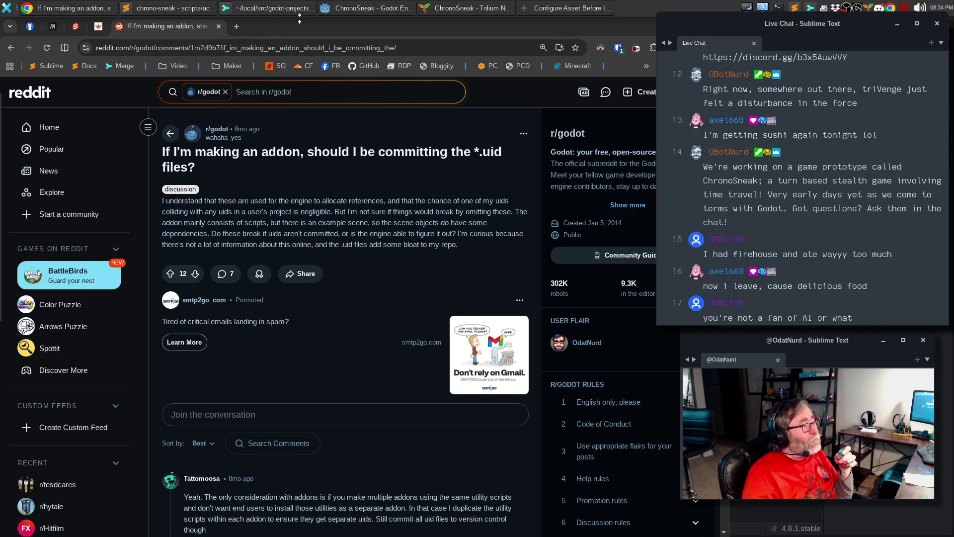
# Return to Godot and start installing the OdatNurd Enhancements addon into the project.
pyautogui.click(407, 14)
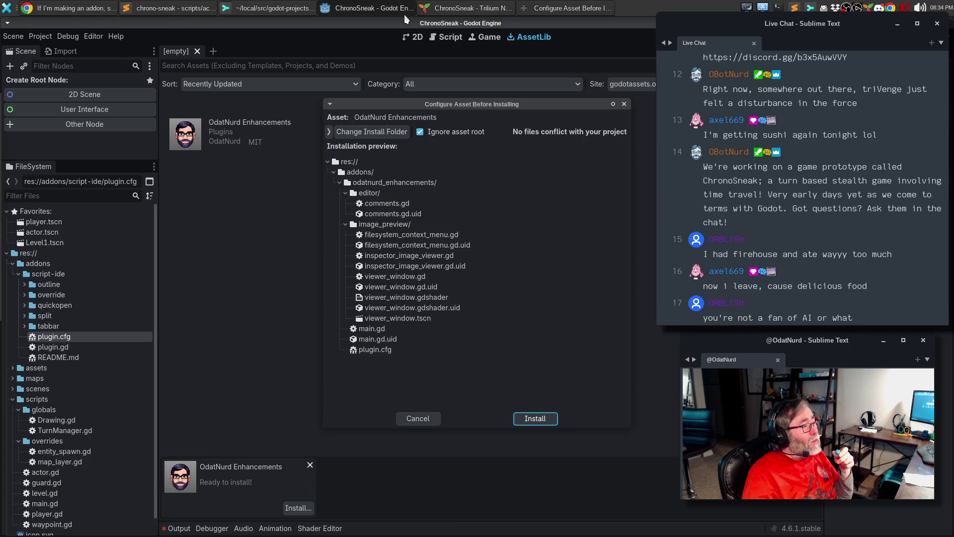
# Confirm the OdatNurd Enhancements install and check the new odatnurd_enhancements folder under addons.
pyautogui.click(543, 413)
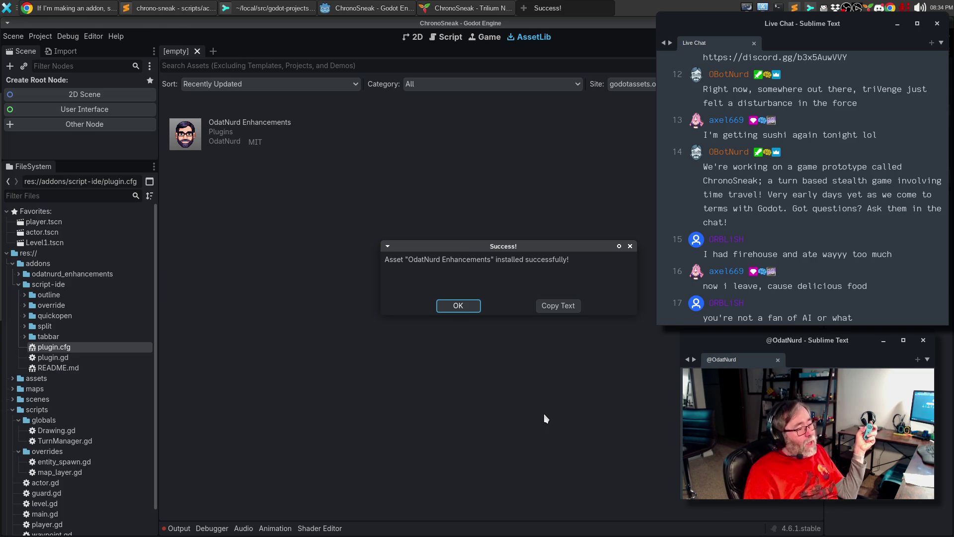
pyautogui.click(464, 306)
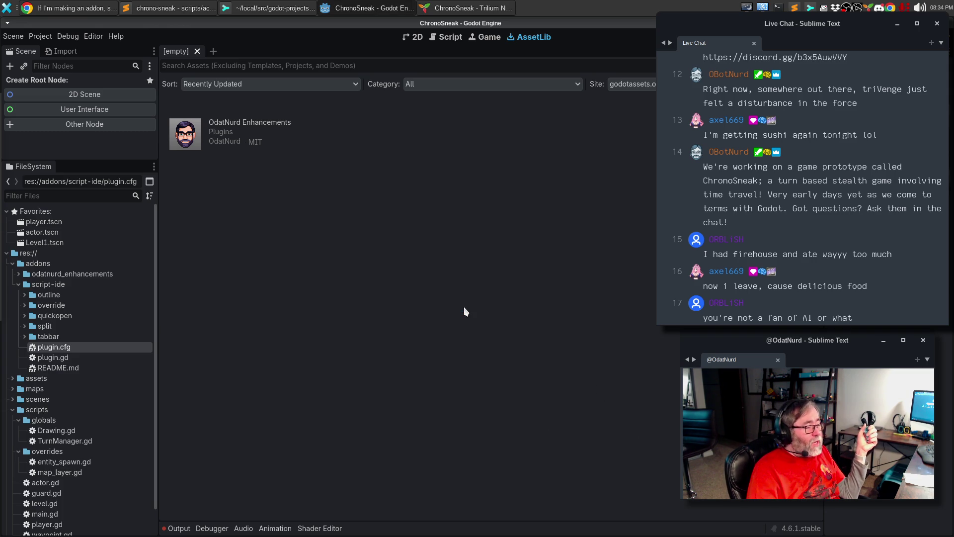
pyautogui.click(18, 284)
pyautogui.click(19, 274)
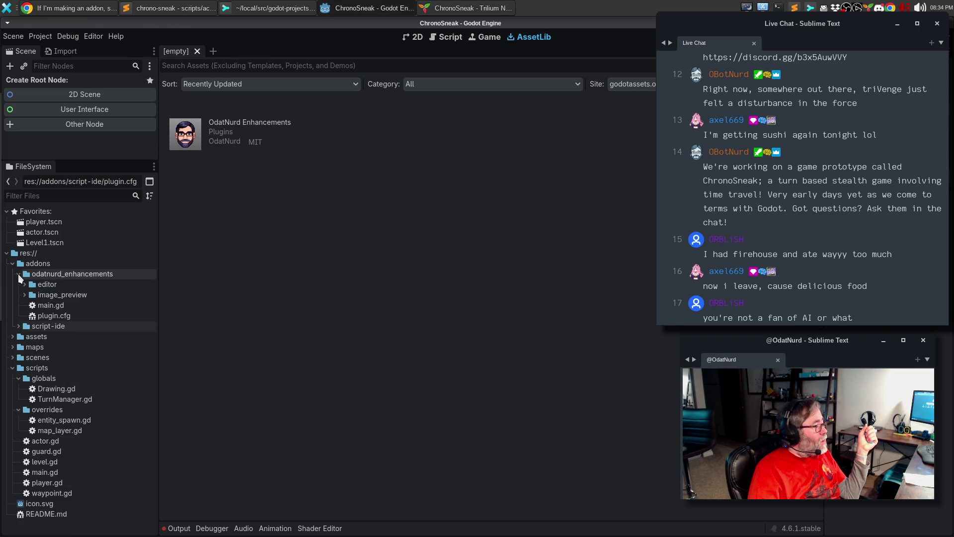
pyautogui.click(19, 275)
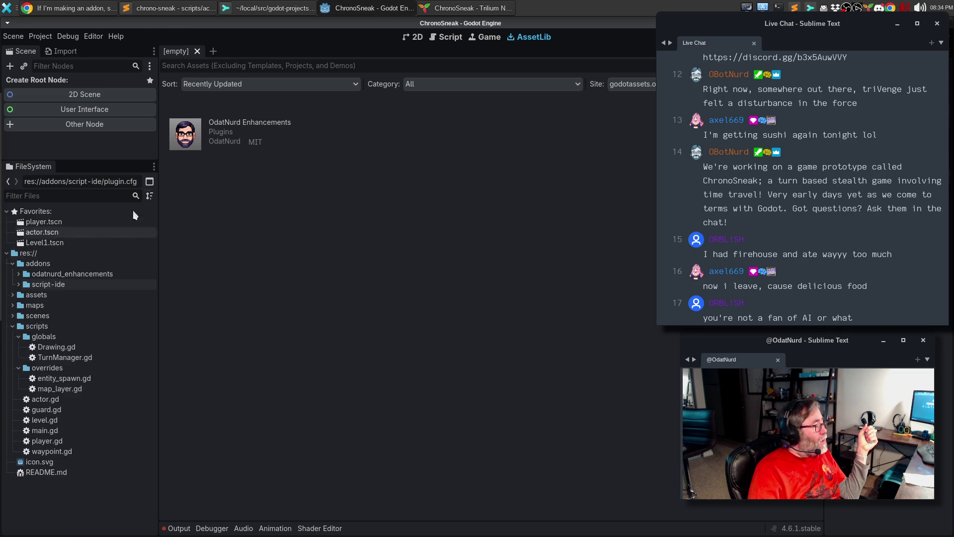
# Enable Odatnurd Enhancements in Project Settings' Plugins list and view the output log.
pyautogui.click(41, 36)
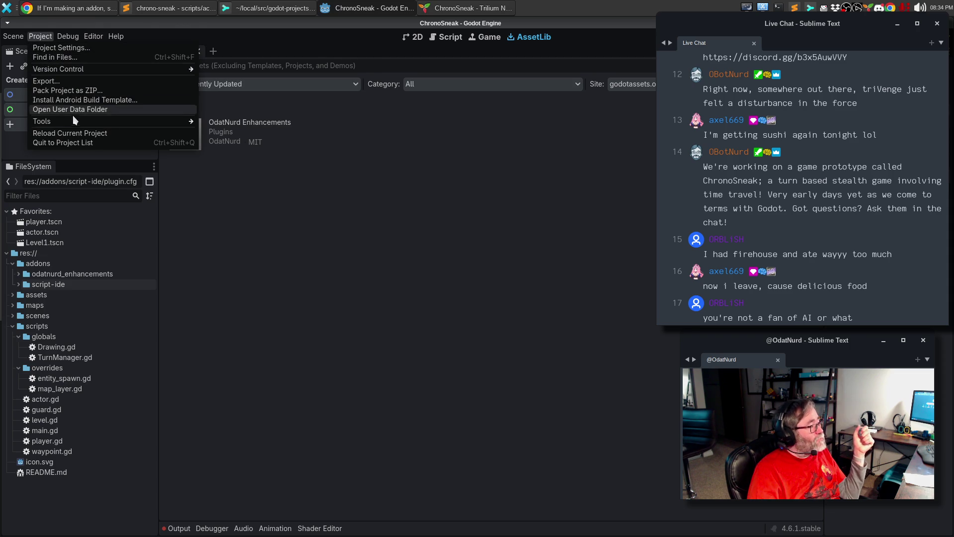
pyautogui.moveTo(75, 123)
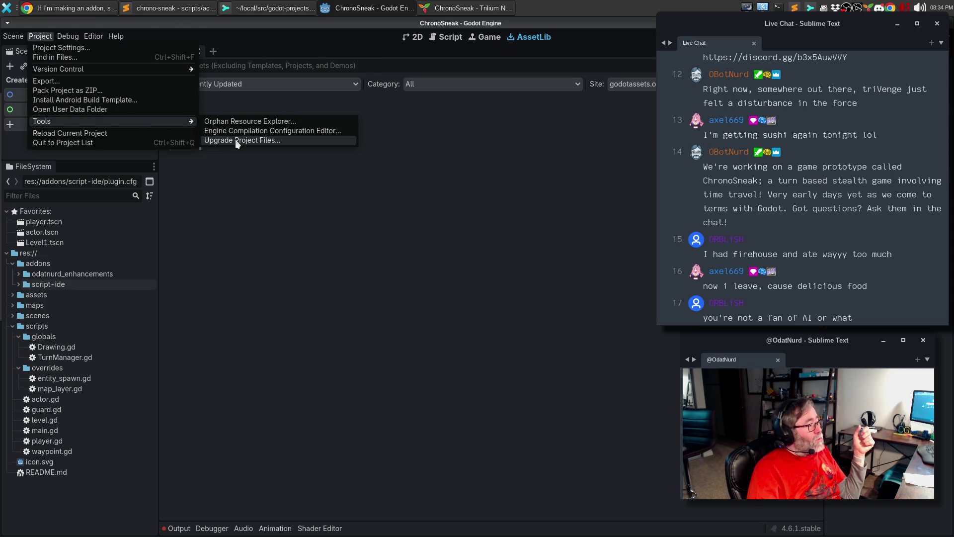
pyautogui.click(53, 47)
pyautogui.click(188, 106)
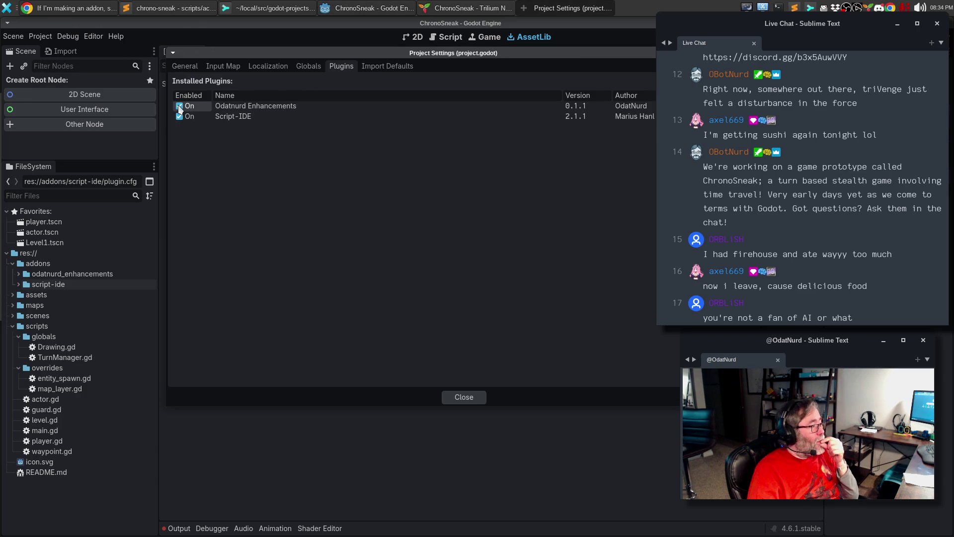
pyautogui.click(464, 398)
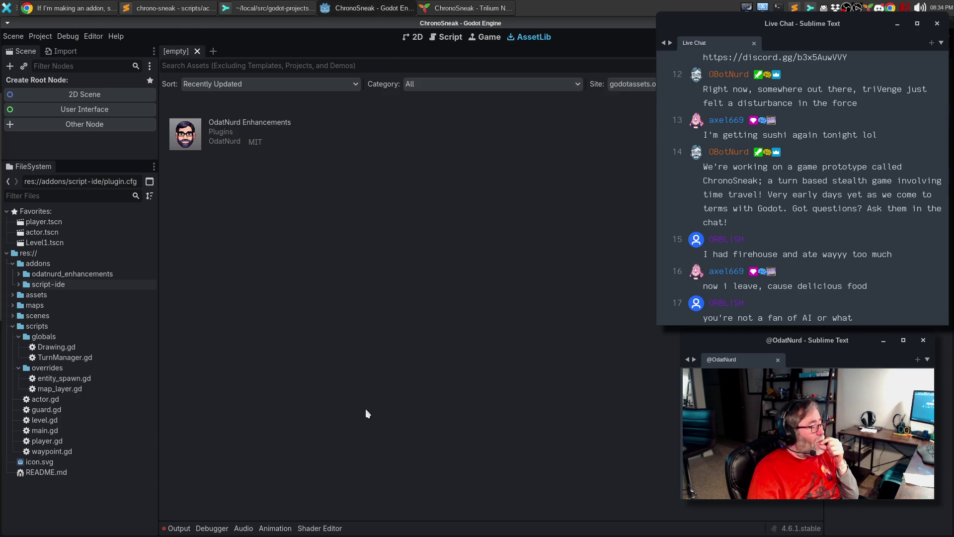
pyautogui.click(179, 527)
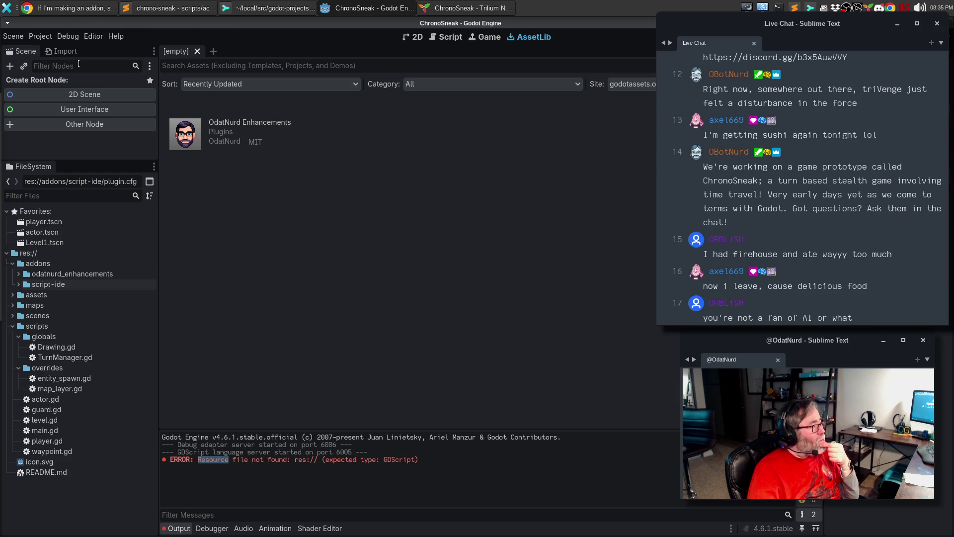
pyautogui.click(39, 36)
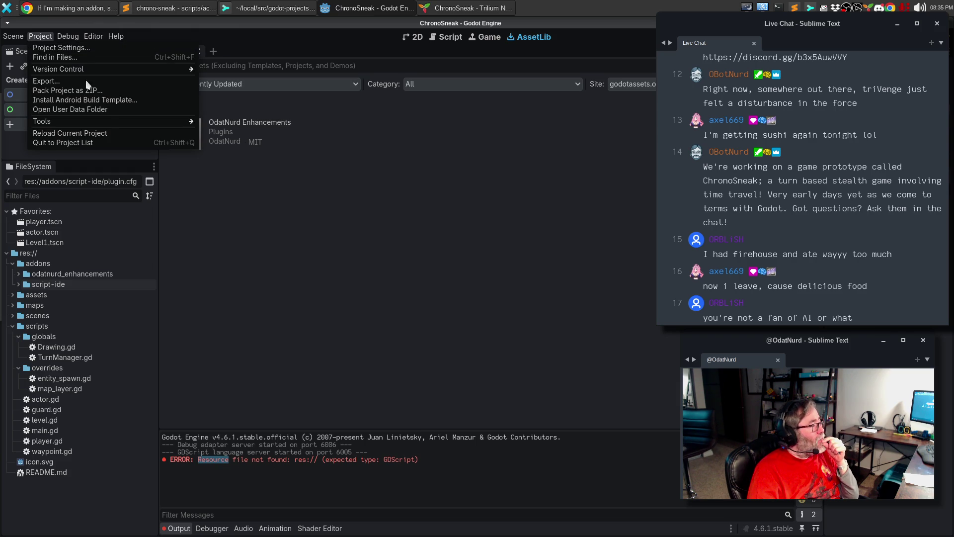
# Reload the current project and check the output log afterwards.
pyautogui.moveTo(80, 68)
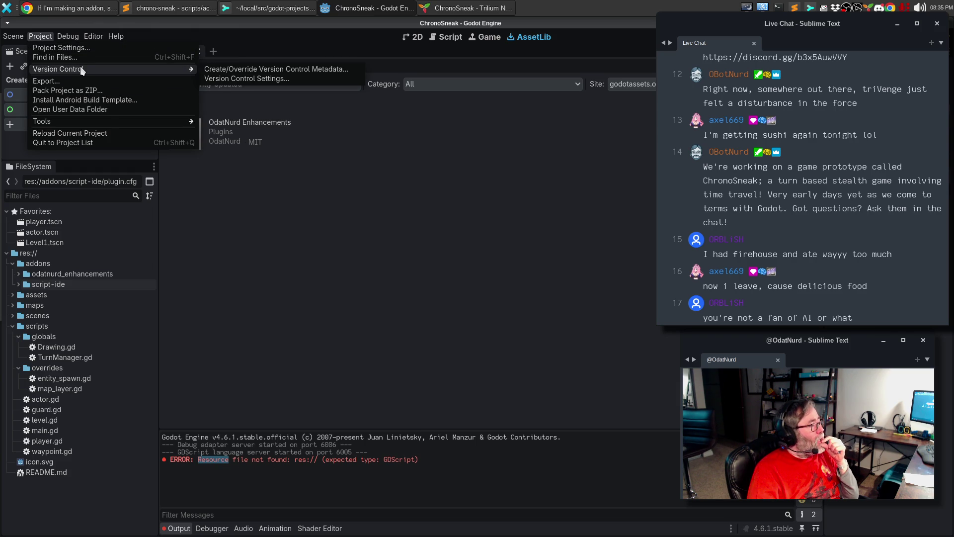
pyautogui.click(70, 133)
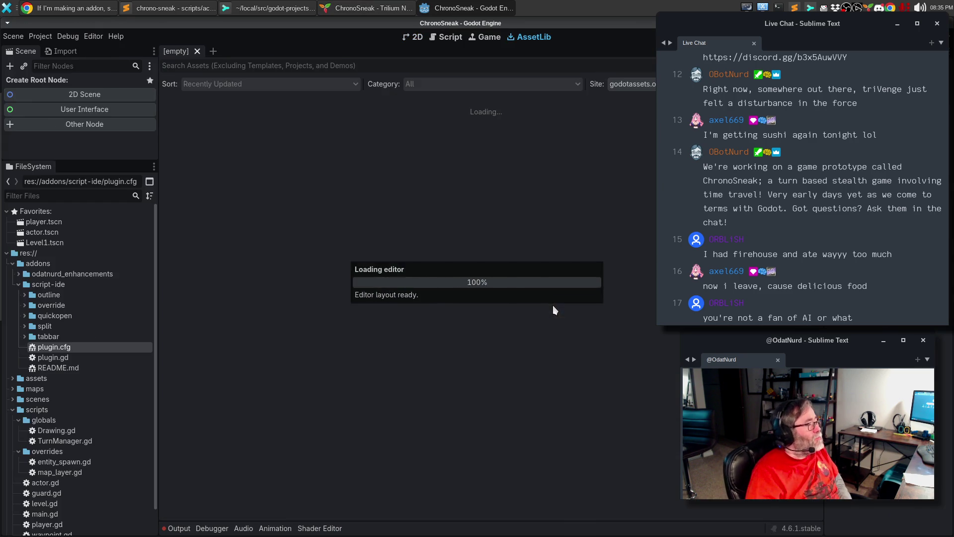
pyautogui.click(179, 529)
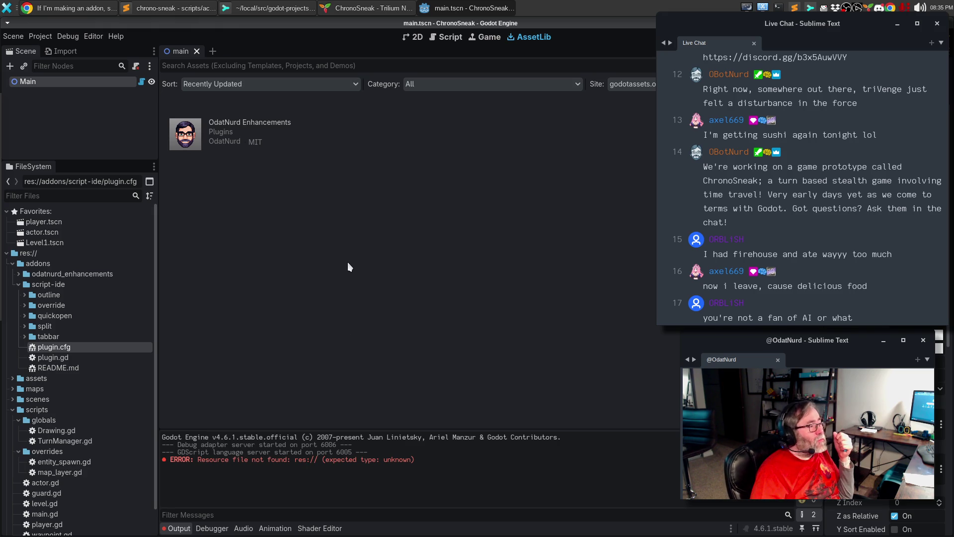
# Rewrap Script-IDE's plugin.gd header comment with Alt+Q, undo it, then close plugin.gd and plugin.cfg.
pyautogui.click(442, 38)
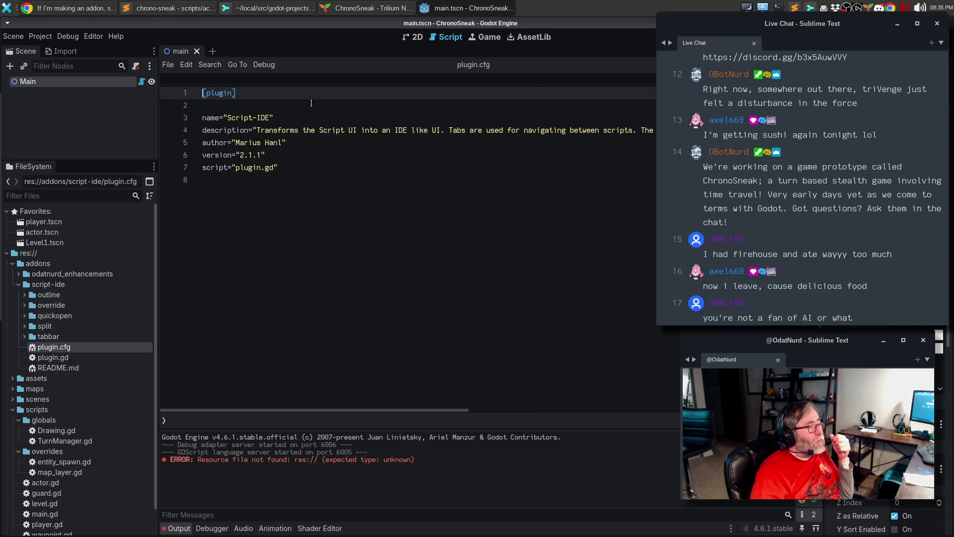
pyautogui.click(197, 51)
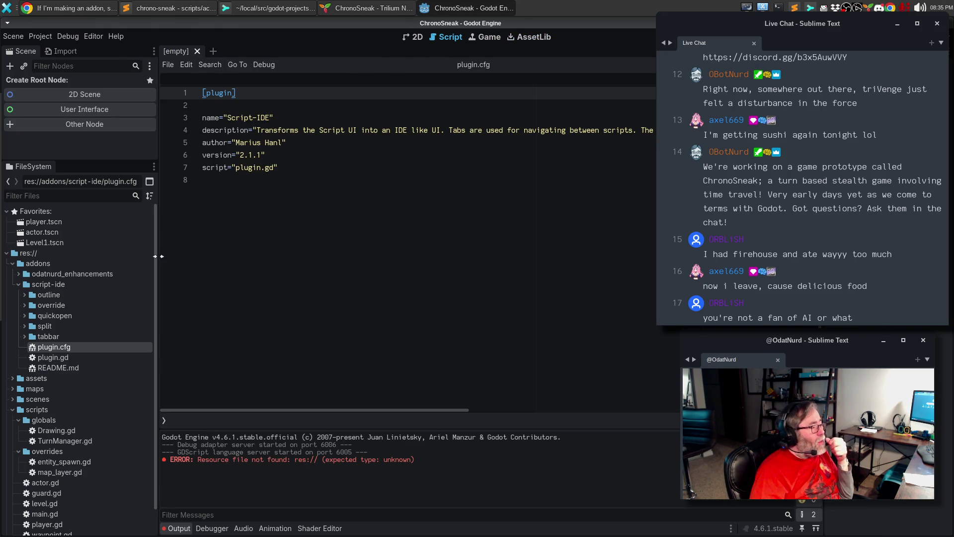
pyautogui.doubleClick(69, 359)
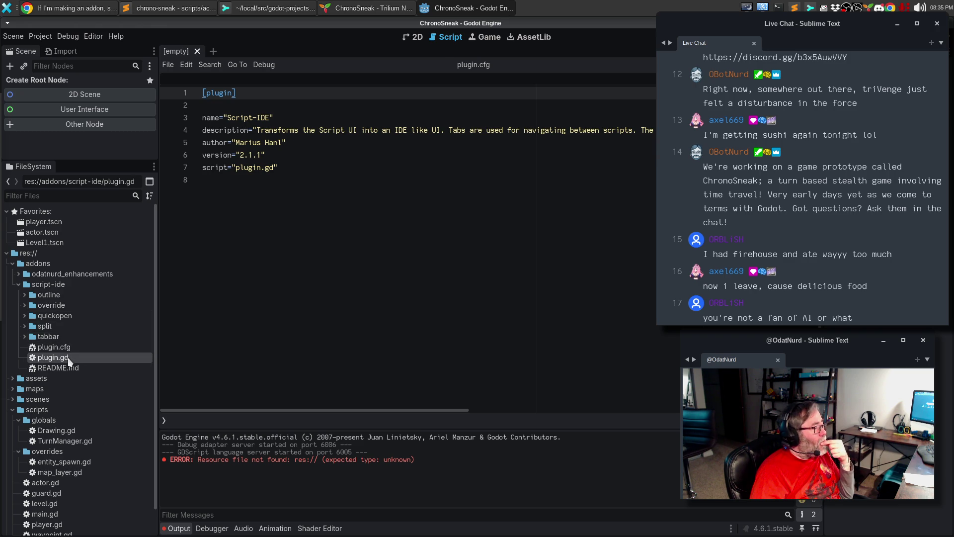
pyautogui.click(295, 171)
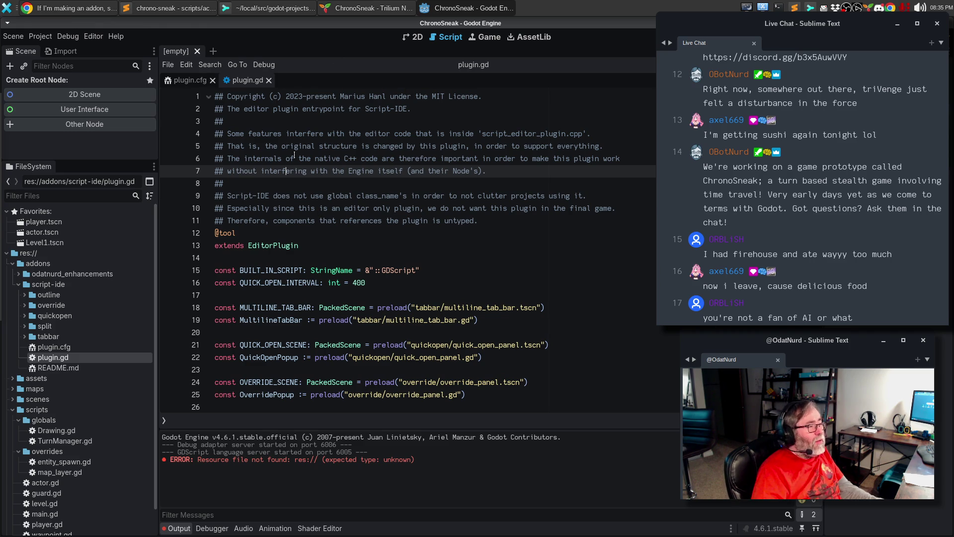
pyautogui.hotkey('alt', 'q')
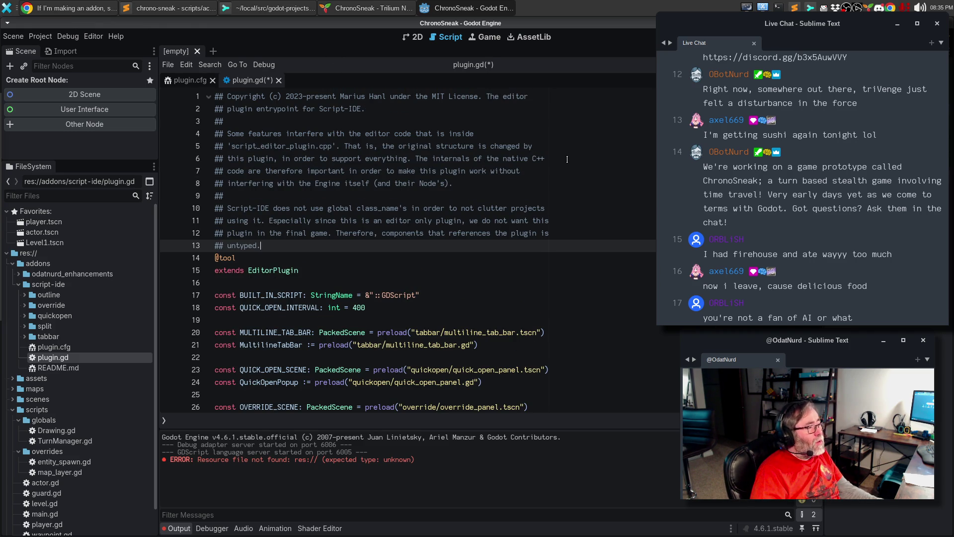
pyautogui.hotkey('ctrl', 'z')
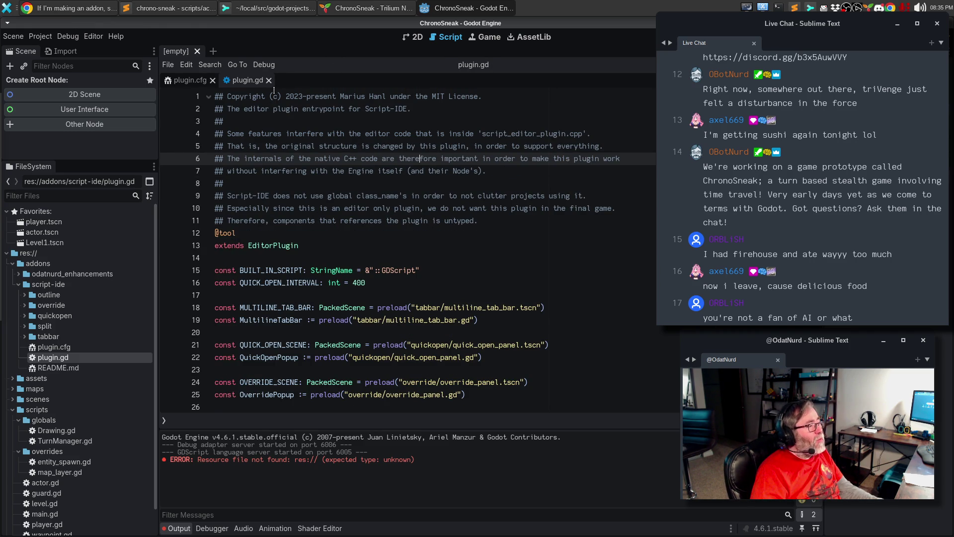
pyautogui.click(269, 80)
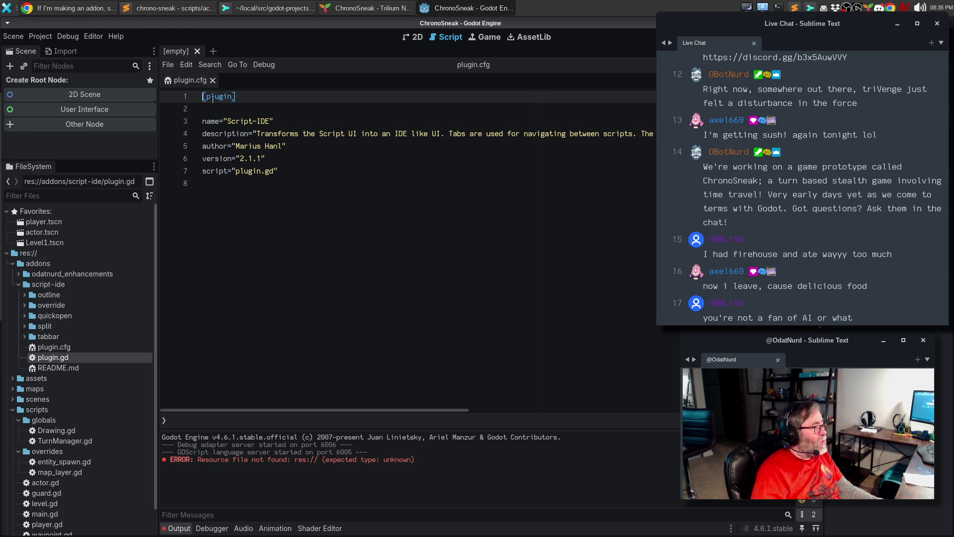
pyautogui.click(213, 80)
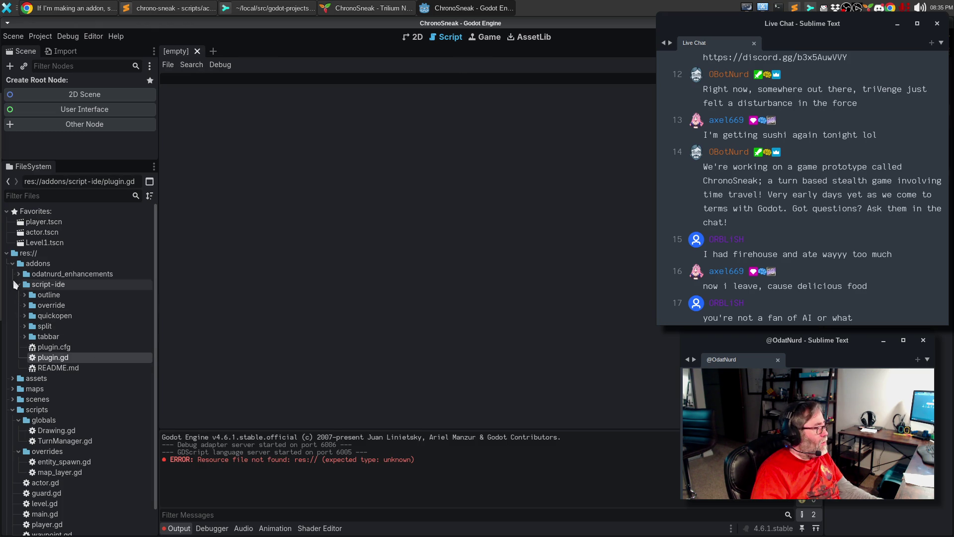
# Open the odatnurd_enhancements addon's main.gd script.
pyautogui.click(18, 284)
pyautogui.click(18, 274)
pyautogui.click(61, 306)
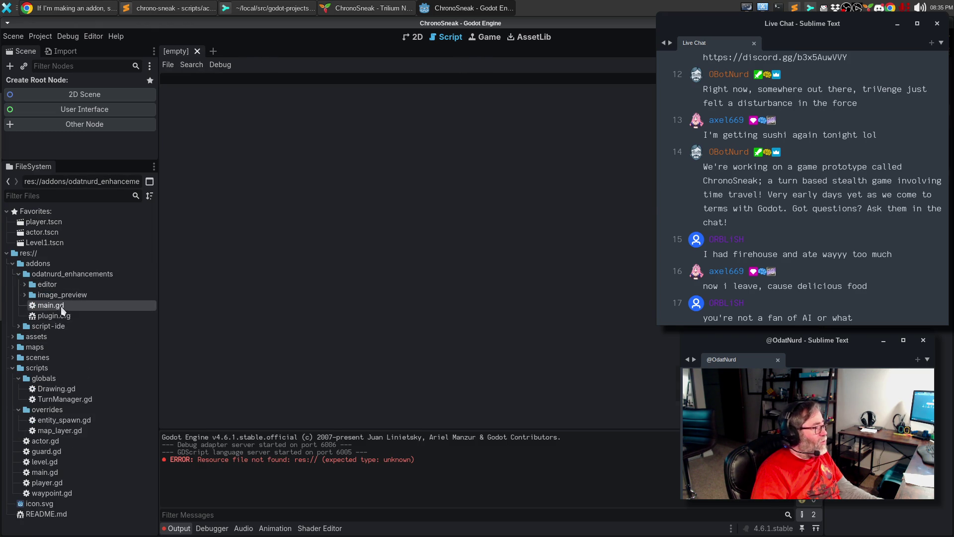
pyautogui.doubleClick(61, 306)
# Try merging line 42 into line 41's comment, undo it, then preview icon.svg.
pyautogui.click(297, 111)
pyautogui.press('Down')
pyautogui.press('Home')
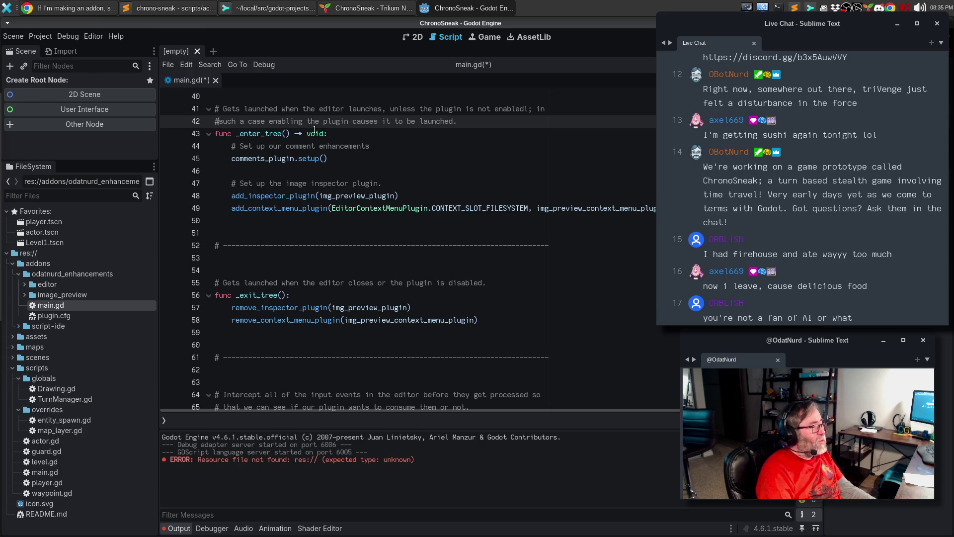
pyautogui.press('BackSpace')
pyautogui.hotkey('ctrl', 'z')
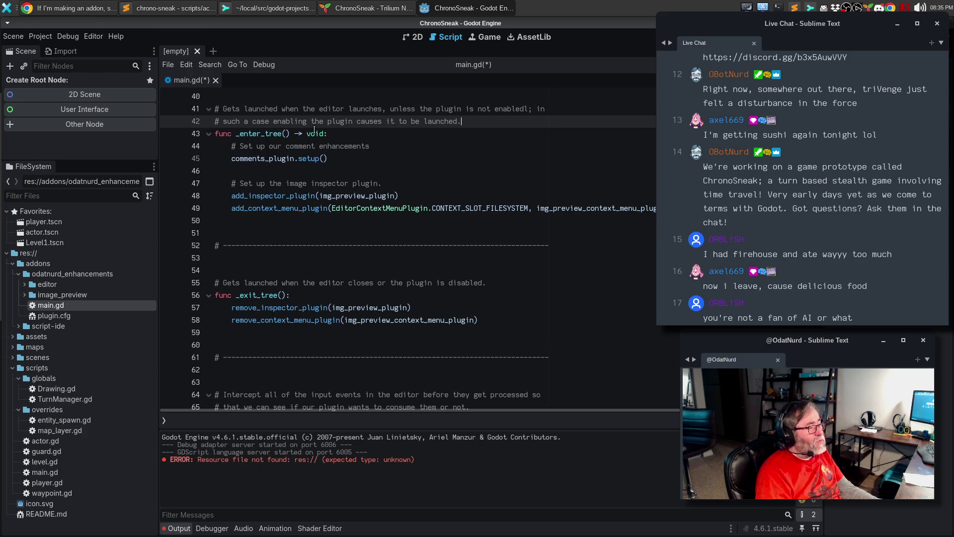
pyautogui.click(32, 504)
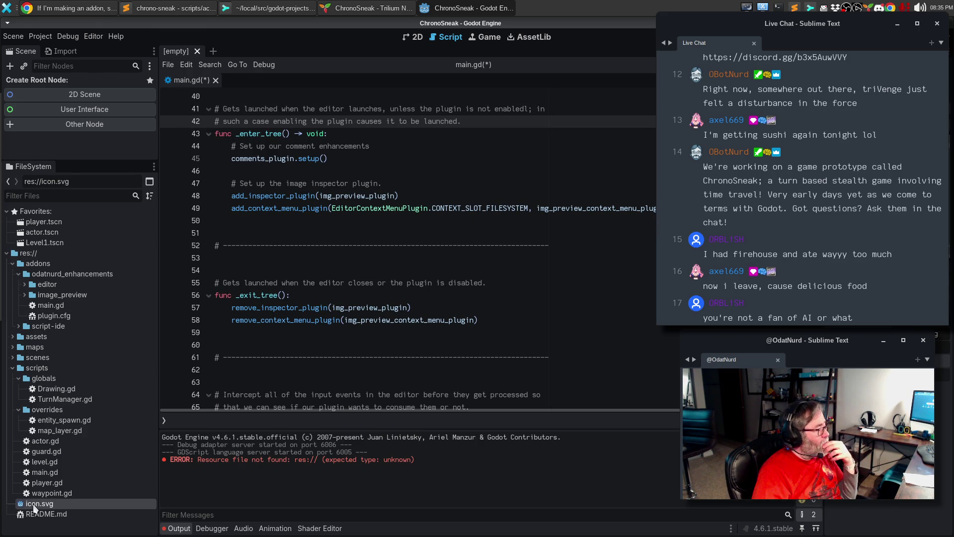
pyautogui.press('space')
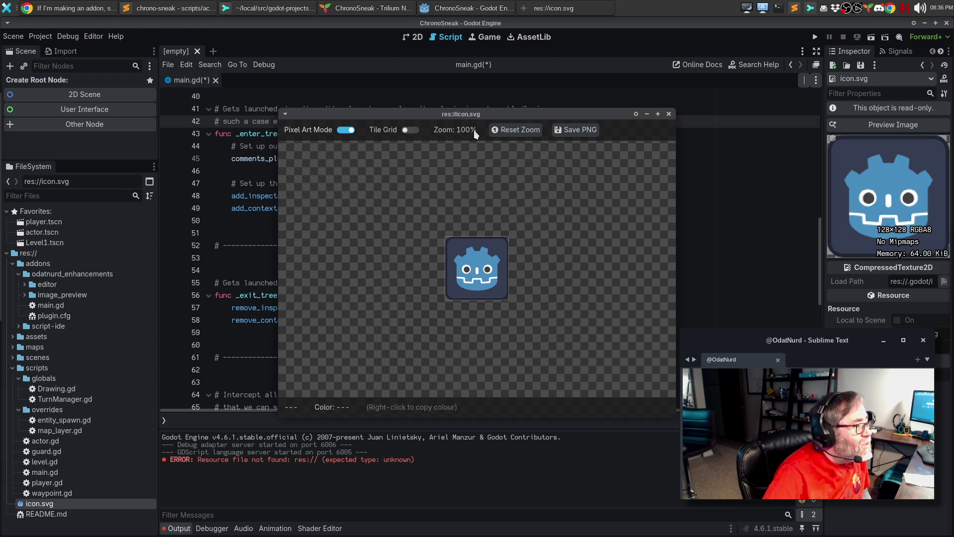
# Move the icon.svg preview aside and zoom in on it with the tile grid shown.
pyautogui.moveTo(475, 113); pyautogui.dragTo(401, 67)
pyautogui.scroll(9, 407, 227)
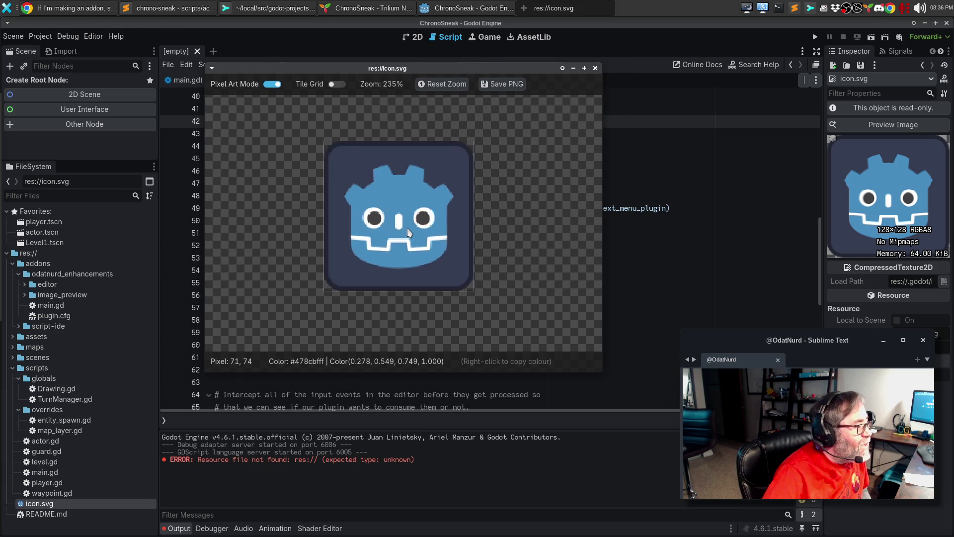
pyautogui.scroll(12, 407, 228)
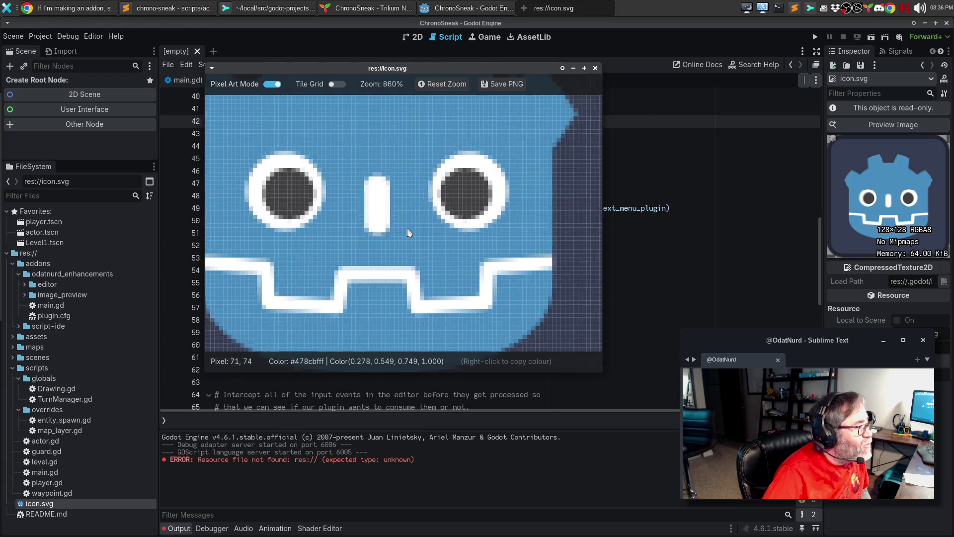
pyautogui.scroll(-10, 407, 228)
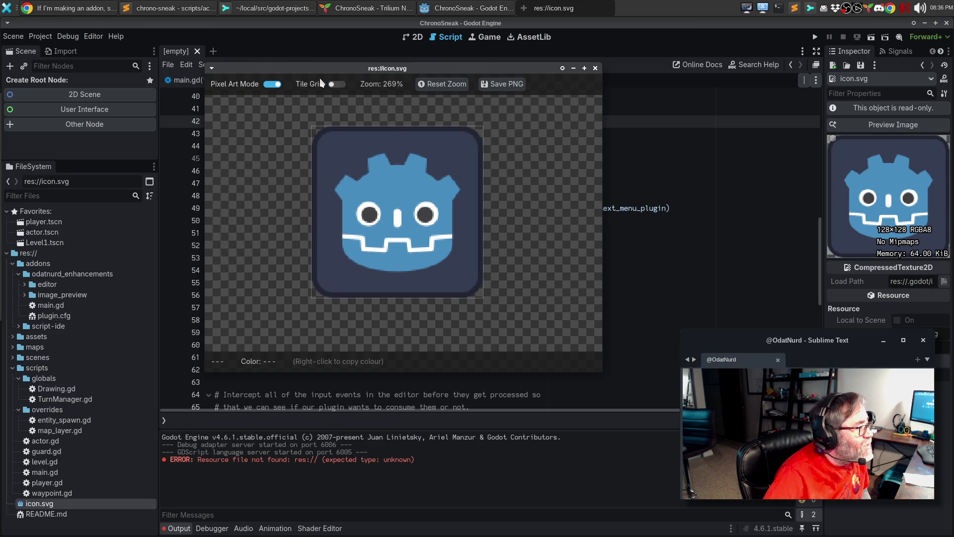
pyautogui.click(336, 83)
pyautogui.scroll(4, 340, 172)
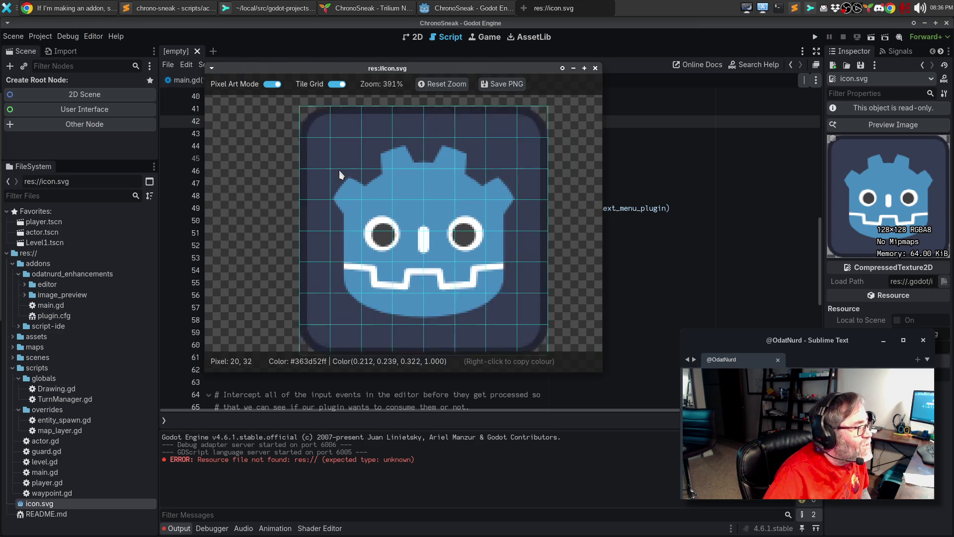
pyautogui.scroll(-1, 340, 172)
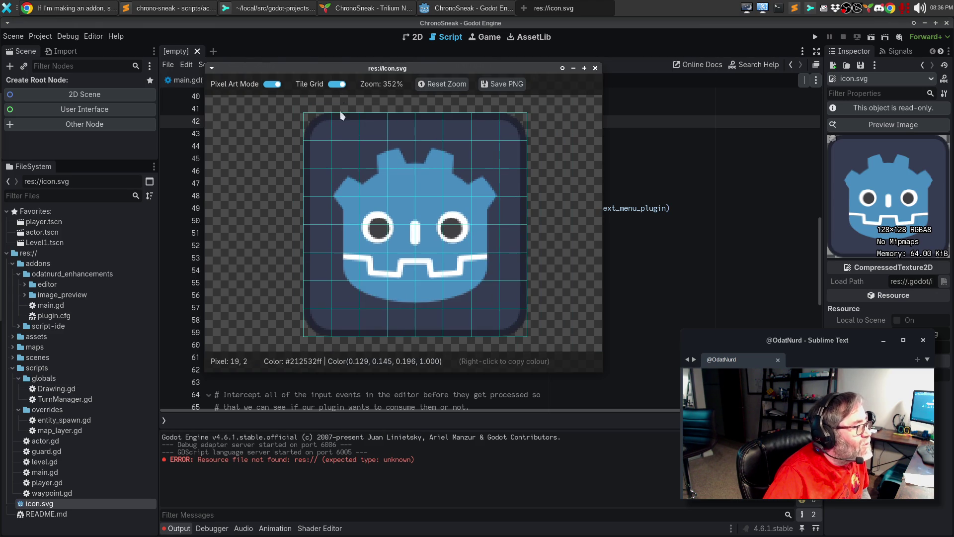
# Reopen the icon.svg preview from the Inspector and the FileSystem Preview Image item, closing each.
pyautogui.click(593, 70)
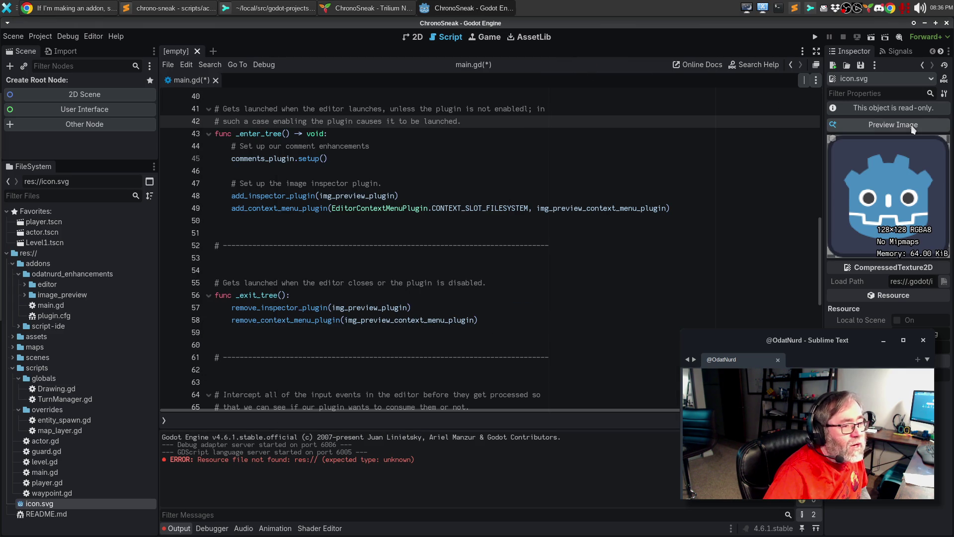
pyautogui.click(912, 127)
pyautogui.click(671, 116)
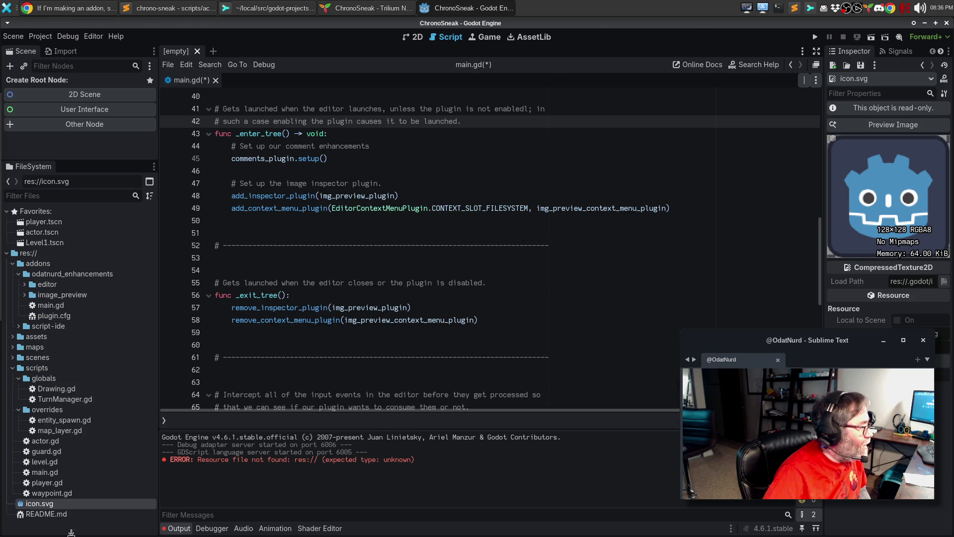
pyautogui.rightClick(49, 503)
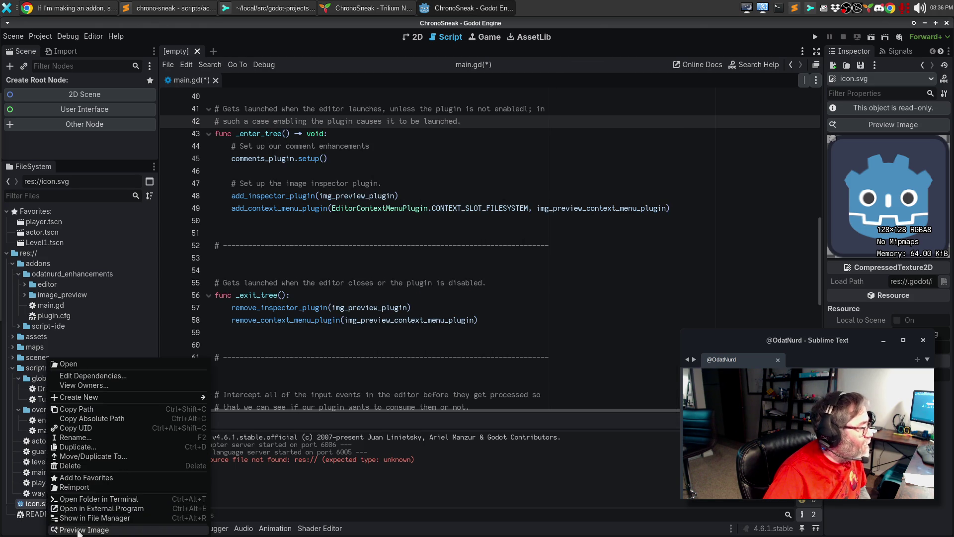
pyautogui.click(78, 530)
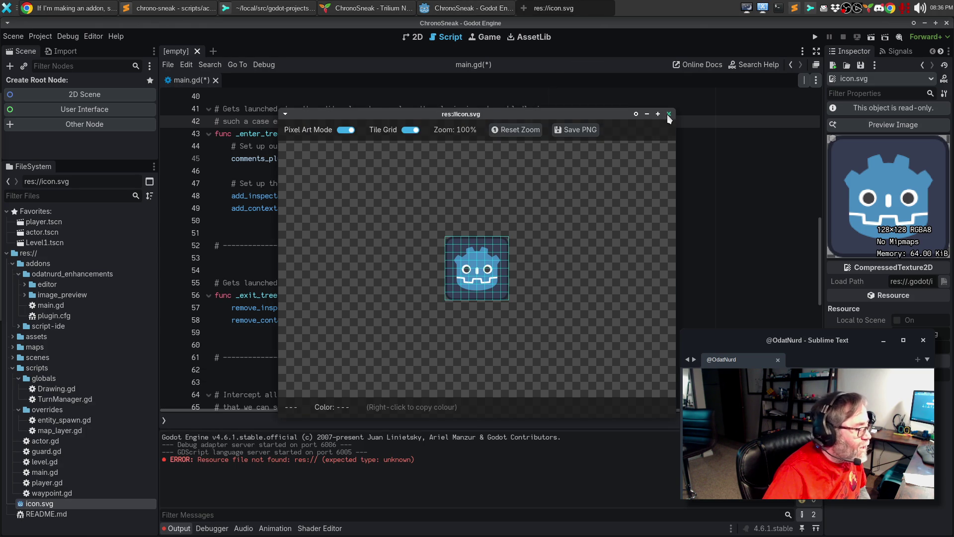
pyautogui.click(669, 116)
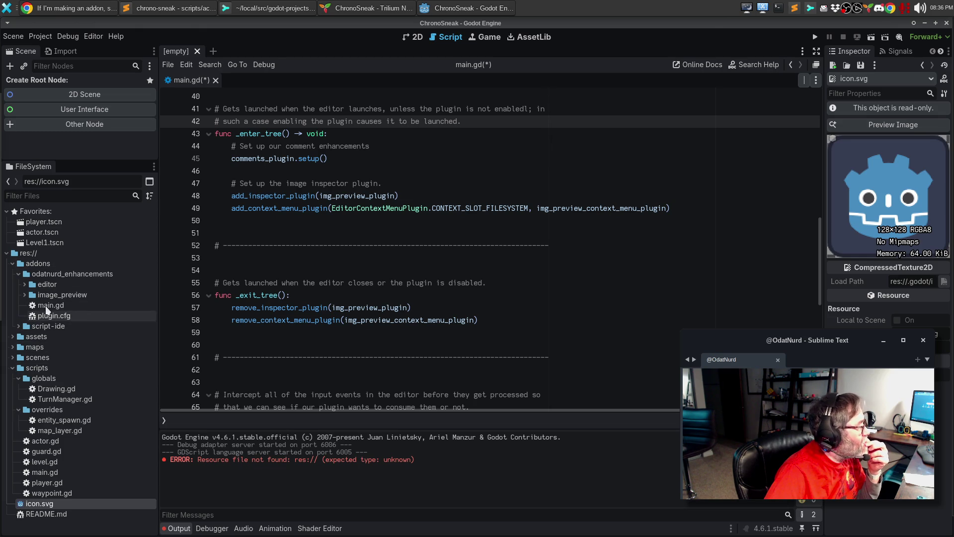
# Open ml_char_01.png from assets/gfx/sprites in the image preview.
pyautogui.click(13, 263)
pyautogui.click(13, 274)
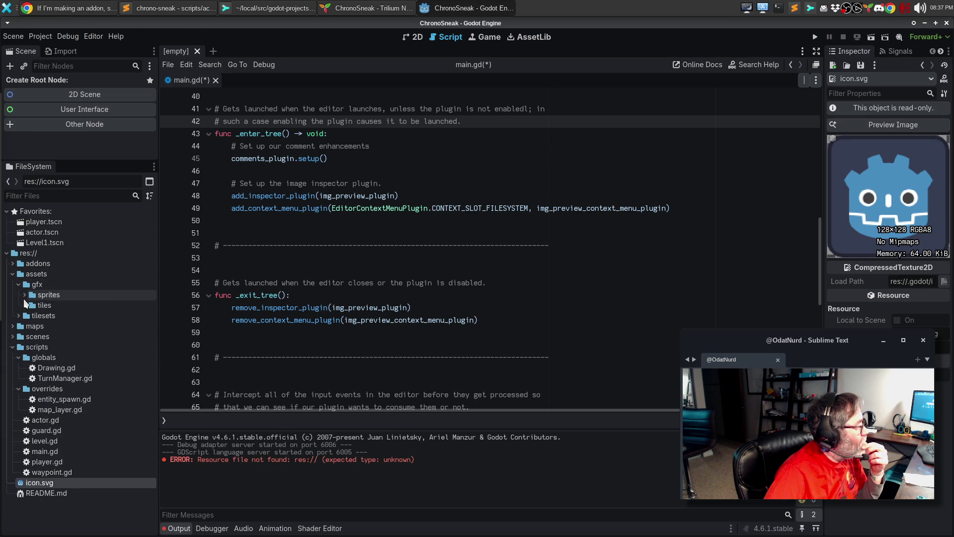
pyautogui.click(24, 305)
pyautogui.click(24, 294)
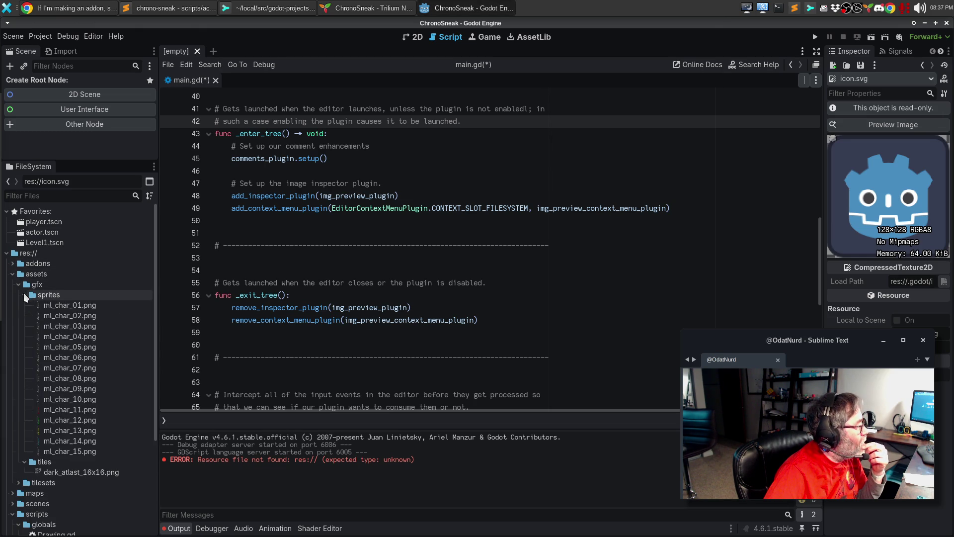
pyautogui.rightClick(75, 309)
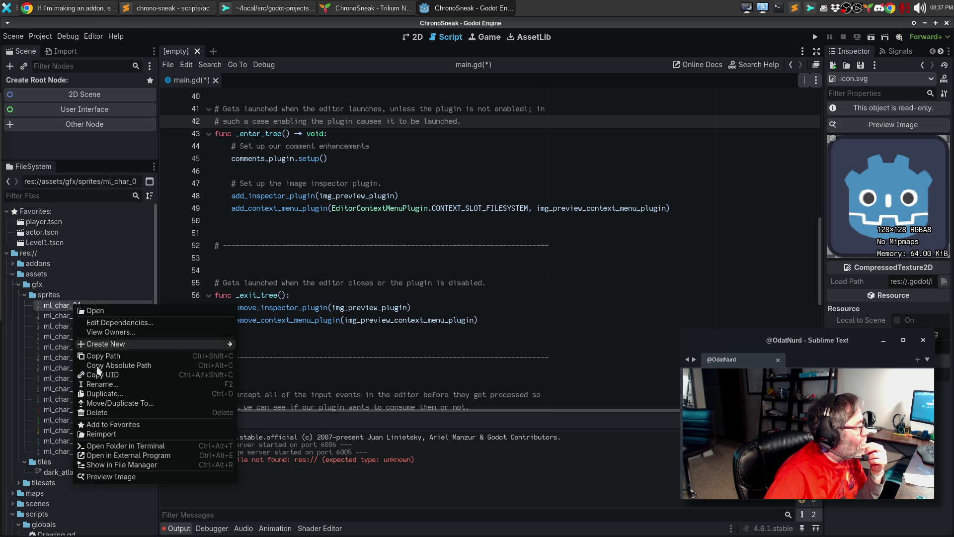
pyautogui.click(122, 480)
# Zoom and pan across the sprite sheet rows, then reset it to 100%.
pyautogui.scroll(8, 477, 259)
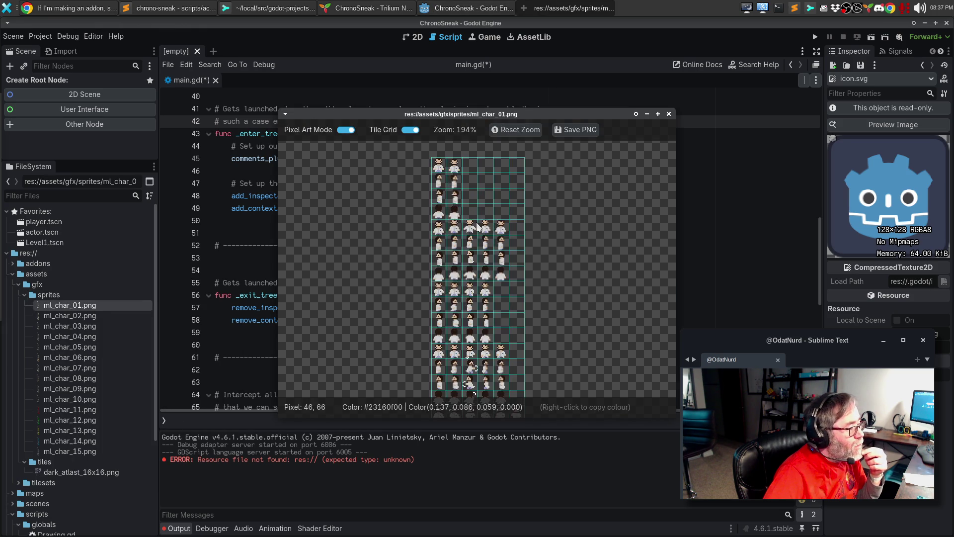
pyautogui.moveTo(650, 222)
pyautogui.mouseDown()
pyautogui.moveTo(645, 354)
pyautogui.moveTo(603, 375)
pyautogui.moveTo(568, 325)
pyautogui.moveTo(565, 229)
pyautogui.mouseUp()
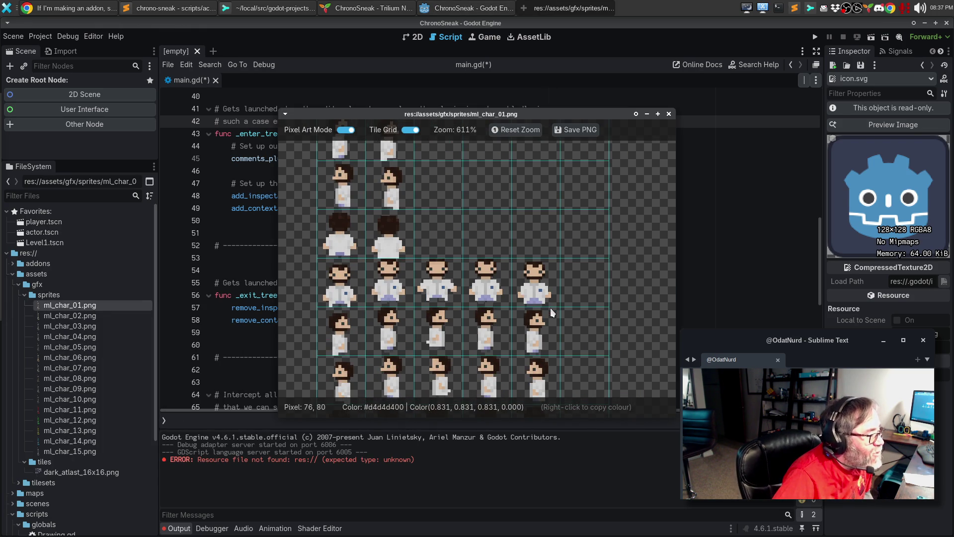
pyautogui.moveTo(550, 308); pyautogui.dragTo(551, 296)
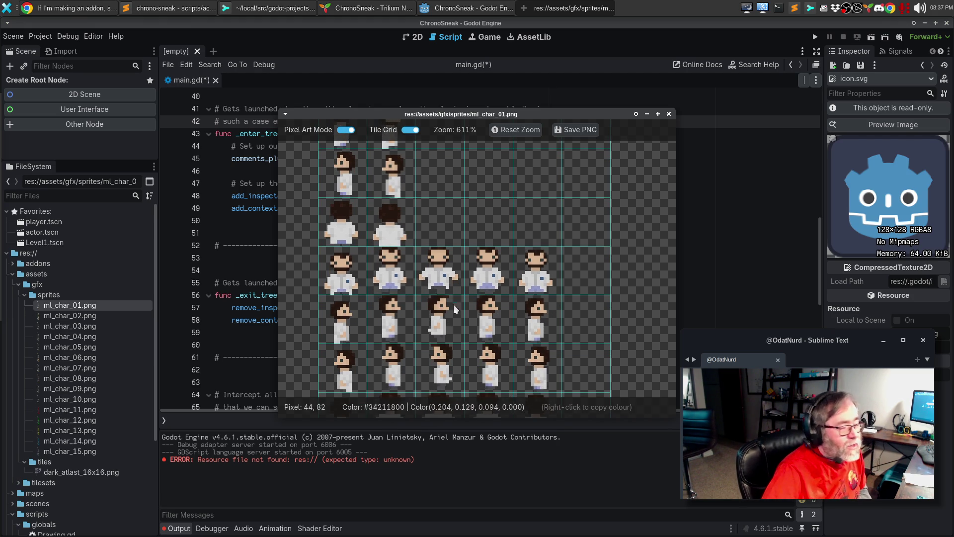
pyautogui.scroll(-2, 457, 308)
pyautogui.scroll(-4, 467, 319)
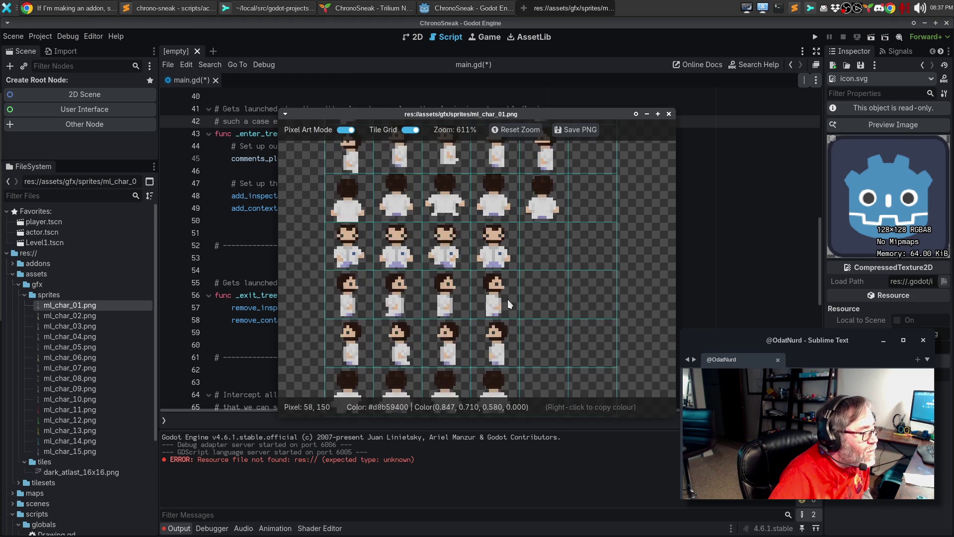
pyautogui.scroll(-4, 550, 284)
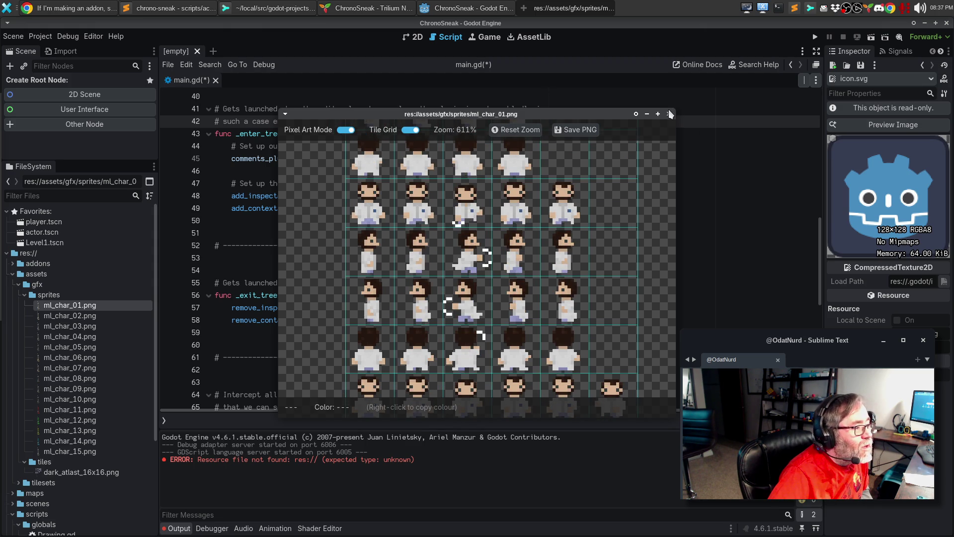
pyautogui.click(504, 130)
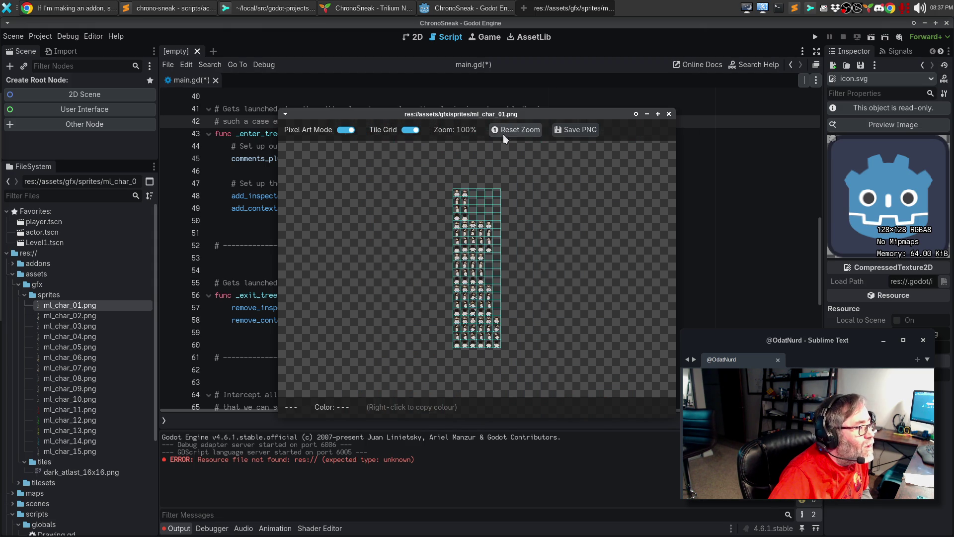
# Toggle Pixel Art Mode and the Tile Grid off and back on.
pyautogui.click(351, 133)
pyautogui.click(351, 133)
pyautogui.click(406, 130)
pyautogui.click(407, 131)
# Zoom in, compare smoothed and crisp pixel rendering repeatedly, then close the preview and collapse sprites.
pyautogui.scroll(10, 463, 216)
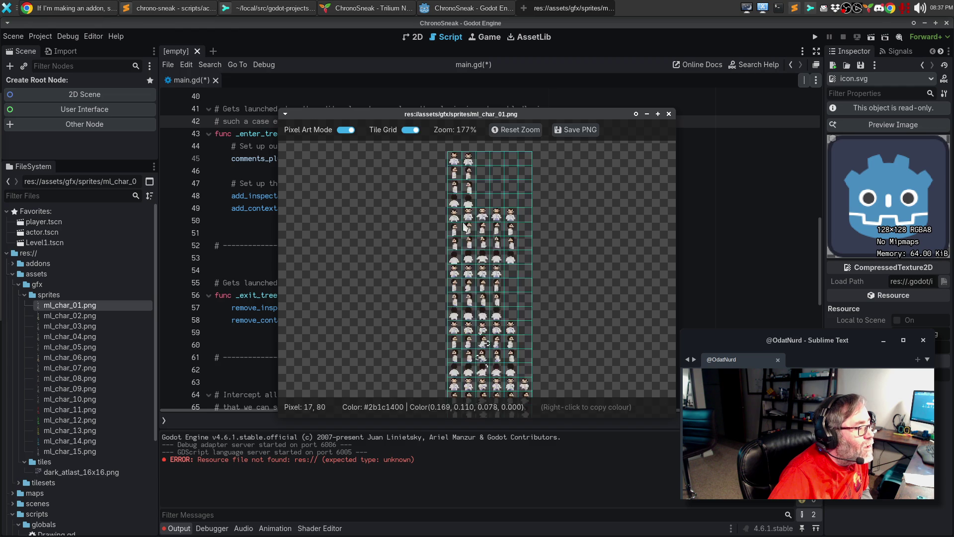
pyautogui.scroll(7, 463, 217)
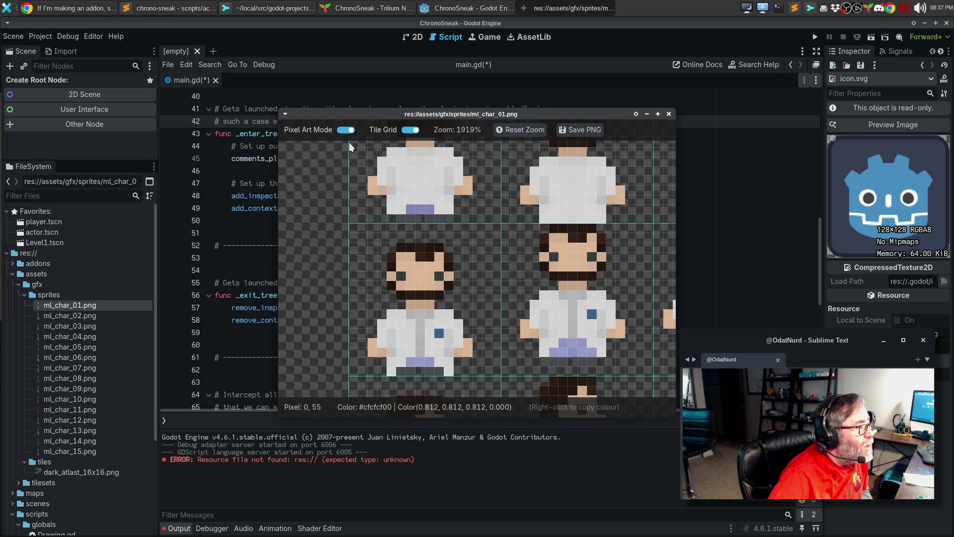
pyautogui.click(352, 130)
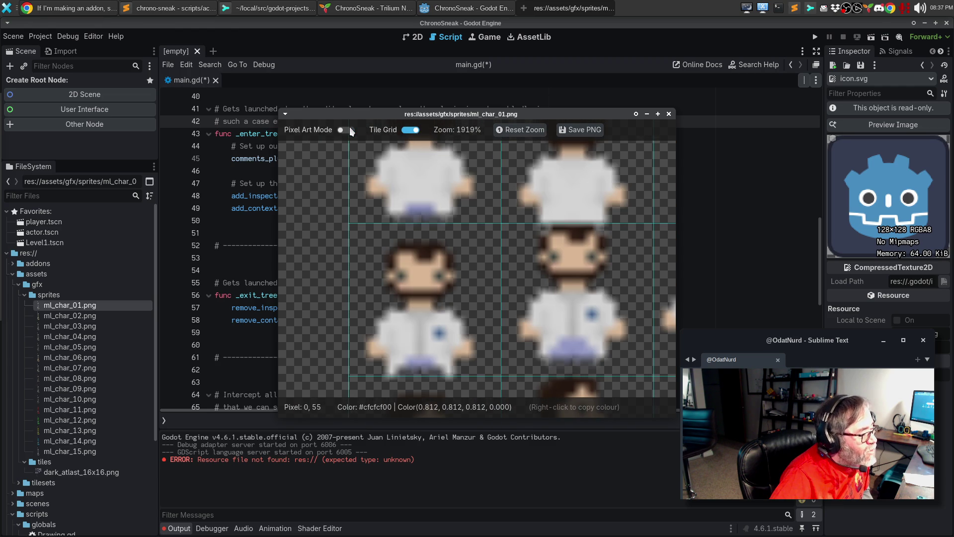
pyautogui.click(350, 130)
pyautogui.click(350, 129)
pyautogui.click(351, 129)
pyautogui.click(351, 131)
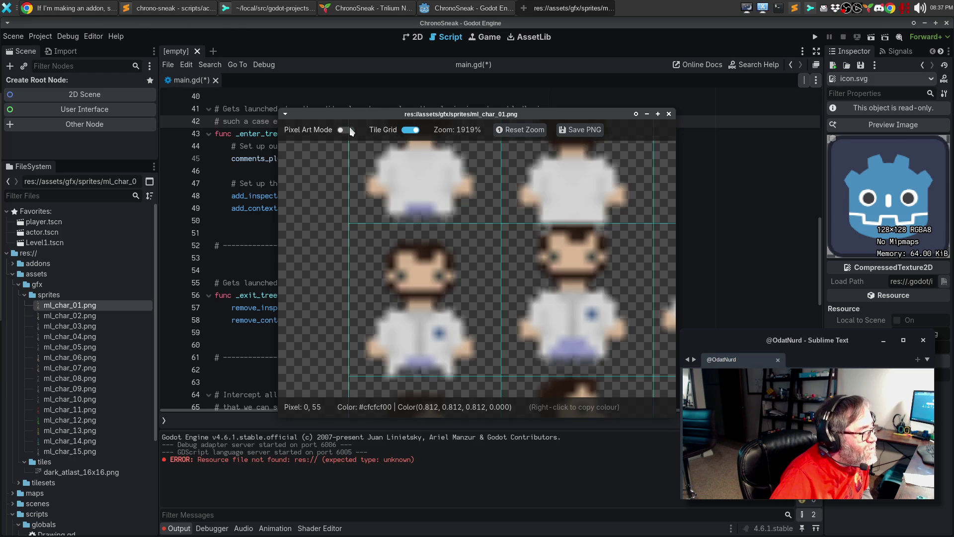
pyautogui.click(350, 129)
pyautogui.click(668, 114)
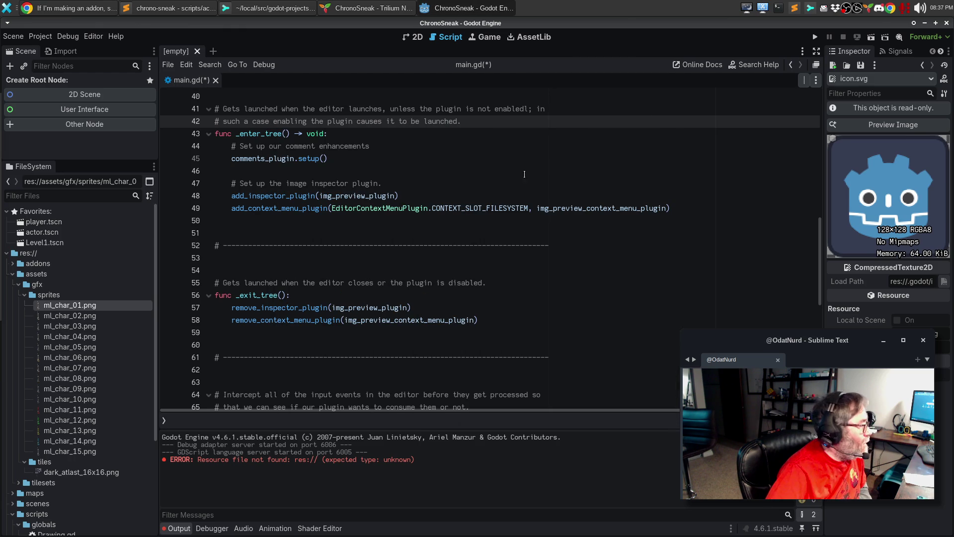
pyautogui.click(25, 296)
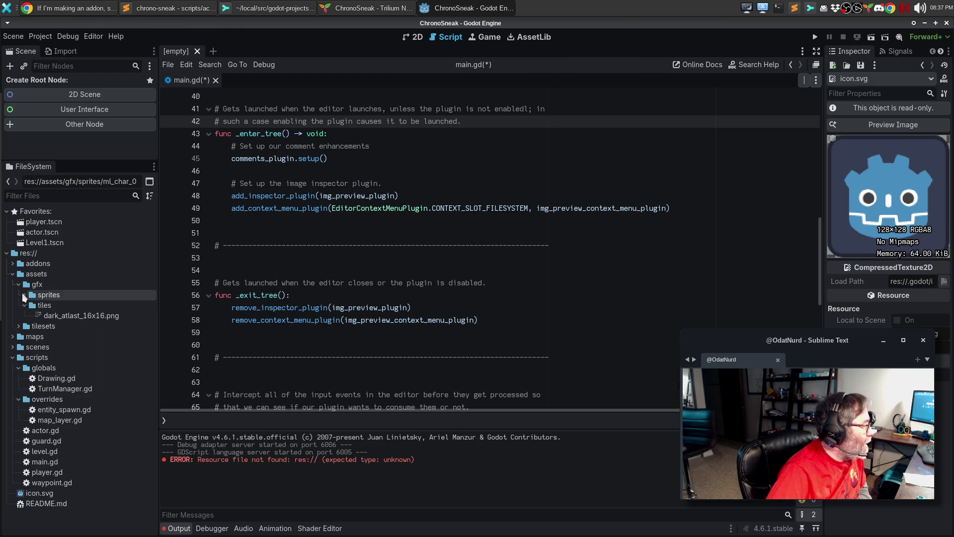
# Preview dark_atlas_16x16.png, zoom to about 740% and back, then close the window.
pyautogui.rightClick(70, 317)
pyautogui.click(123, 486)
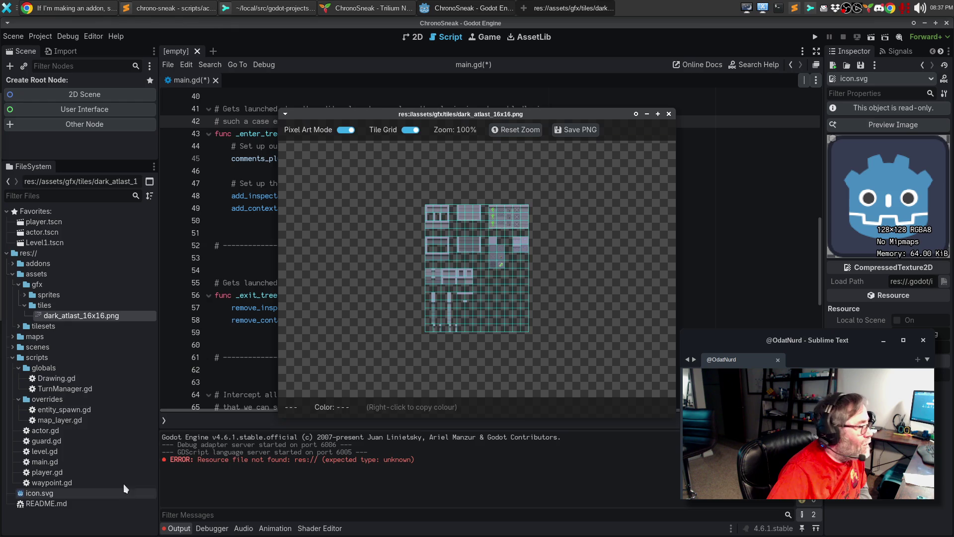
pyautogui.scroll(9, 430, 211)
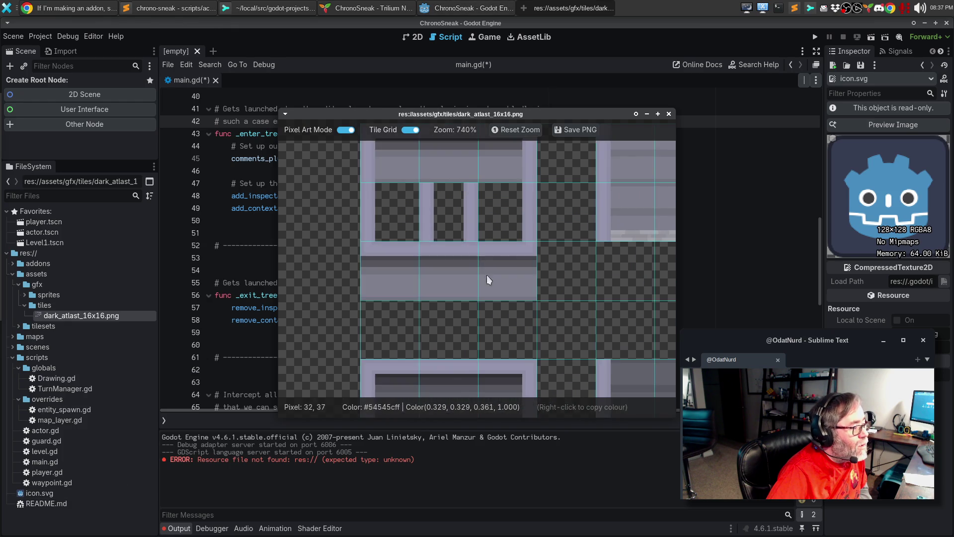
pyautogui.scroll(-10, 471, 298)
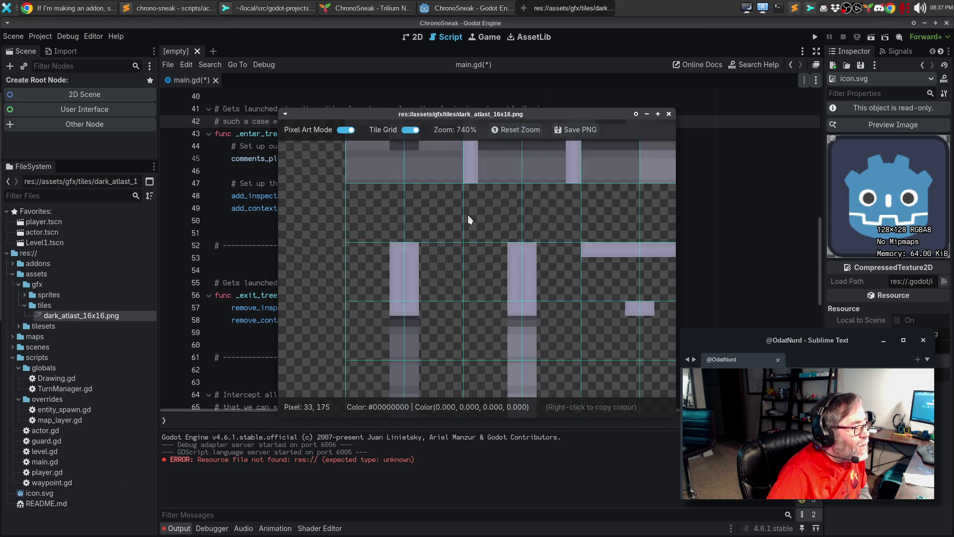
pyautogui.scroll(-5, 490, 276)
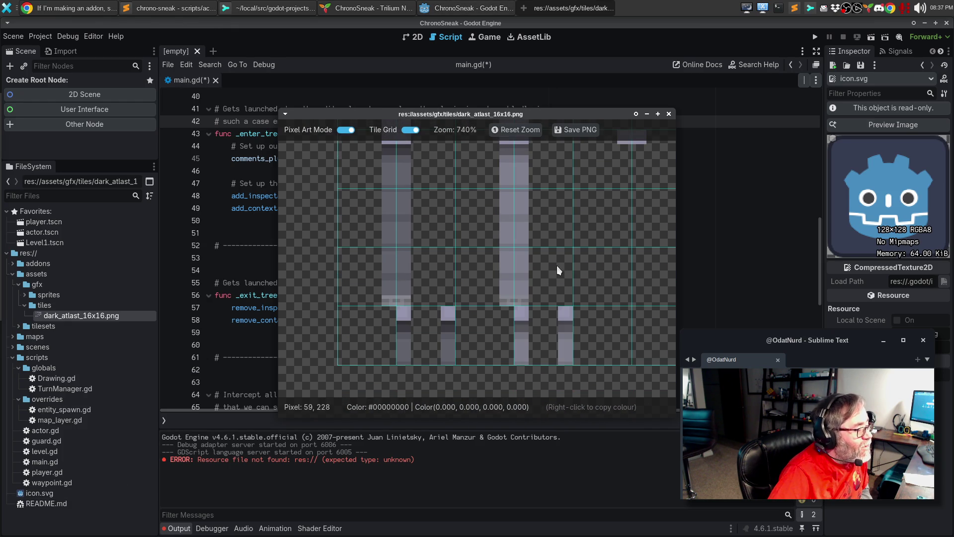
pyautogui.scroll(8, 565, 279)
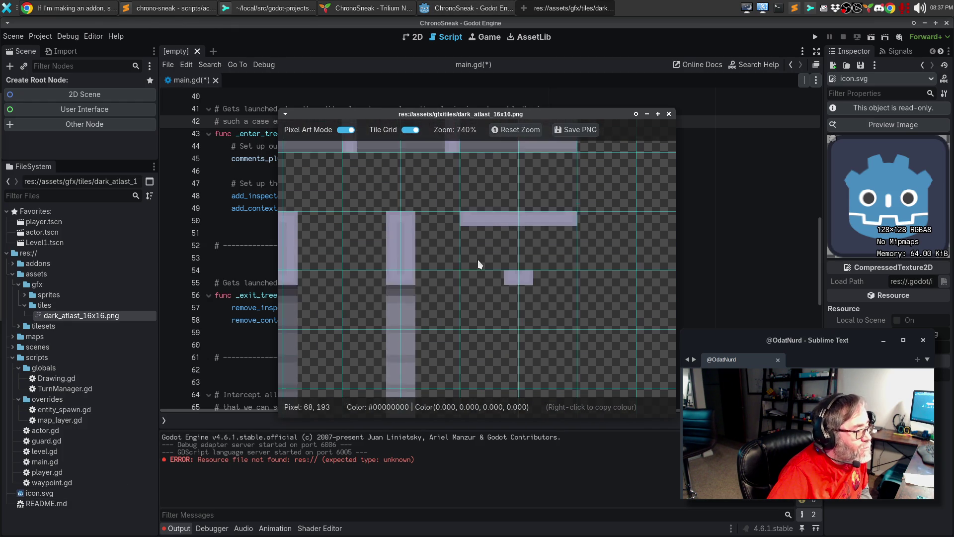
pyautogui.click(668, 114)
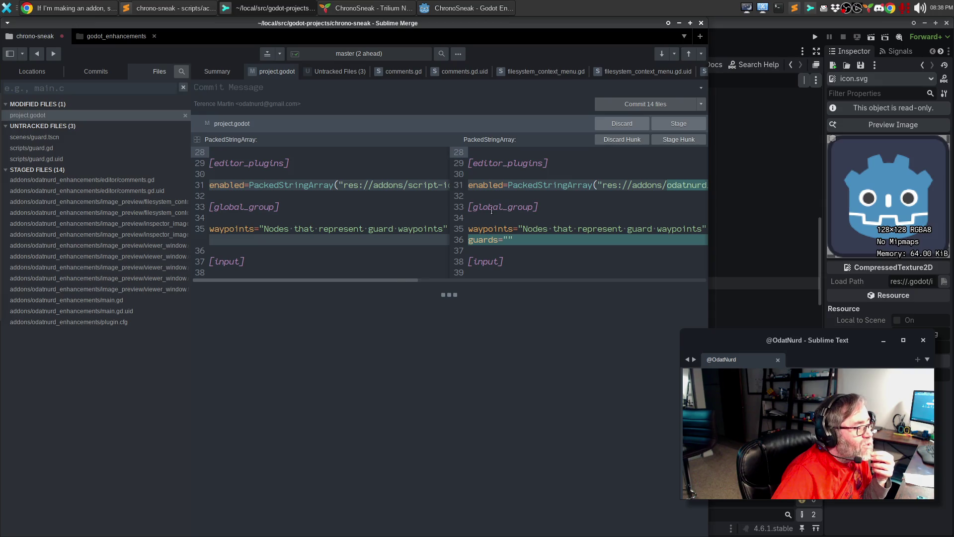
# Stage only project.godot's editor_plugins lines 30–31, leaving the guards line unstaged.
pyautogui.hscroll(5, 401, 279)
pyautogui.hscroll(5, 557, 293)
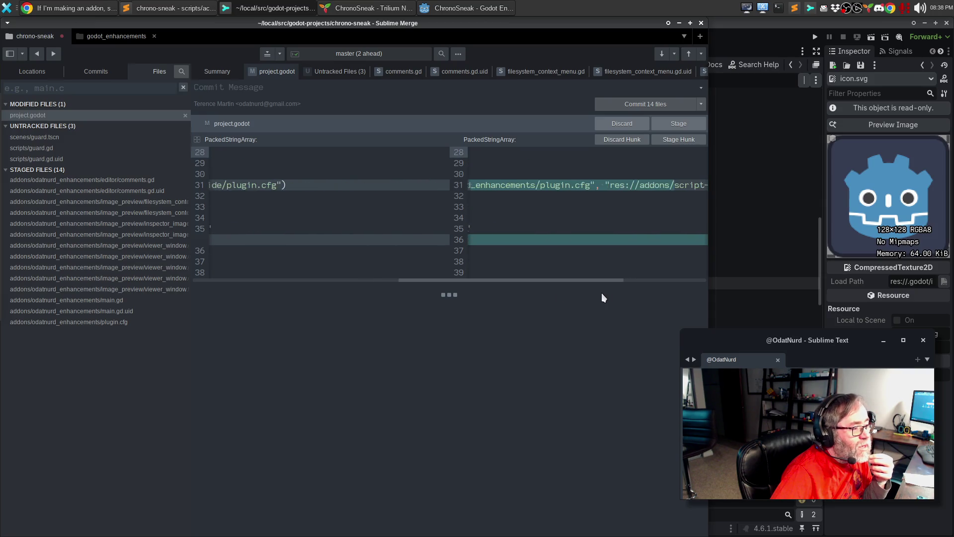
pyautogui.hscroll(-10, 309, 266)
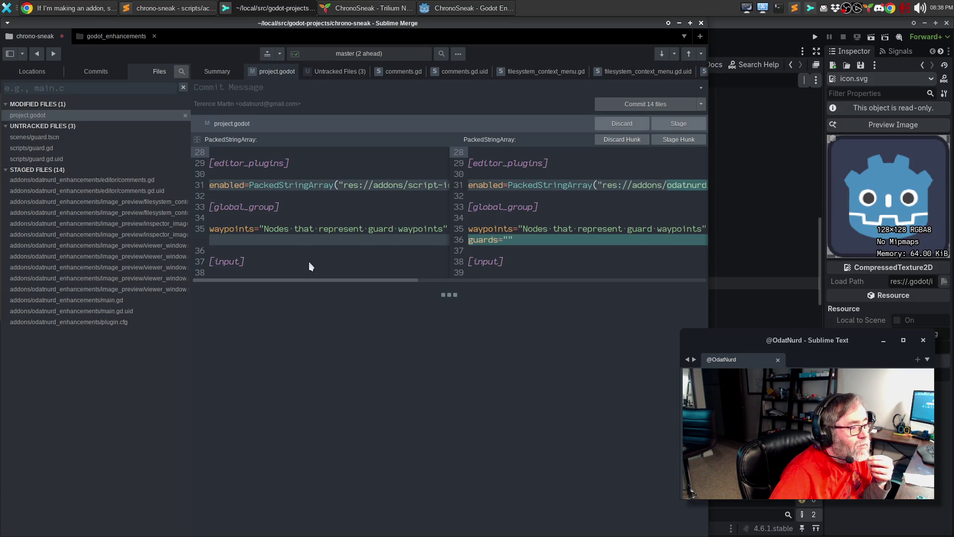
pyautogui.click(527, 188)
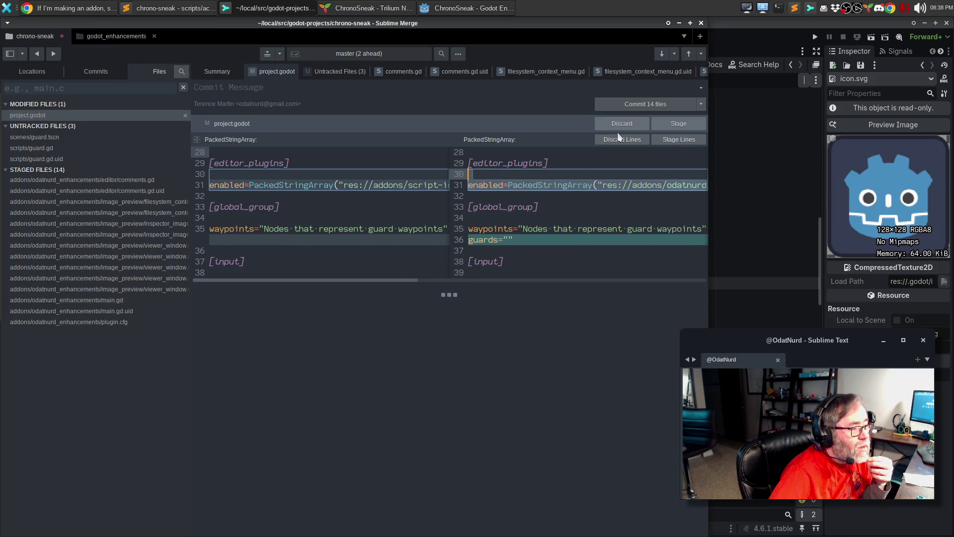
pyautogui.click(673, 140)
# Commit the staged addon files and return to the Godot editor.
pyautogui.click(699, 102)
pyautogui.click(713, 117)
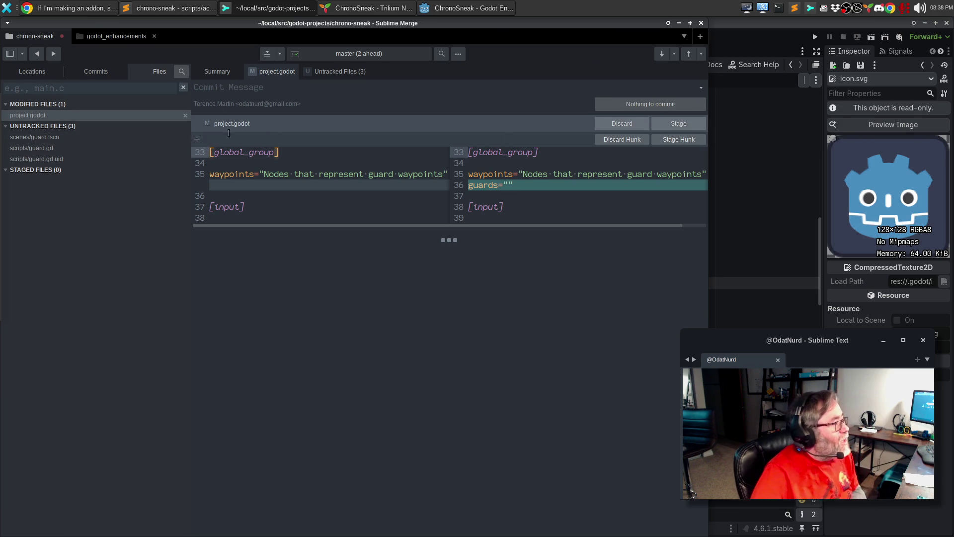
pyautogui.click(738, 35)
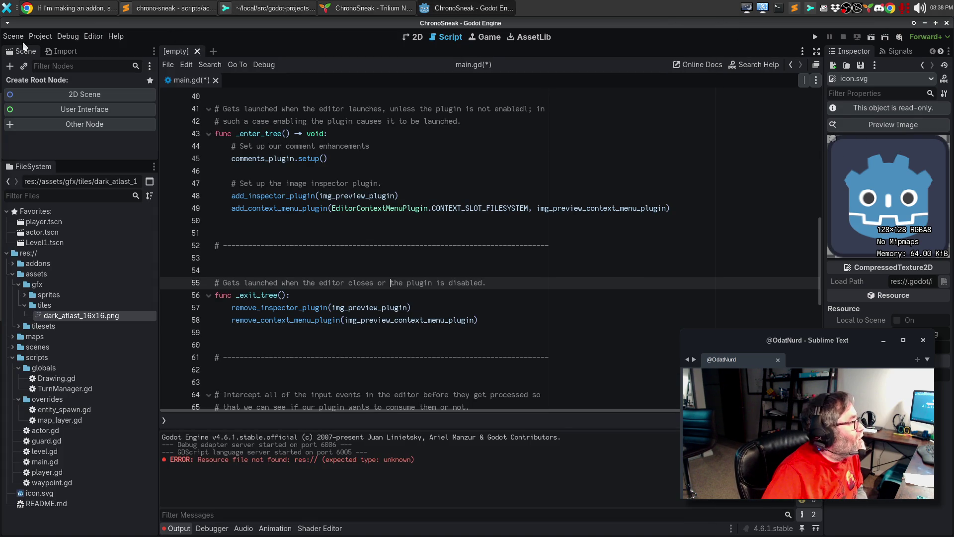
# Quit ChronoSneak to the project list without saving changes to main.gd.
pyautogui.click(37, 37)
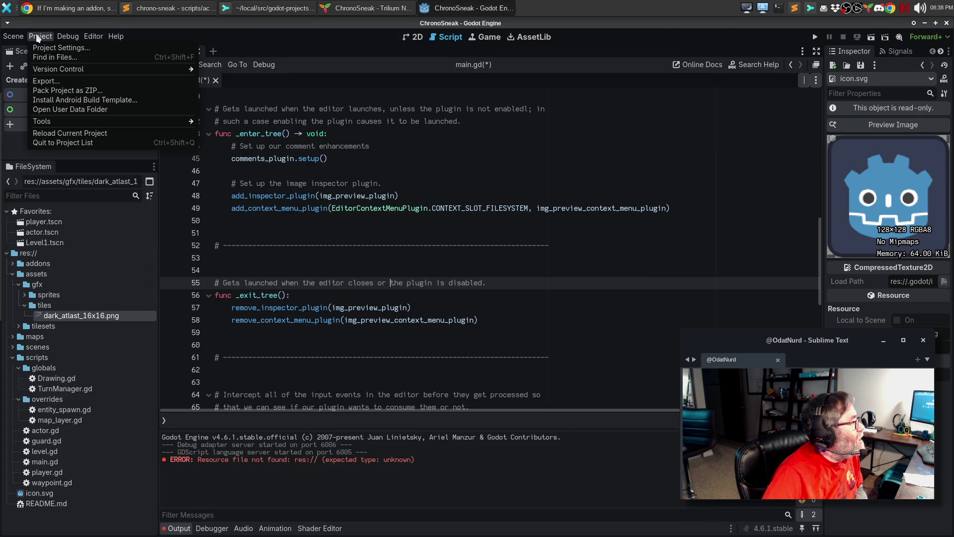
pyautogui.click(53, 143)
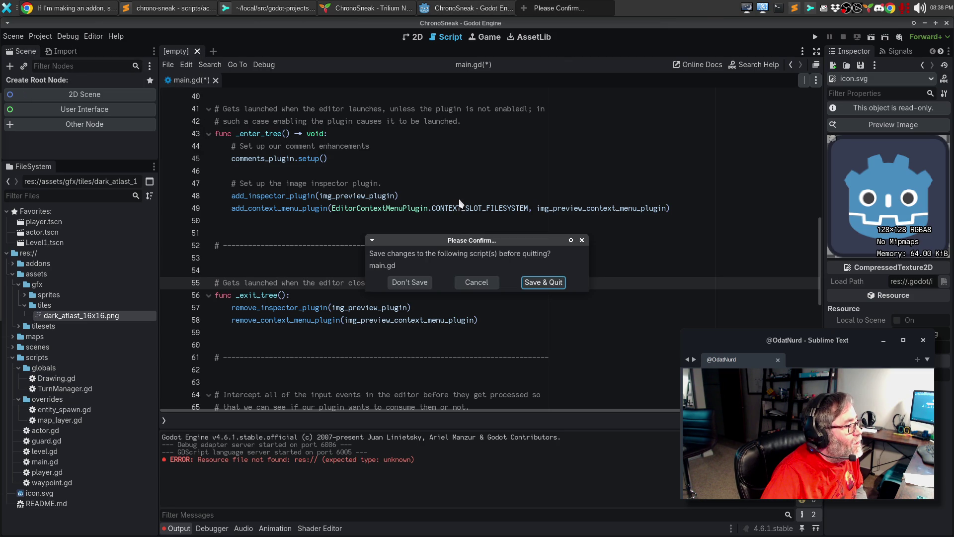
pyautogui.click(422, 281)
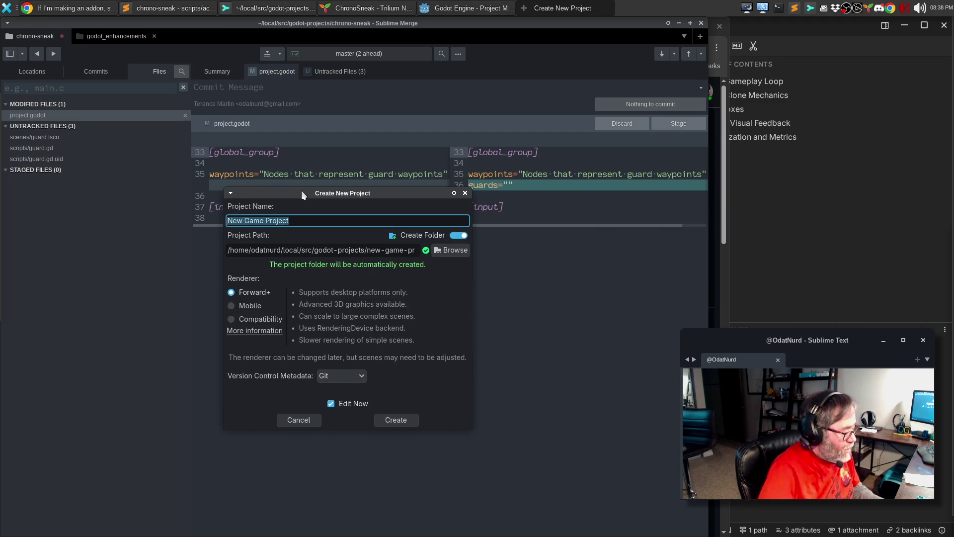
# Create and open a new project named 'Deletable Test Project'.
pyautogui.write('Deletable')
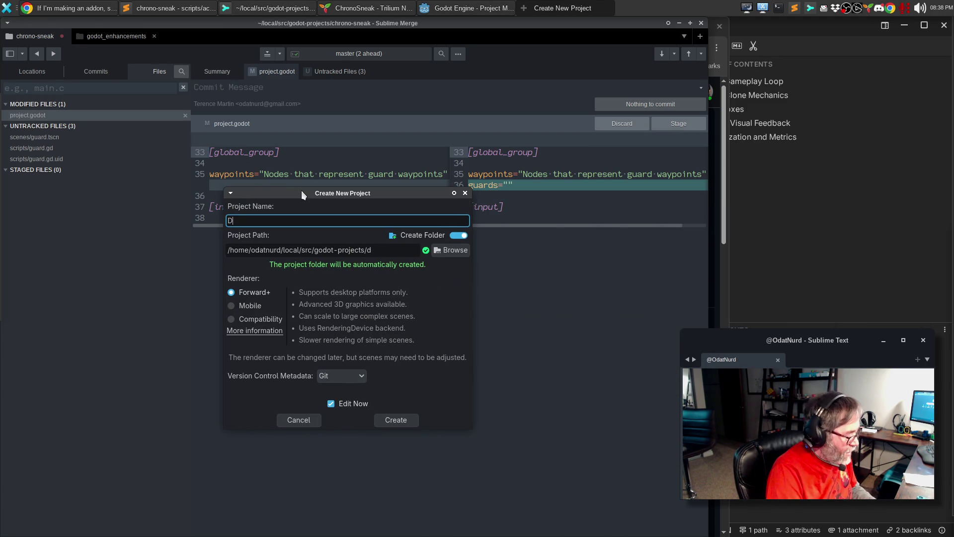
pyautogui.write(' Game')
pyautogui.press('BackSpace')
pyautogui.press('BackSpace')
pyautogui.press('BackSpace')
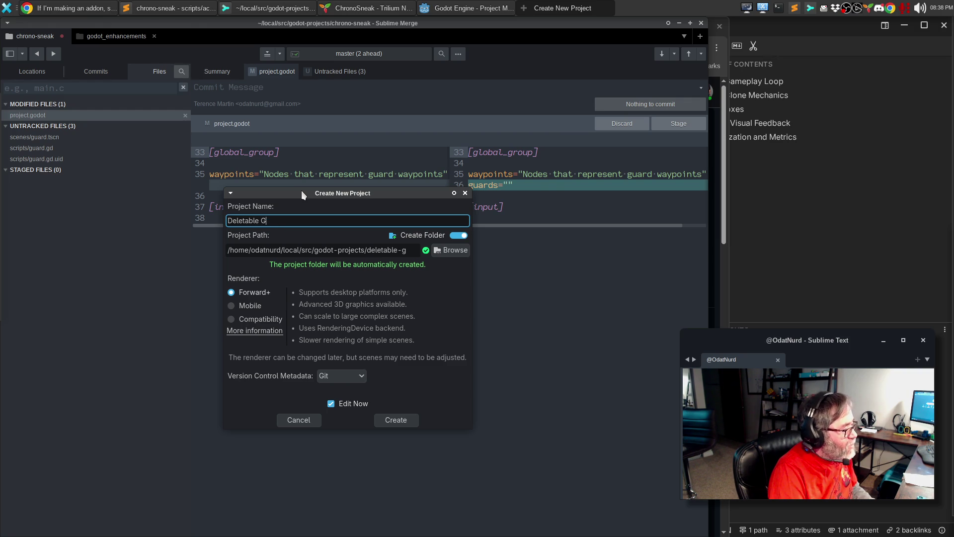
pyautogui.write('Test Project')
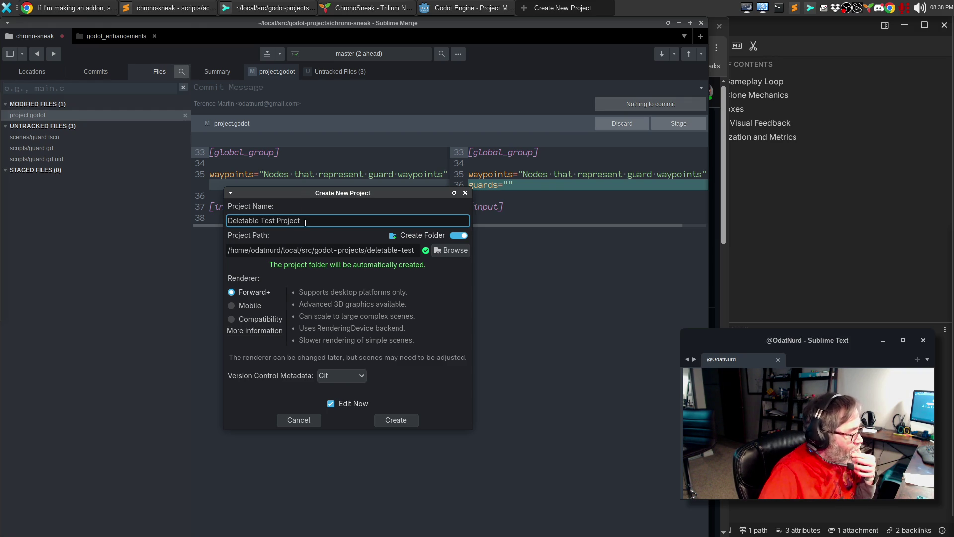
pyautogui.click(397, 420)
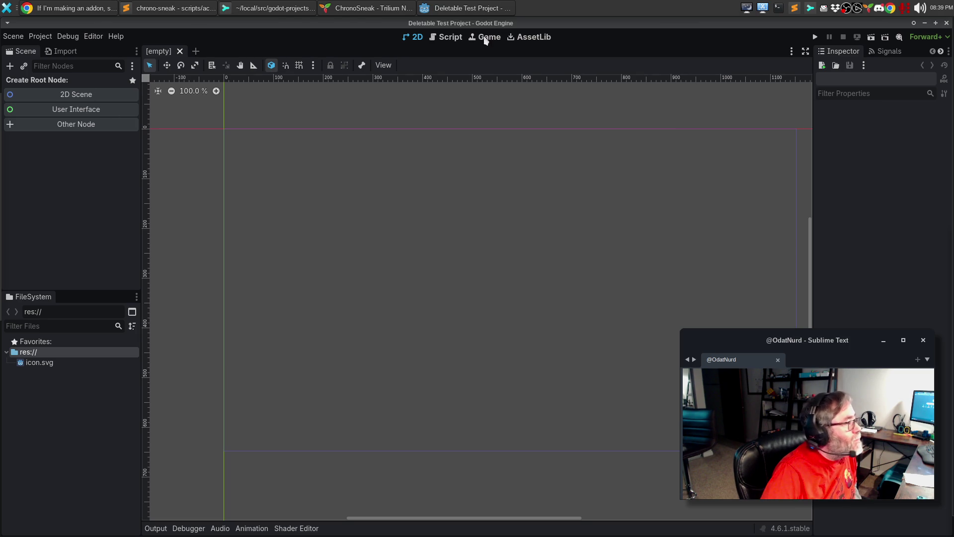
# Download and install OdatNurd Enhancements from AssetLib, then show the output log.
pyautogui.click(522, 37)
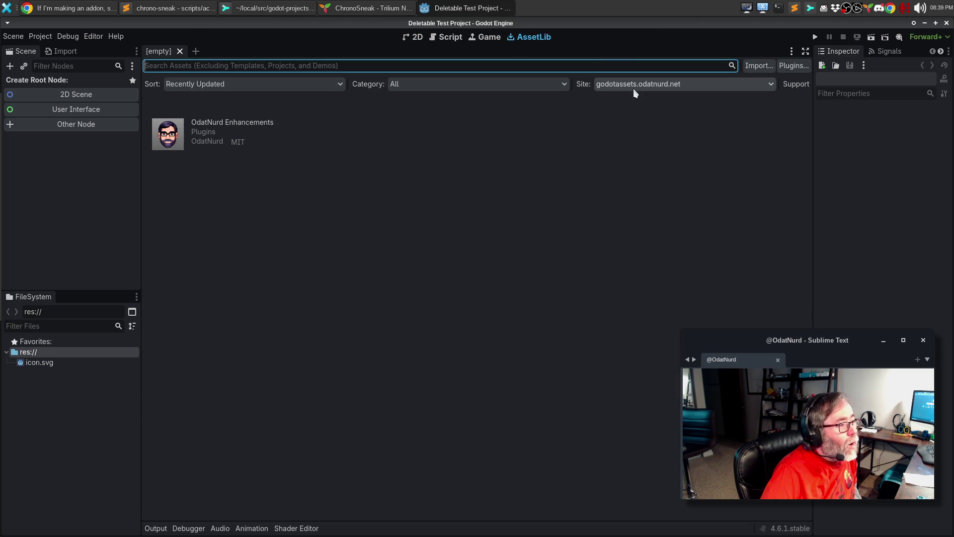
pyautogui.click(163, 141)
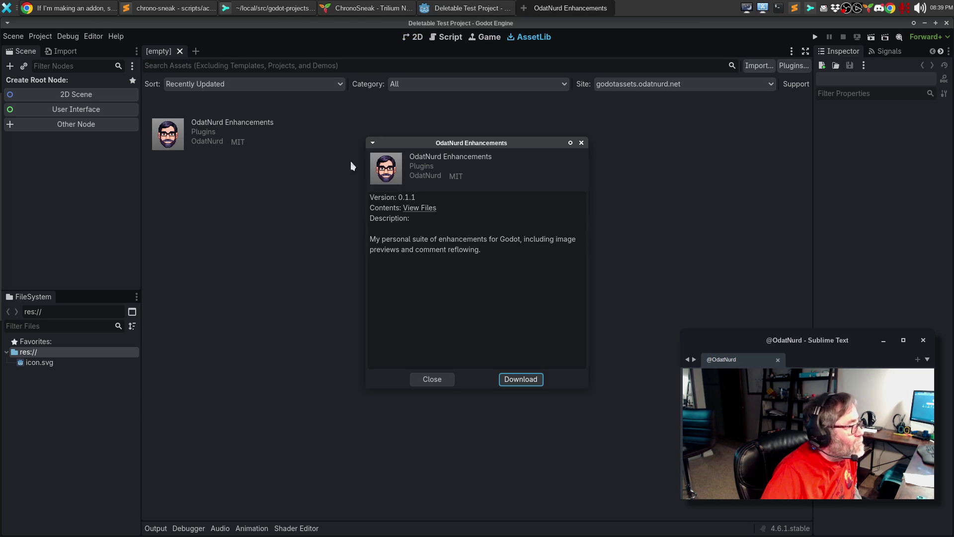
pyautogui.click(518, 381)
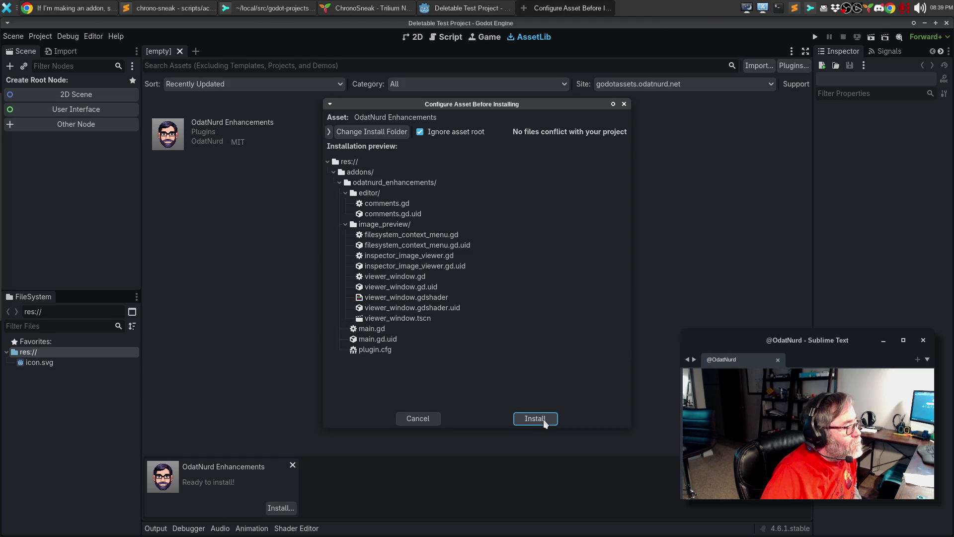
pyautogui.click(540, 418)
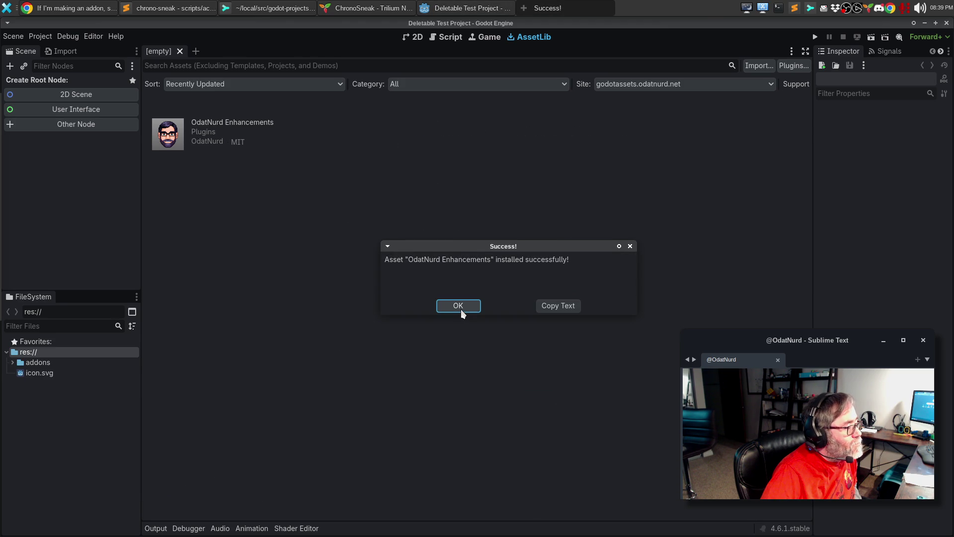
pyautogui.click(459, 306)
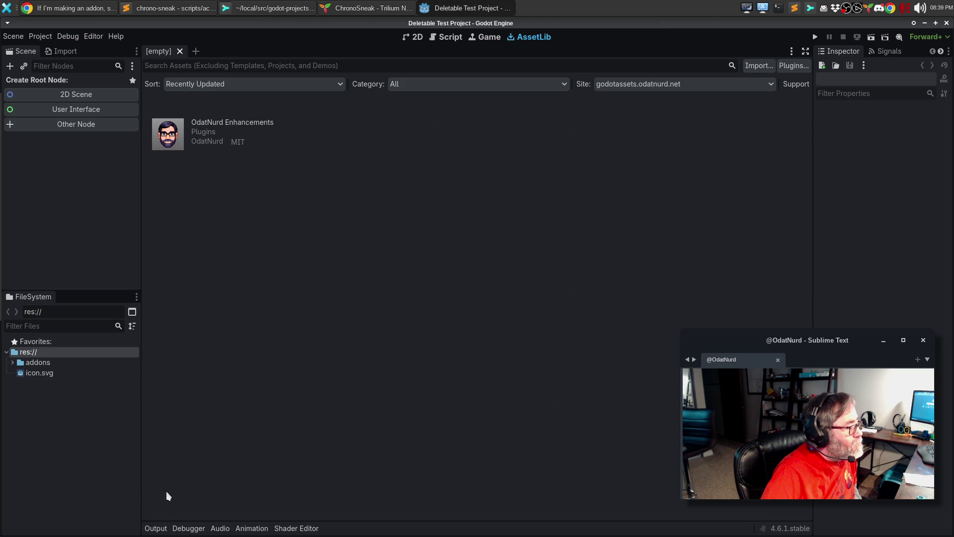
pyautogui.click(159, 528)
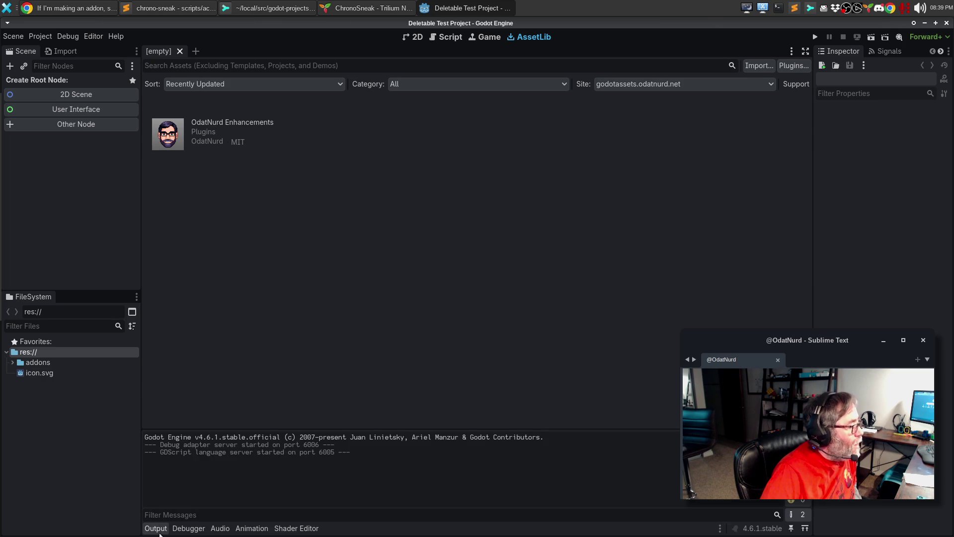
# Open addons/odatnurd_enhancements/editor/comments.gd and try a new line after line 9.
pyautogui.click(153, 528)
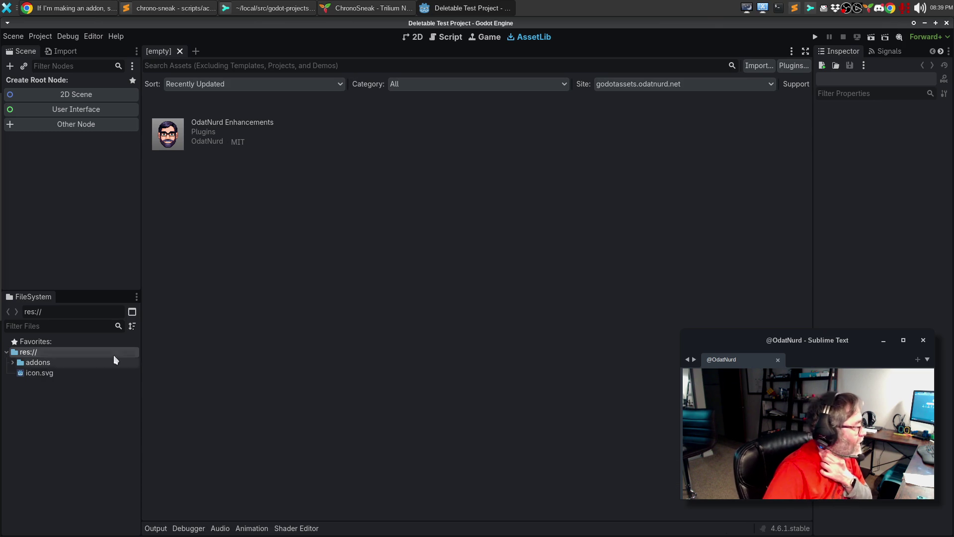
pyautogui.click(13, 362)
pyautogui.click(19, 372)
pyautogui.click(24, 383)
pyautogui.doubleClick(58, 394)
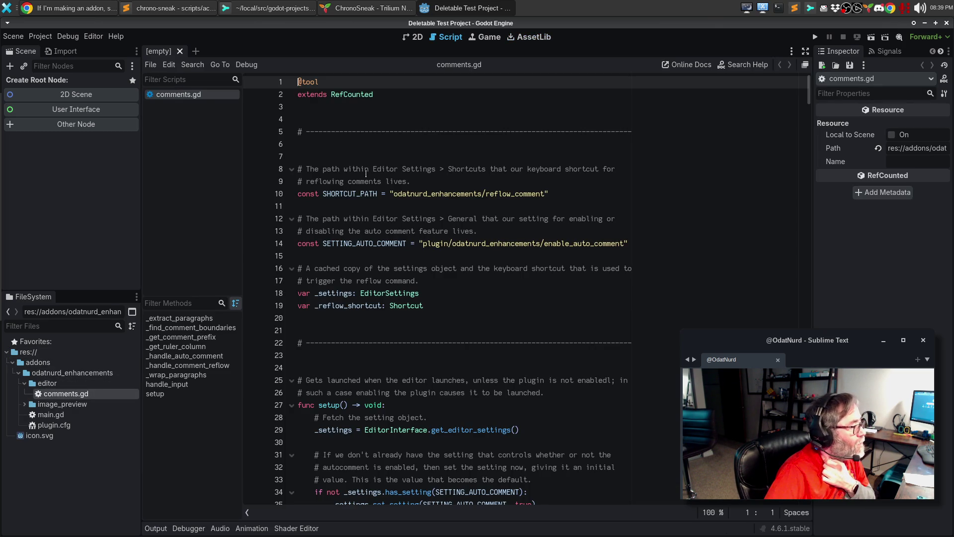
pyautogui.click(409, 182)
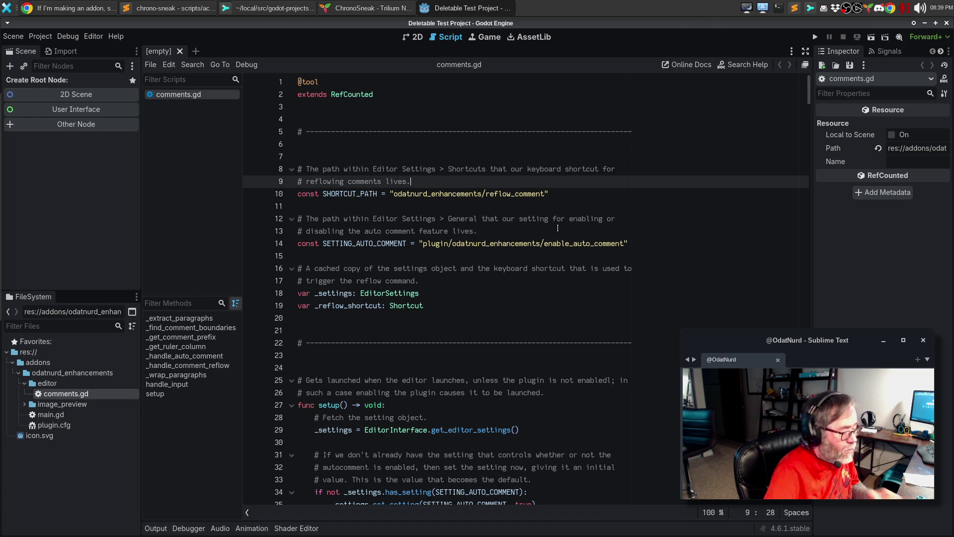
pyautogui.press('Return')
pyautogui.press('Return')
pyautogui.press('BackSpace')
pyautogui.press('BackSpace')
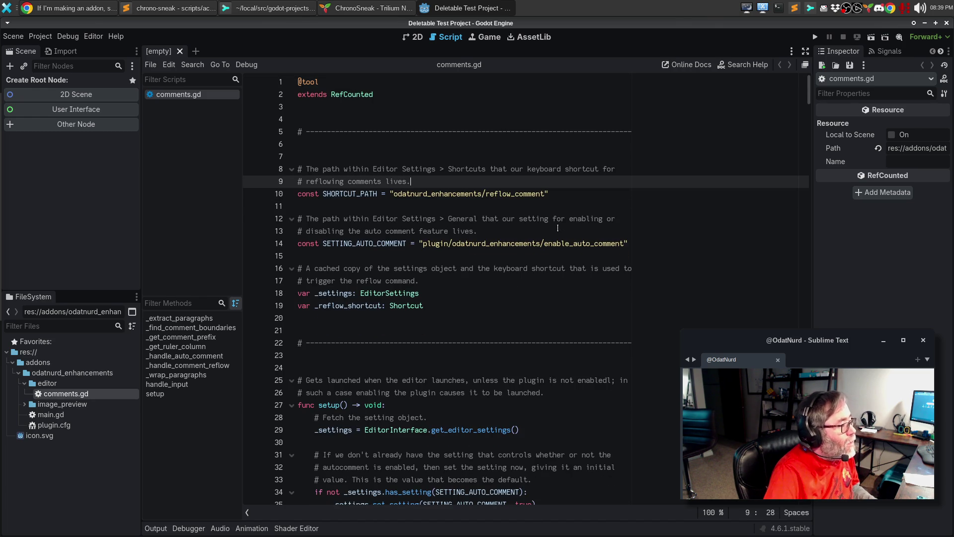
# Enable the Odatnurd Enhancements plugin in Project Settings' Plugins tab.
pyautogui.click(40, 36)
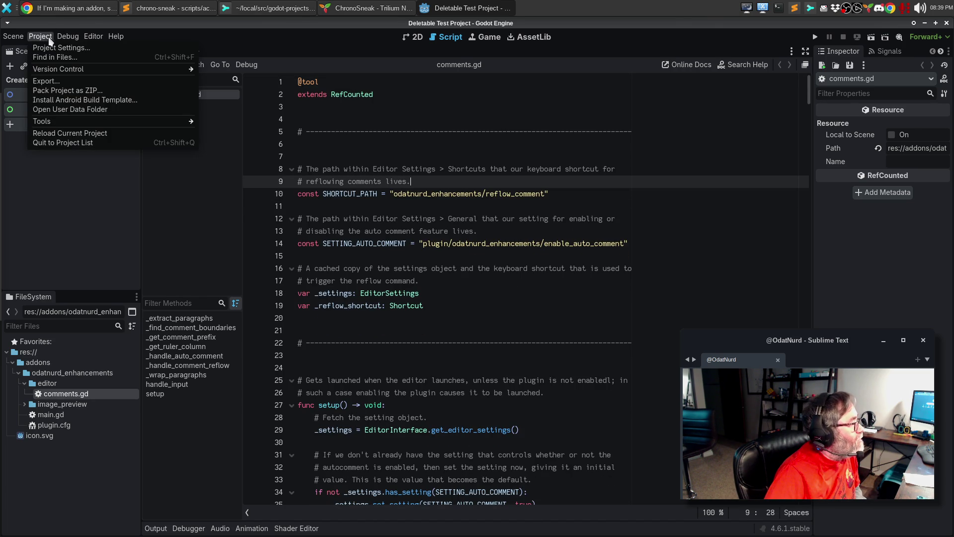
pyautogui.click(61, 48)
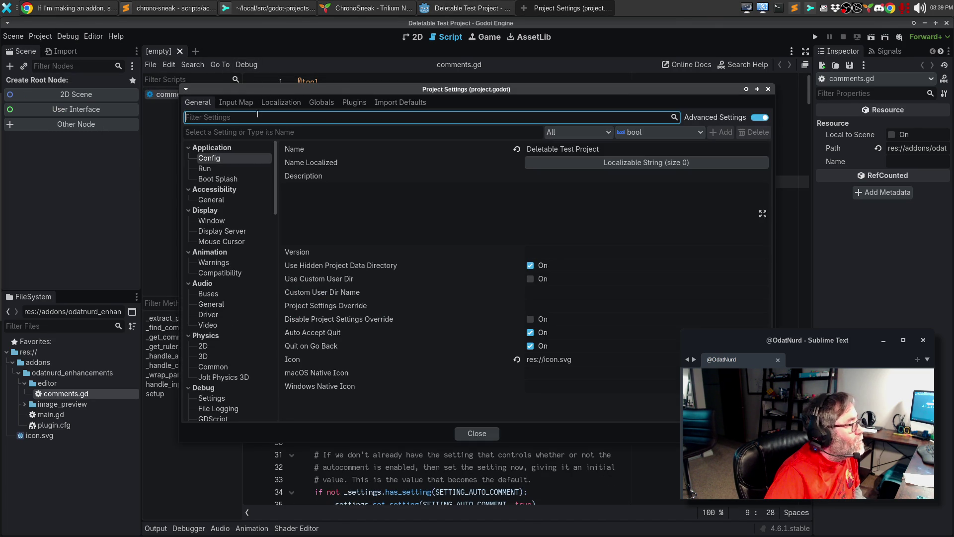
pyautogui.click(354, 102)
pyautogui.click(193, 142)
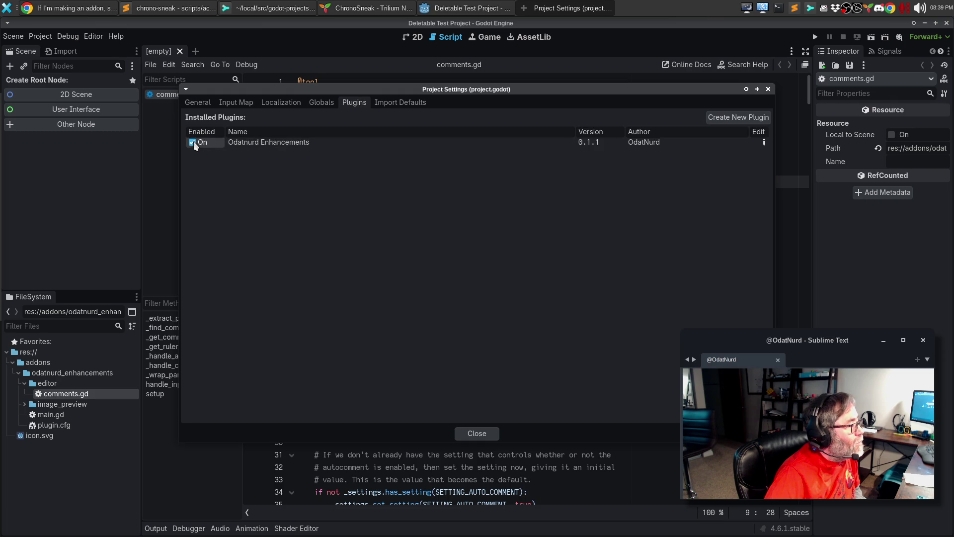
pyautogui.click(477, 434)
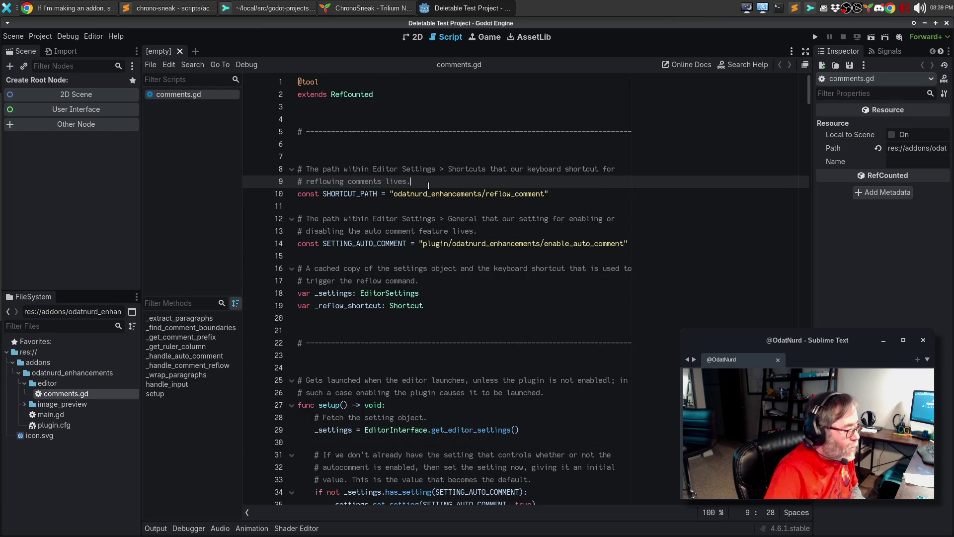
# Test comment continuation and Alt+Q reflow on lines 8–9, undoing each change.
pyautogui.press('Return')
pyautogui.press('Return')
pyautogui.hotkey('ctrl', 'z')
pyautogui.hotkey('ctrl', 'z')
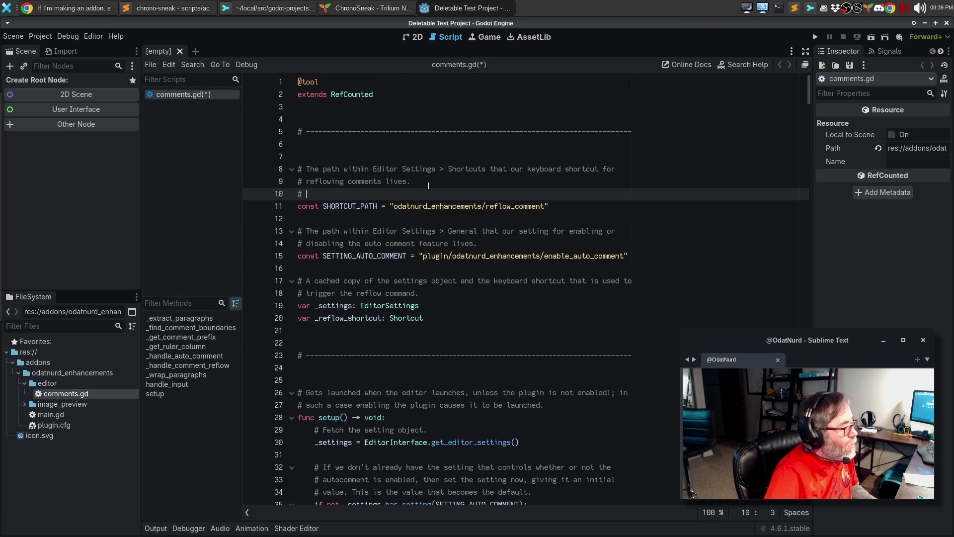
pyautogui.hotkey('ctrl', 'z')
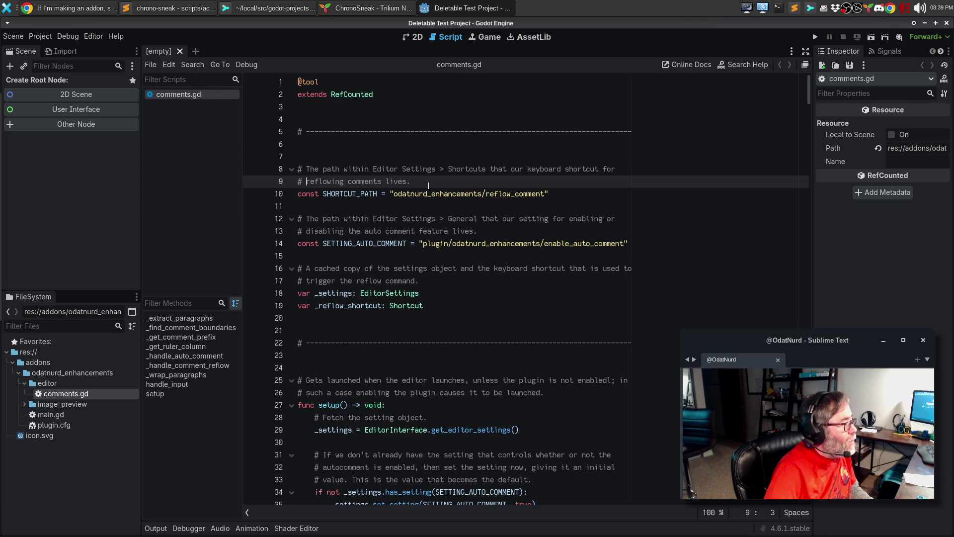
pyautogui.press('End')
pyautogui.hotkey('alt', 'q')
pyautogui.hotkey('ctrl', 'z')
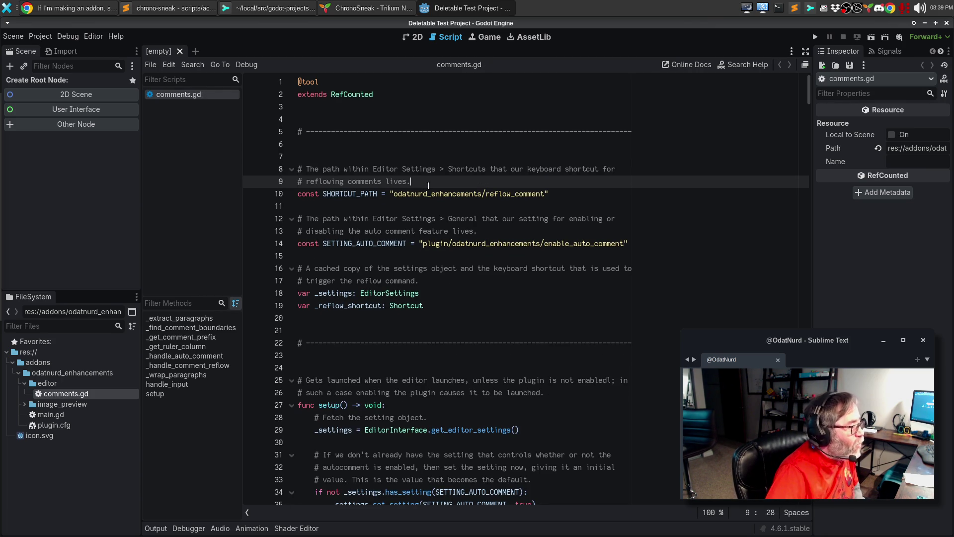
# Preview icon.svg in the image viewer and close it again.
pyautogui.rightClick(47, 435)
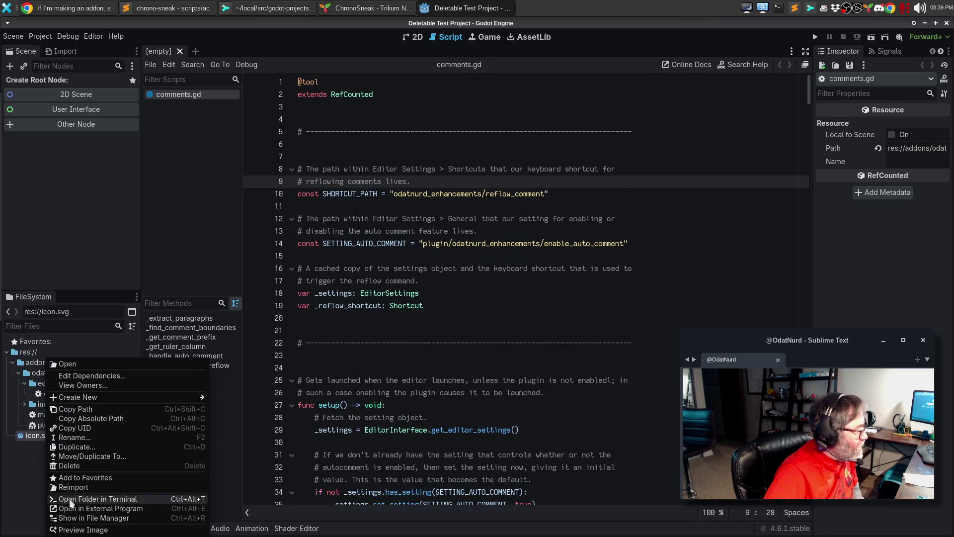
pyautogui.click(74, 529)
pyautogui.scroll(5, 540, 267)
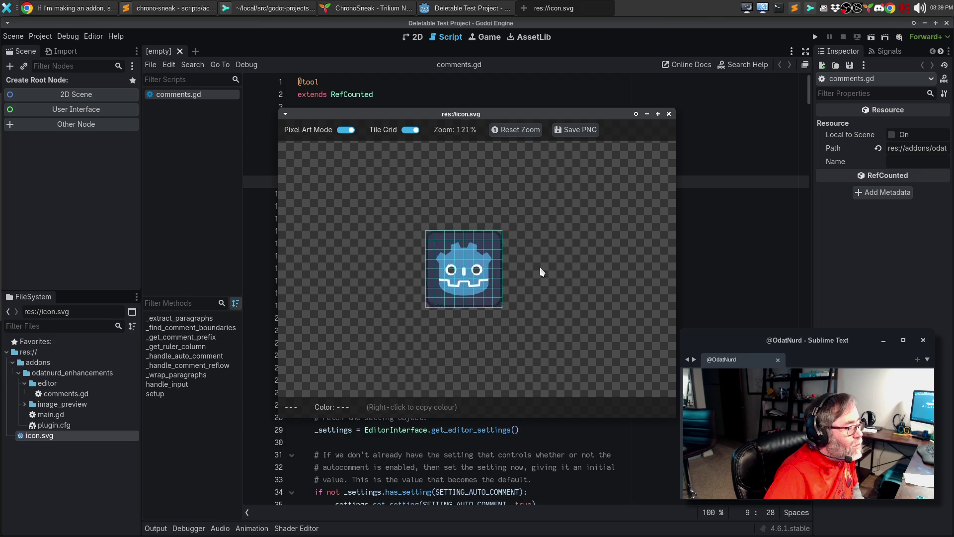
pyautogui.click(669, 114)
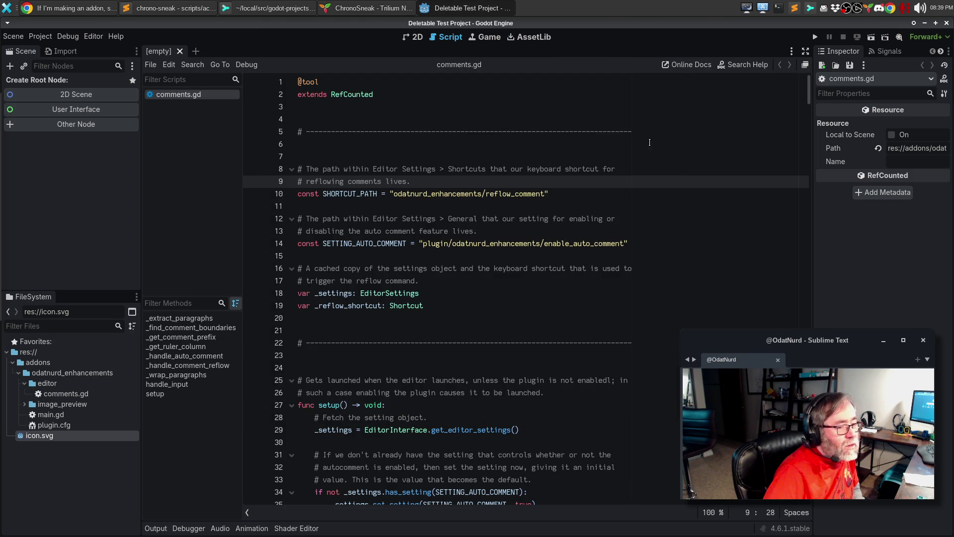
pyautogui.click(36, 36)
pyautogui.click(35, 35)
pyautogui.click(34, 36)
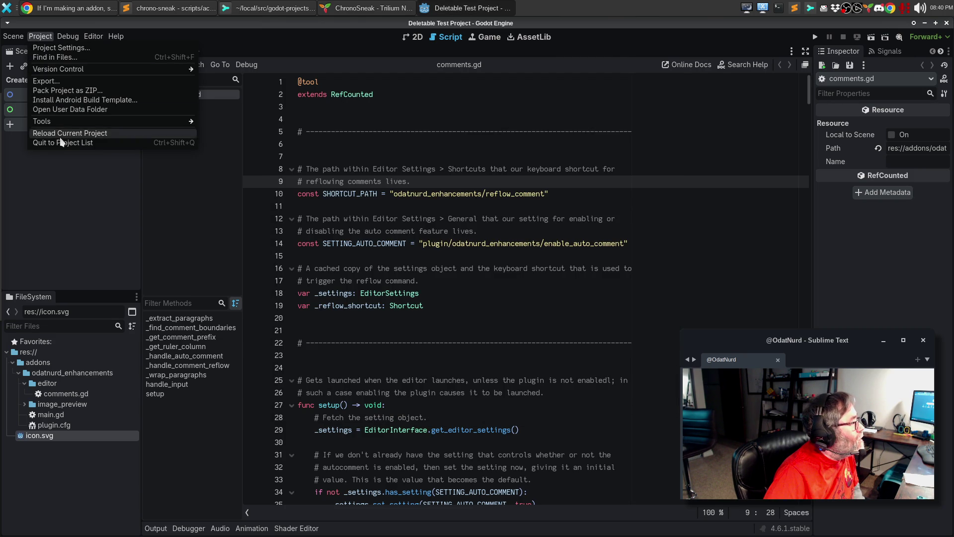
# Return to the project list and remove Deletable Test Project from it.
pyautogui.click(70, 133)
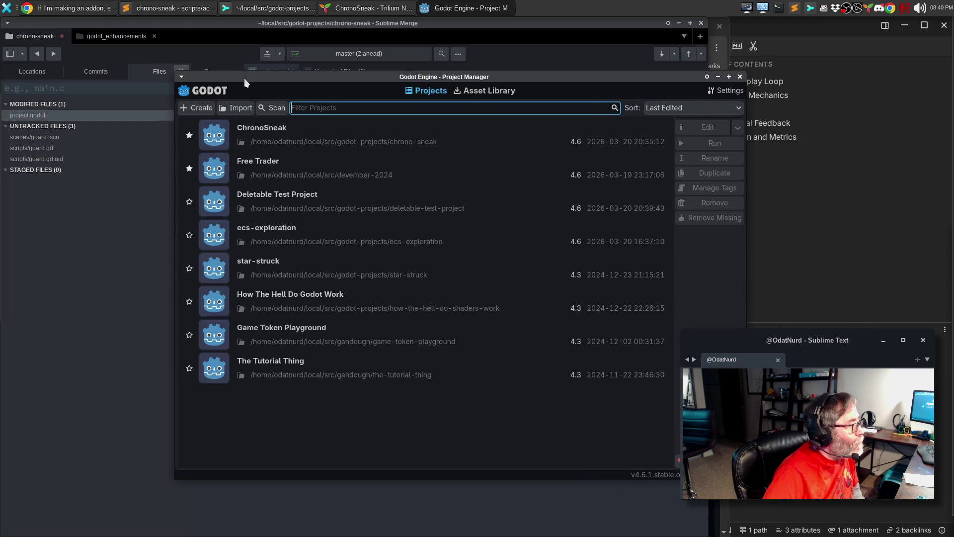
pyautogui.click(320, 198)
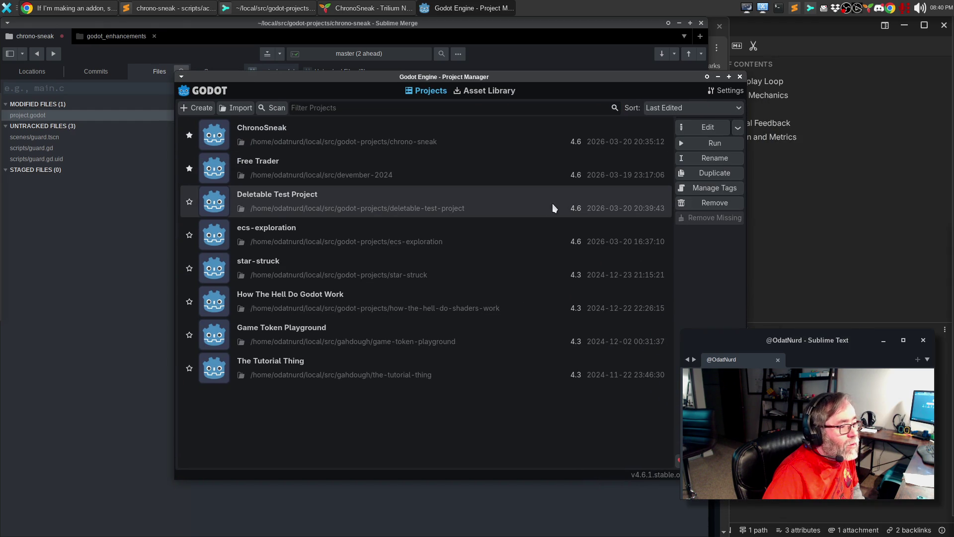
pyautogui.click(715, 203)
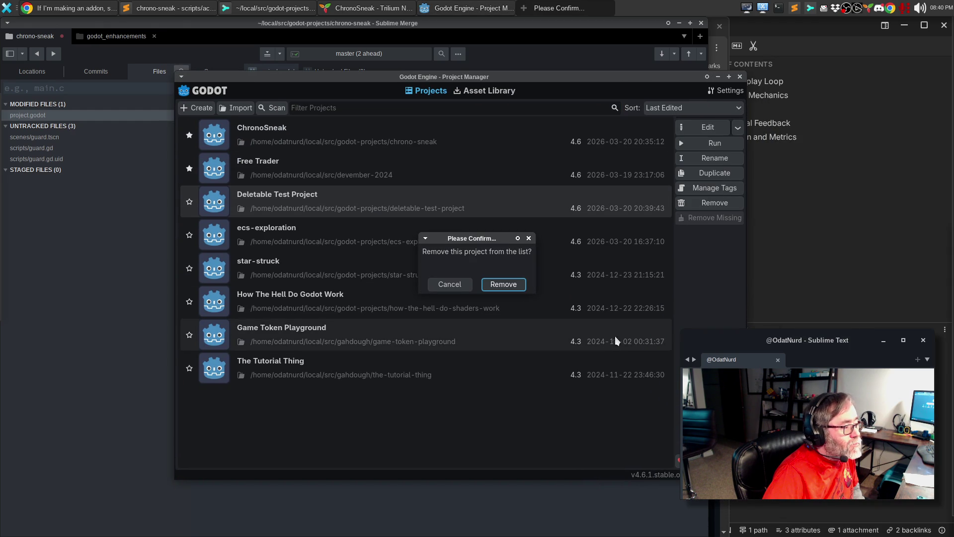
pyautogui.click(504, 284)
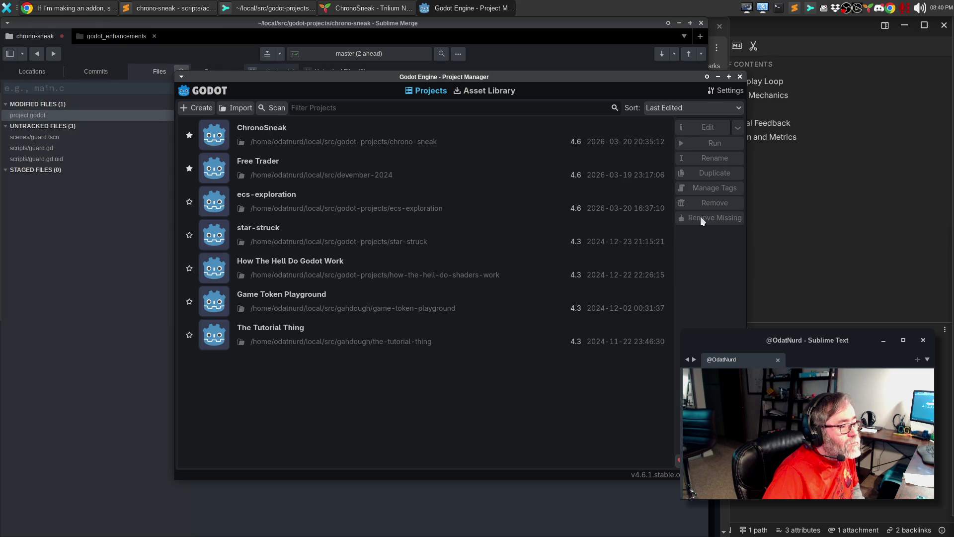
pyautogui.click(507, 65)
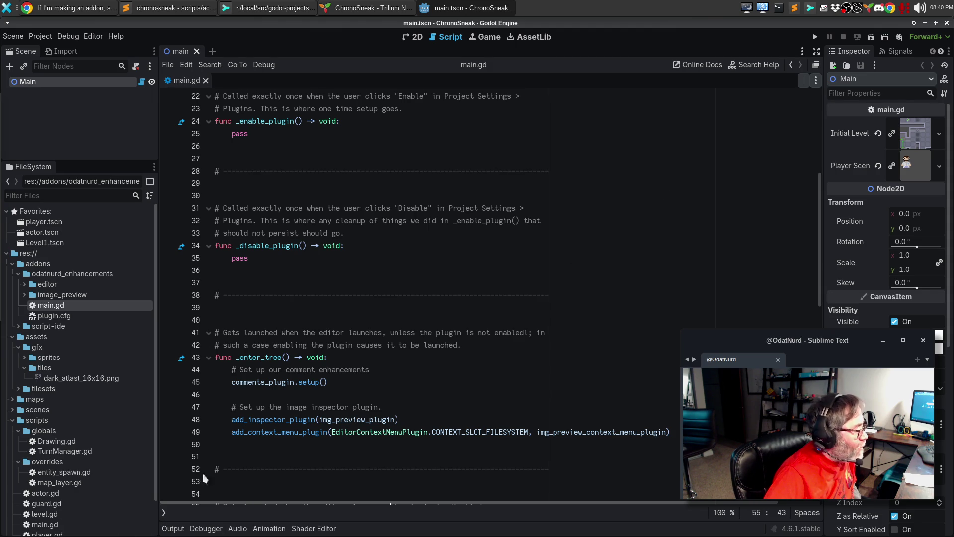
# Review line 35 of the addon's main.gd in ChronoSneak, then move to Sublime Text.
pyautogui.click(246, 261)
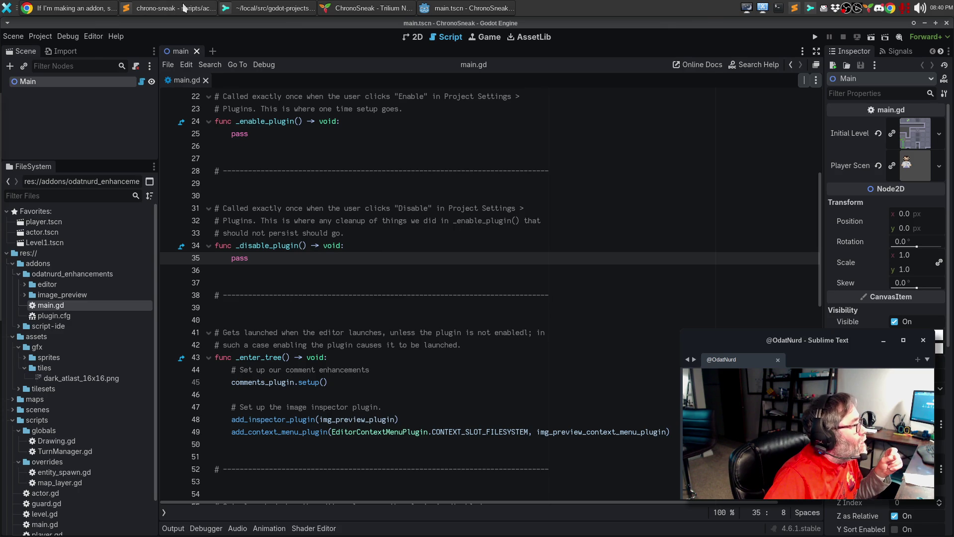
pyautogui.click(264, 8)
pyautogui.click(193, 7)
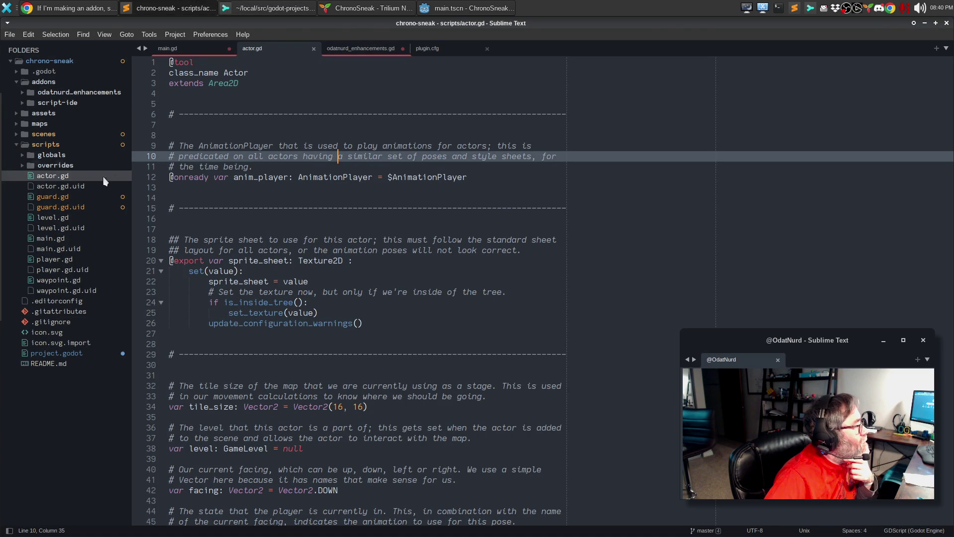
# Close the tabs of deleted files, along with the guard.gd and actor.gd tabs.
pyautogui.click(64, 199)
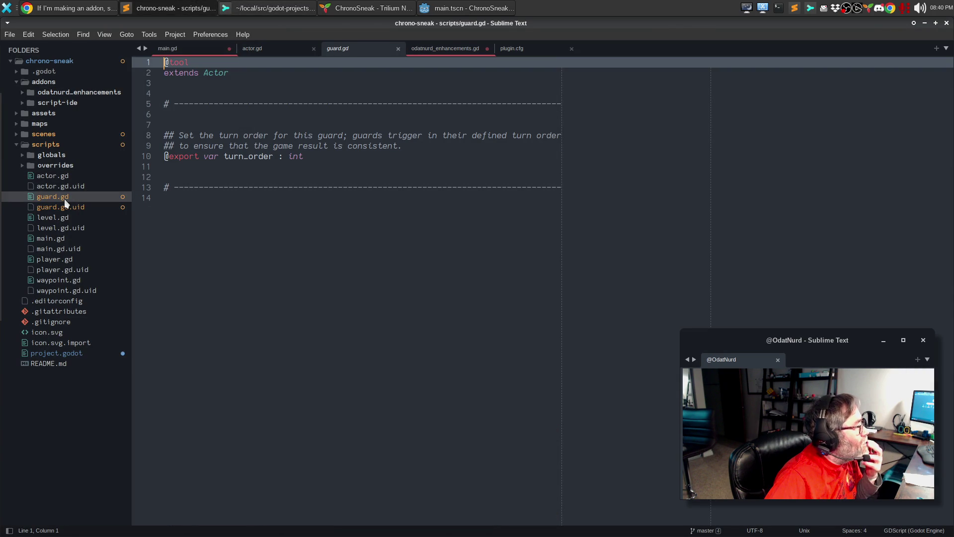
pyautogui.click(206, 50)
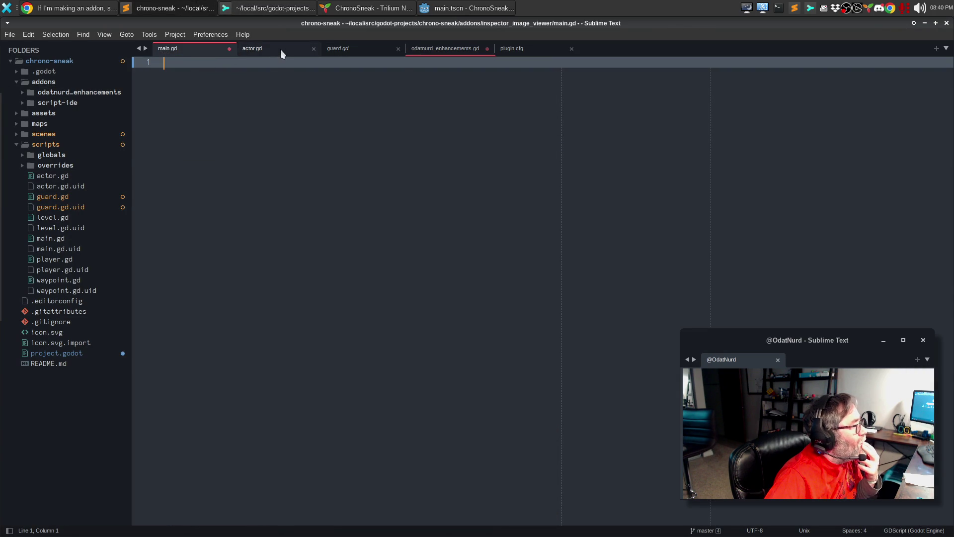
pyautogui.click(281, 50)
pyautogui.rightClick(280, 49)
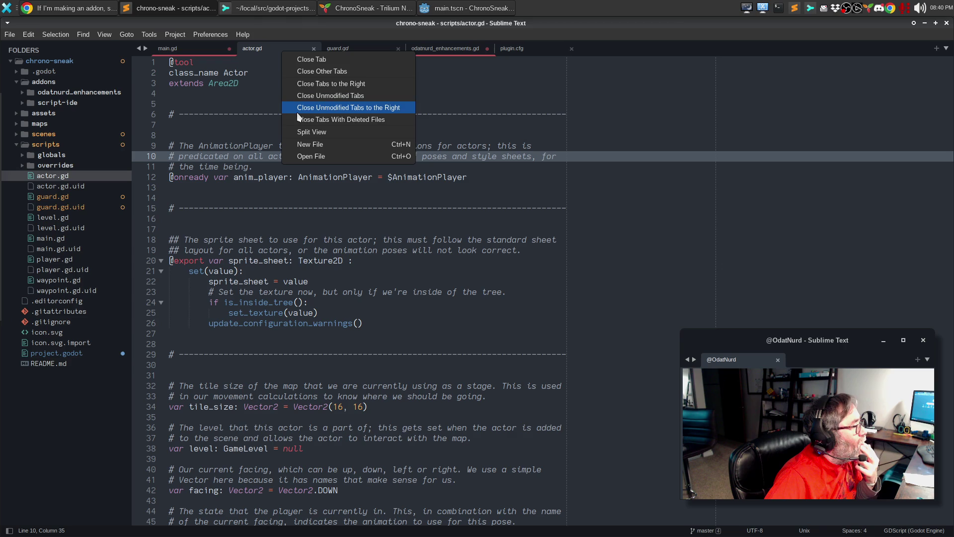
pyautogui.click(298, 119)
pyautogui.click(268, 48)
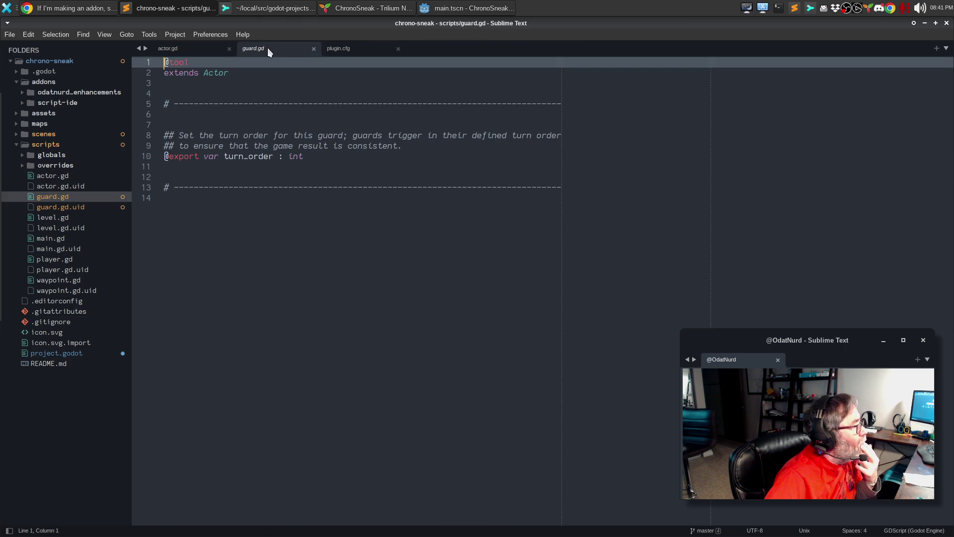
pyautogui.click(305, 201)
pyautogui.hotkey('ctrl', 'w')
pyautogui.hotkey('ctrl', 'w')
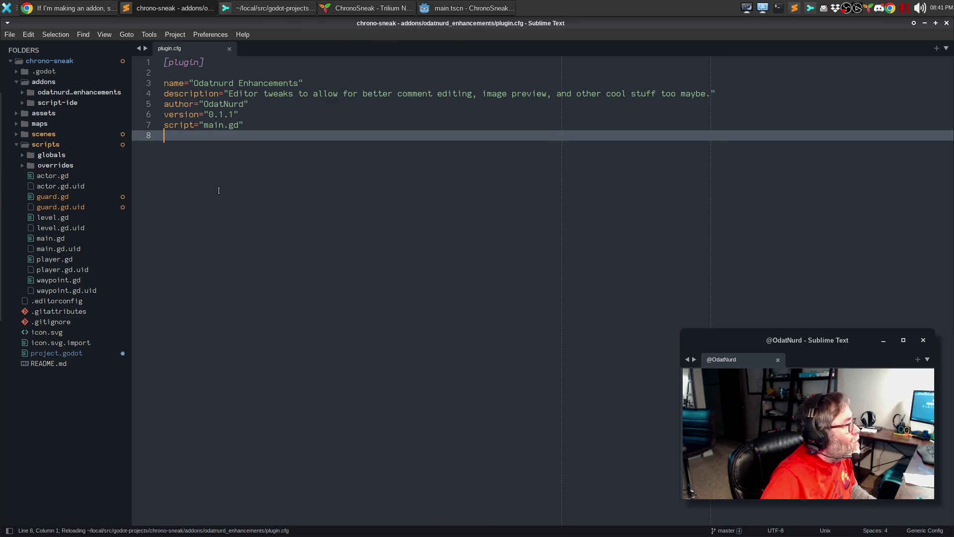
# Review guard.gd, guard.gd.uid, line 21 of project.godot and scenes/guard.tscn.
pyautogui.click(54, 195)
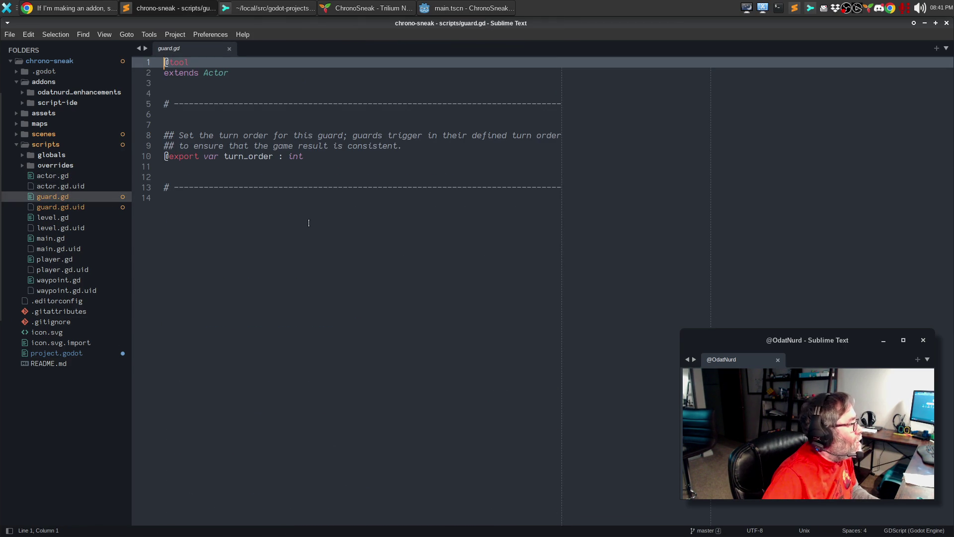
pyautogui.click(55, 205)
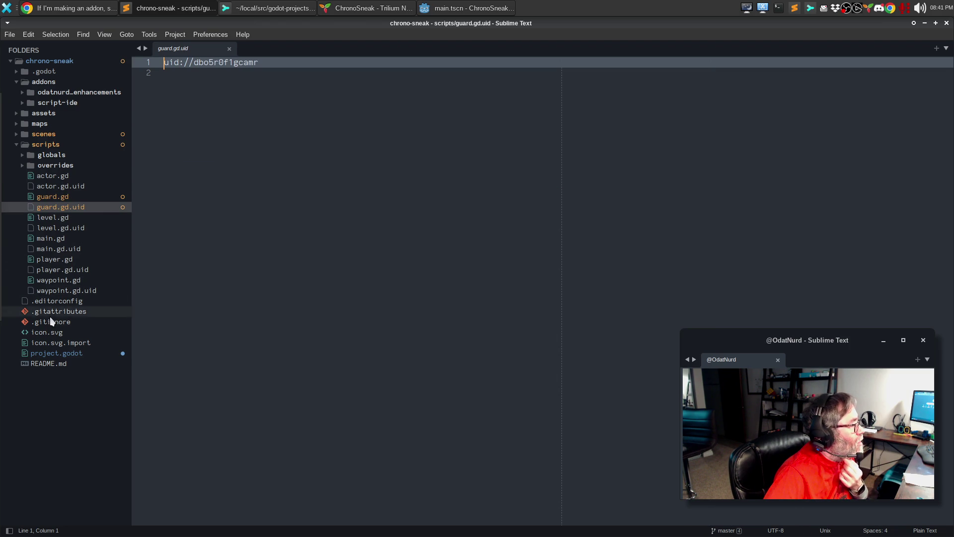
pyautogui.click(44, 355)
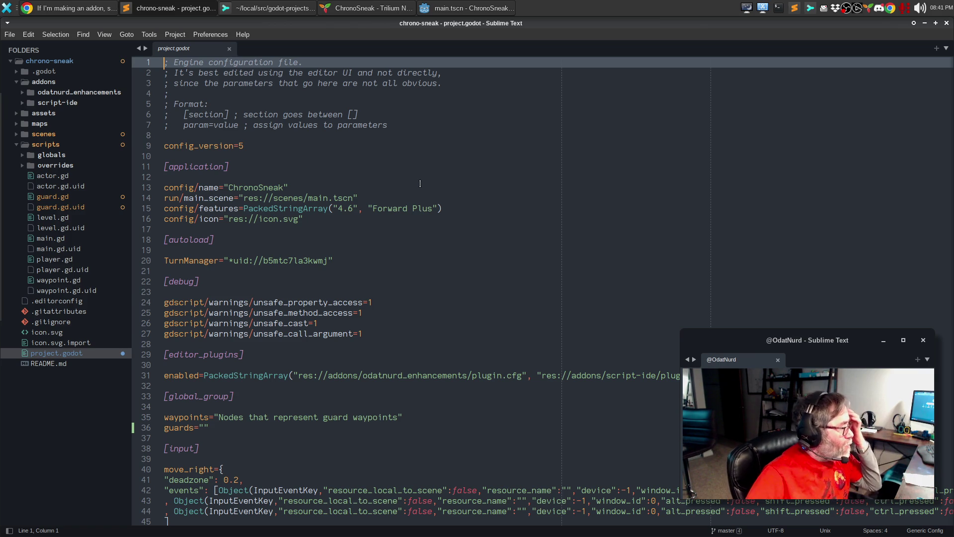
pyautogui.click(360, 274)
pyautogui.click(17, 134)
pyautogui.click(56, 155)
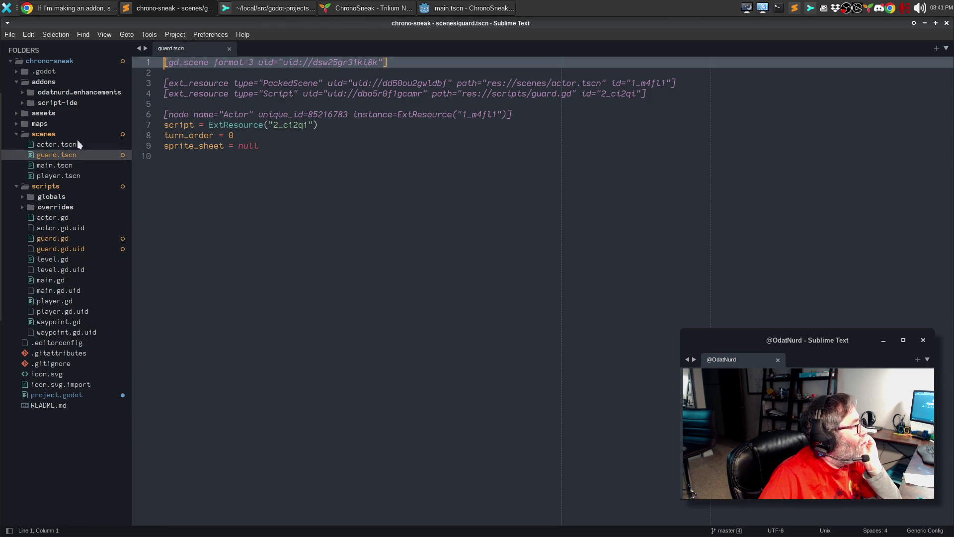
pyautogui.click(283, 14)
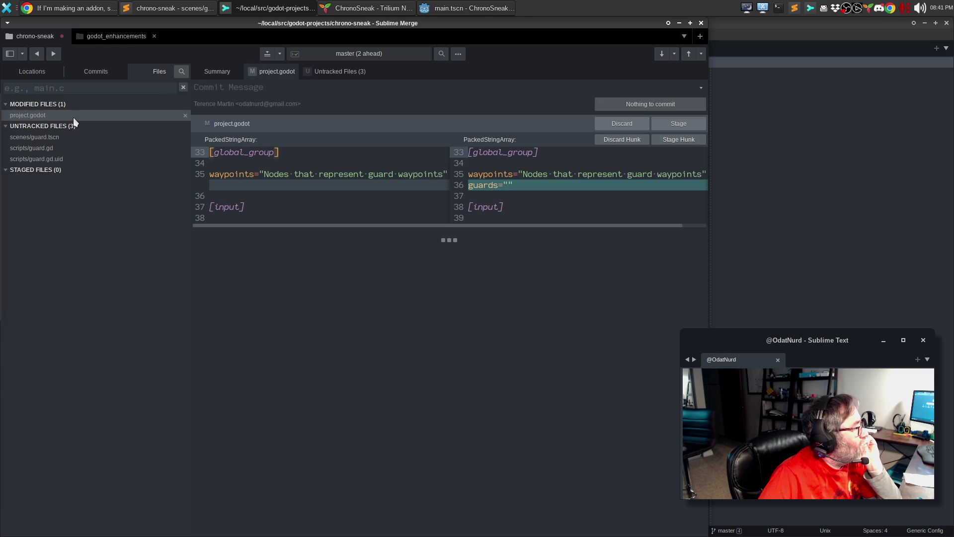
# Locate the guard.gd script in the ChronoSneak Godot file tree.
pyautogui.click(342, 8)
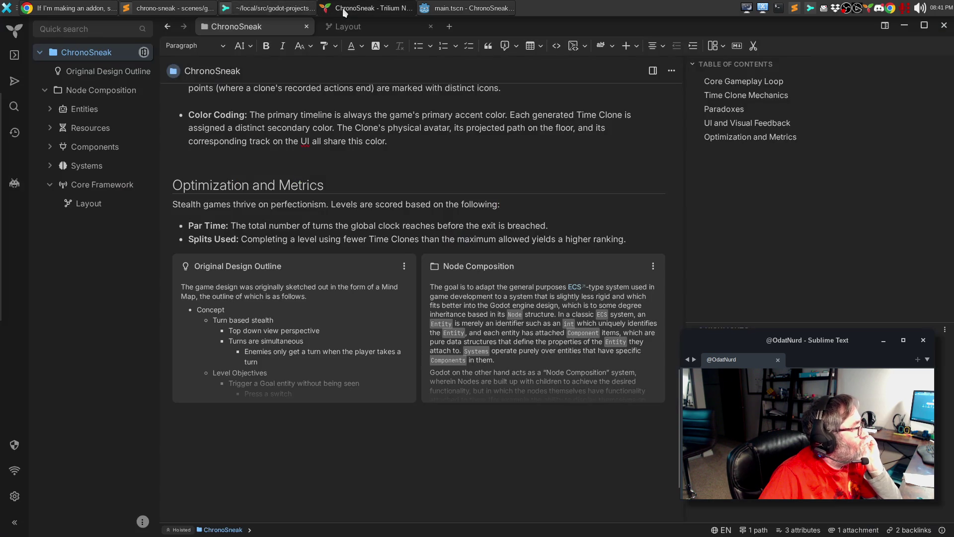
pyautogui.click(491, 5)
pyautogui.moveTo(491, 5); pyautogui.dragTo(133, 8)
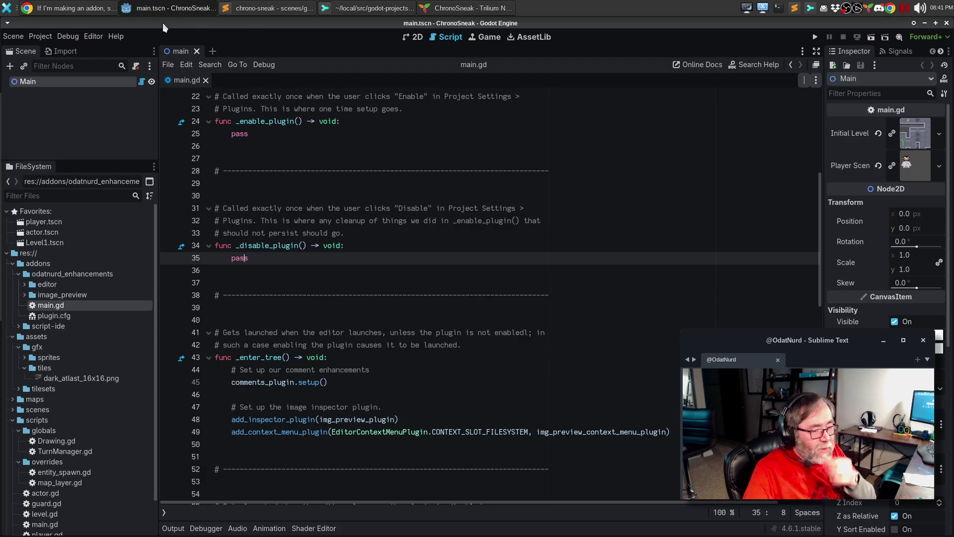
pyautogui.scroll(-3, 130, 317)
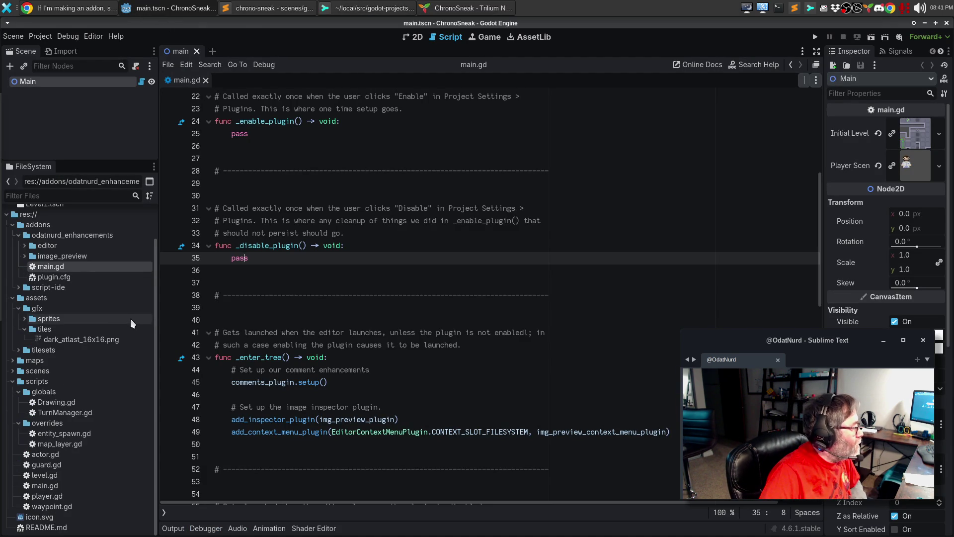
pyautogui.click(74, 465)
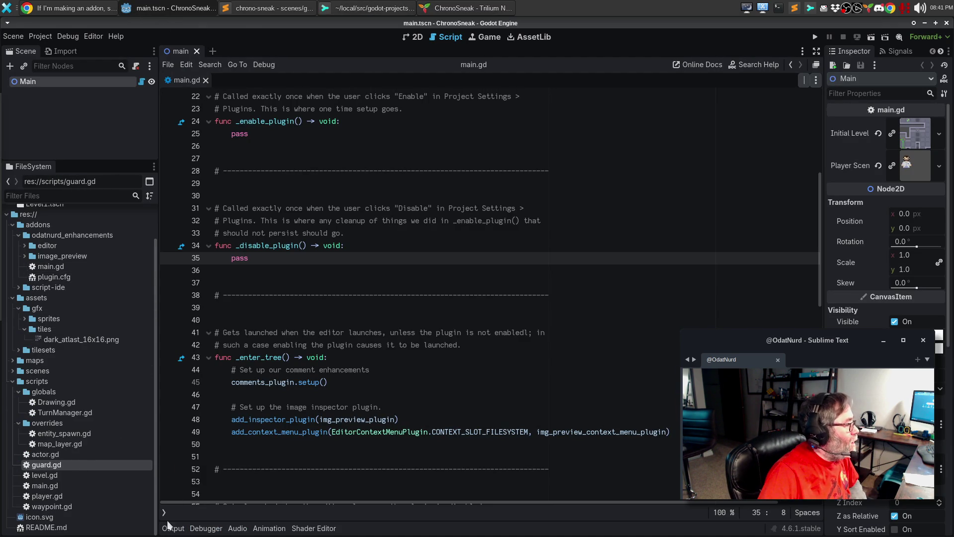
# Inspect the untracked guard.tscn, guard.gd and guard.gd.uid files and project.godot's changes.
pyautogui.click(284, 9)
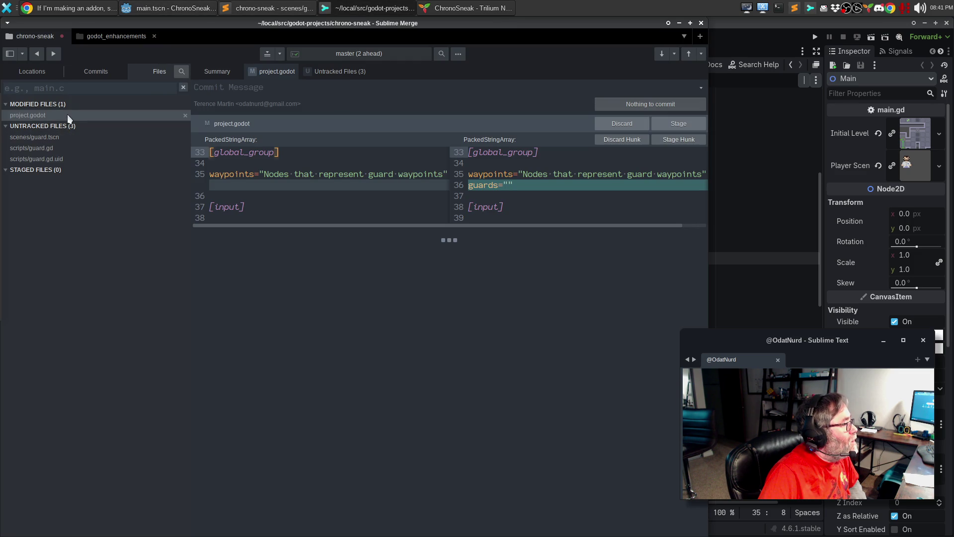
pyautogui.click(55, 137)
pyautogui.click(52, 148)
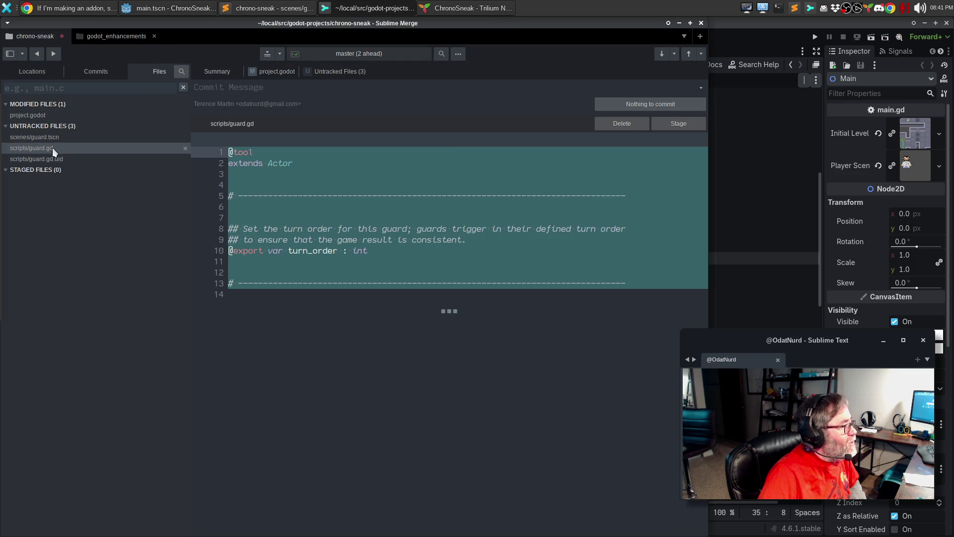
pyautogui.click(61, 159)
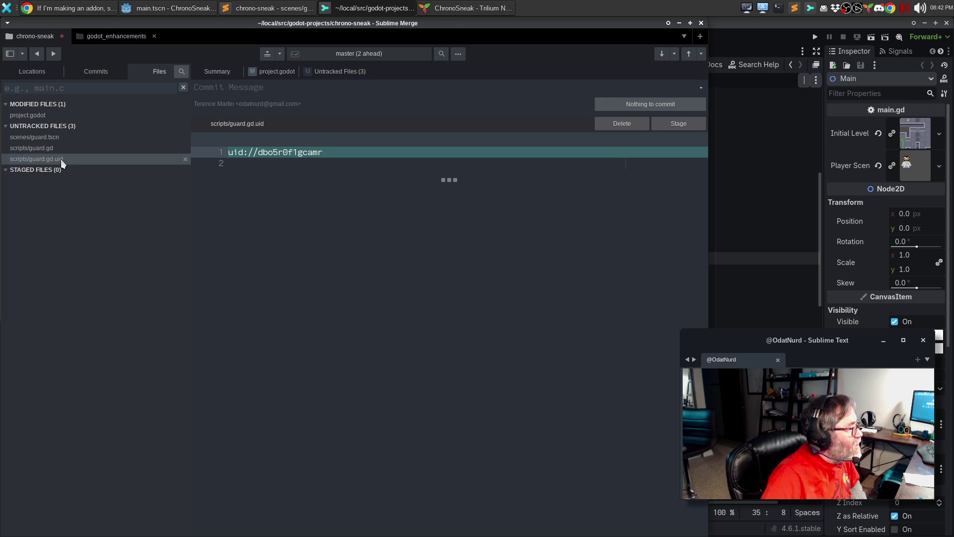
pyautogui.click(93, 115)
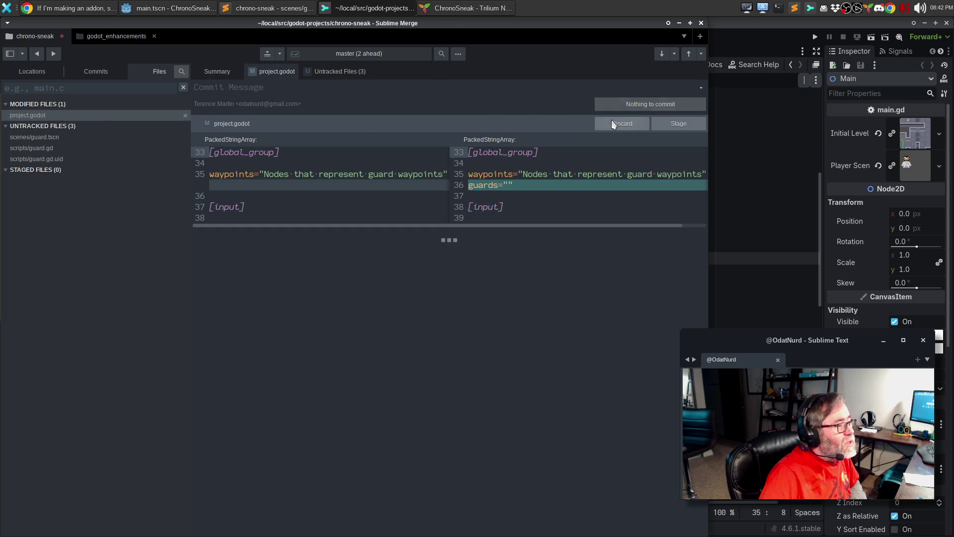
# Discard project.godot's guards line and delete the guard scene, script and uid files.
pyautogui.click(611, 121)
pyautogui.click(611, 124)
pyautogui.click(611, 124)
pyautogui.doubleClick(611, 124)
pyautogui.click(611, 124)
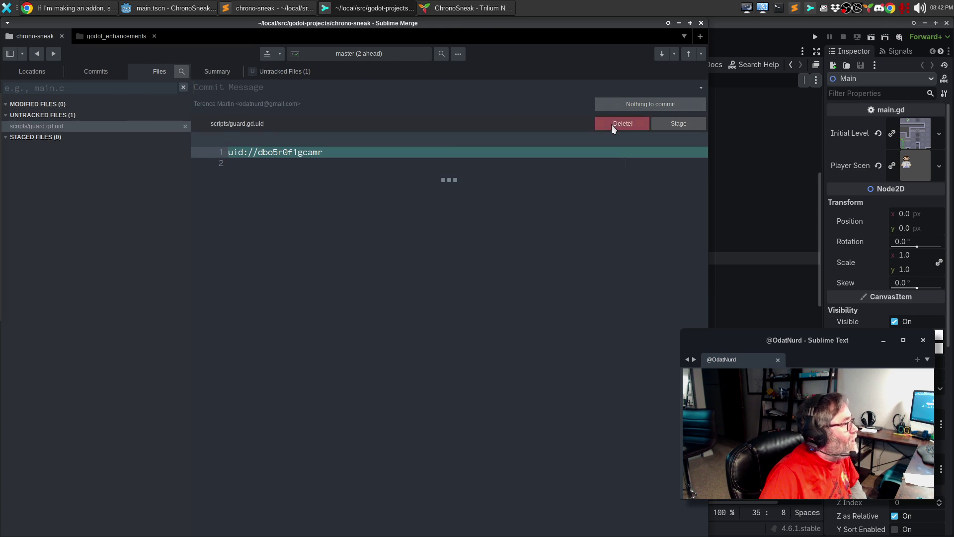
pyautogui.click(611, 124)
pyautogui.click(178, 9)
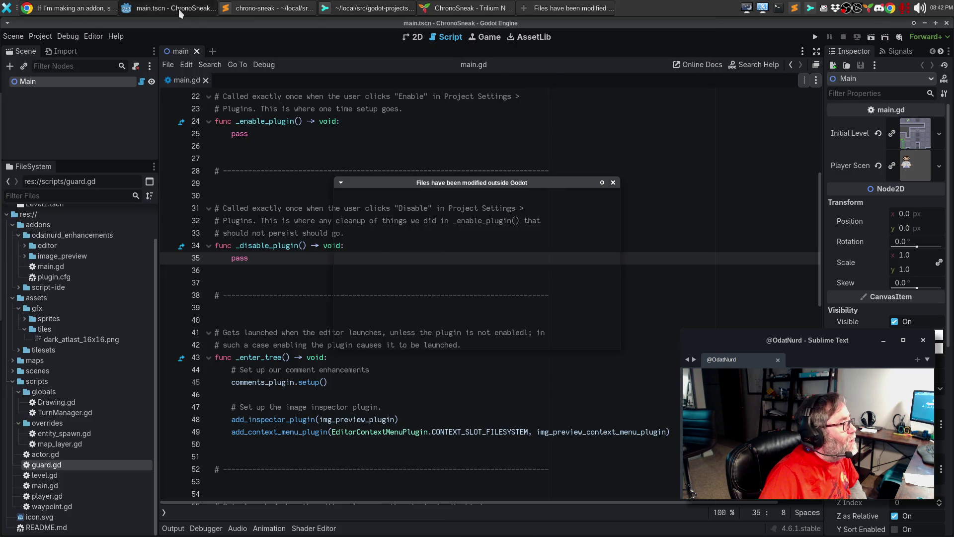
# Reload the changed files from disk and reload the current project.
pyautogui.click(455, 337)
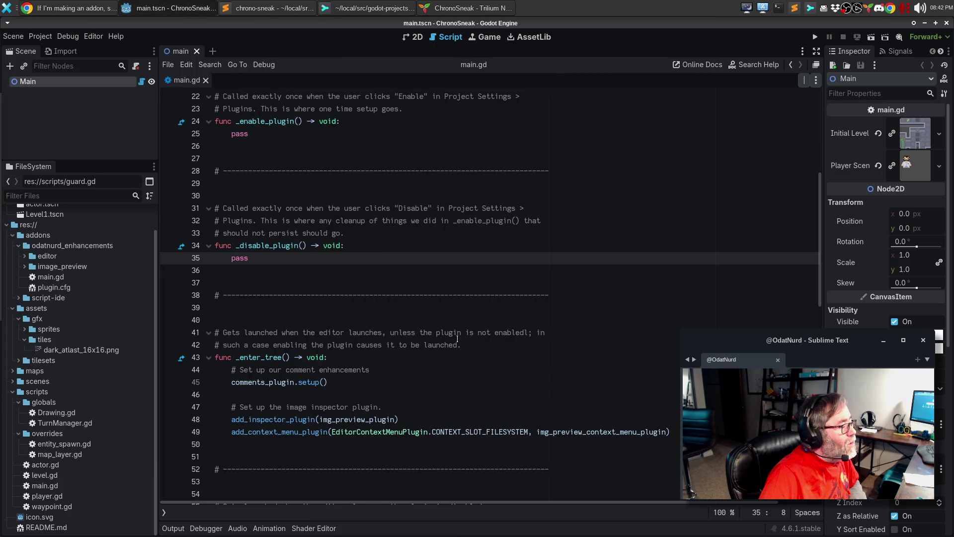
pyautogui.click(40, 36)
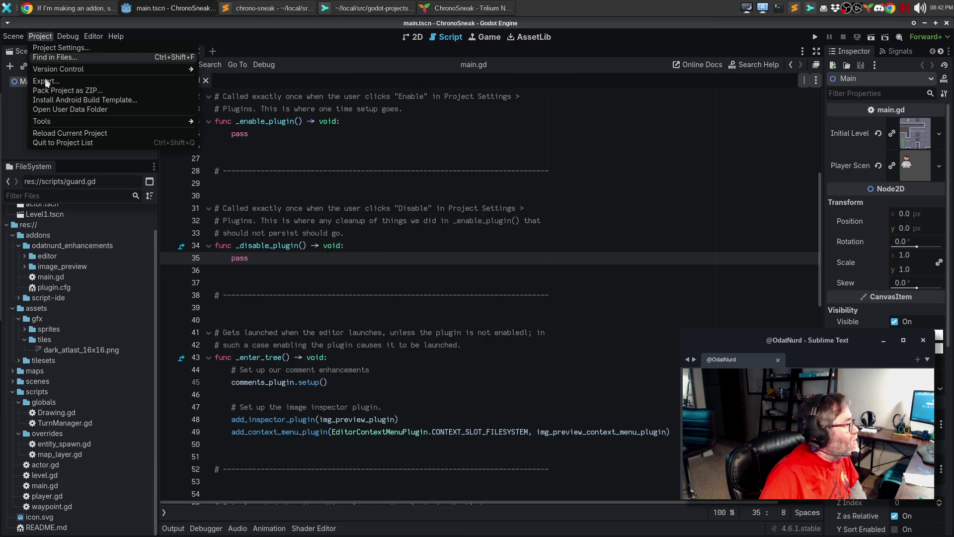
pyautogui.click(49, 143)
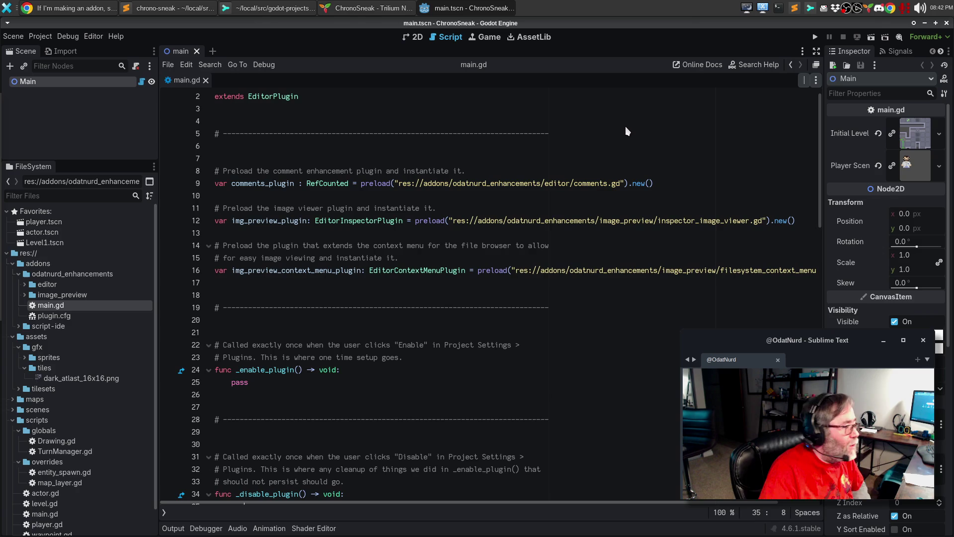
# Browse the addons, assets, maps and scenes folders to confirm the guard scene is gone.
pyautogui.click(18, 274)
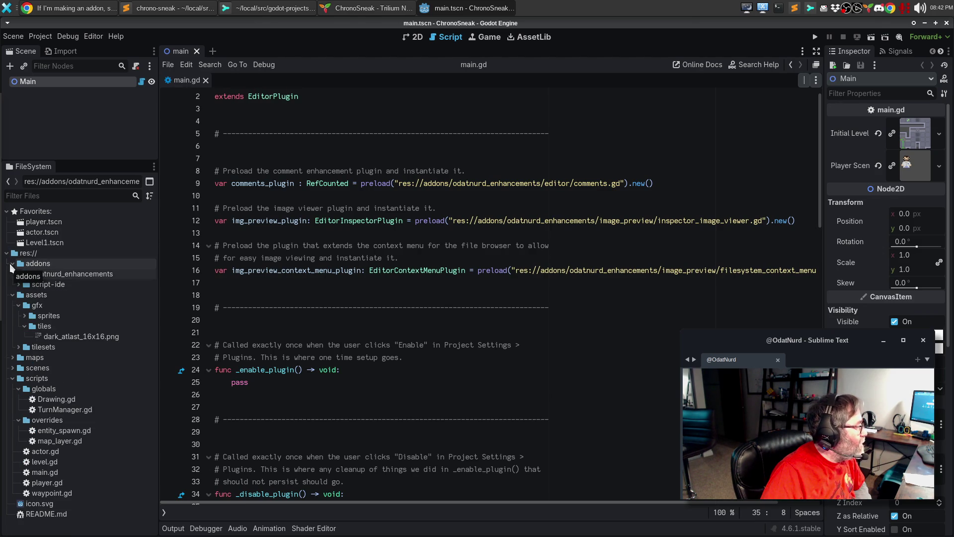
pyautogui.click(13, 263)
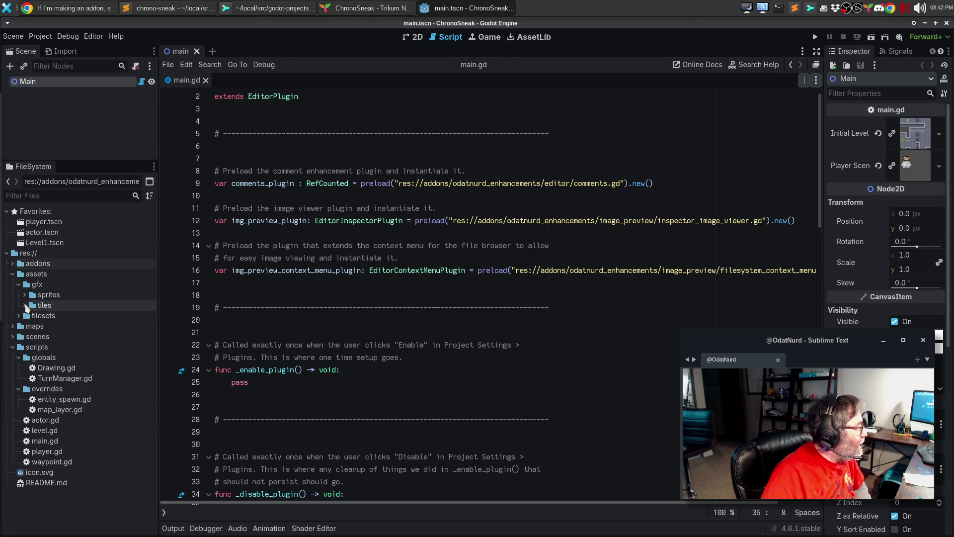
pyautogui.click(24, 295)
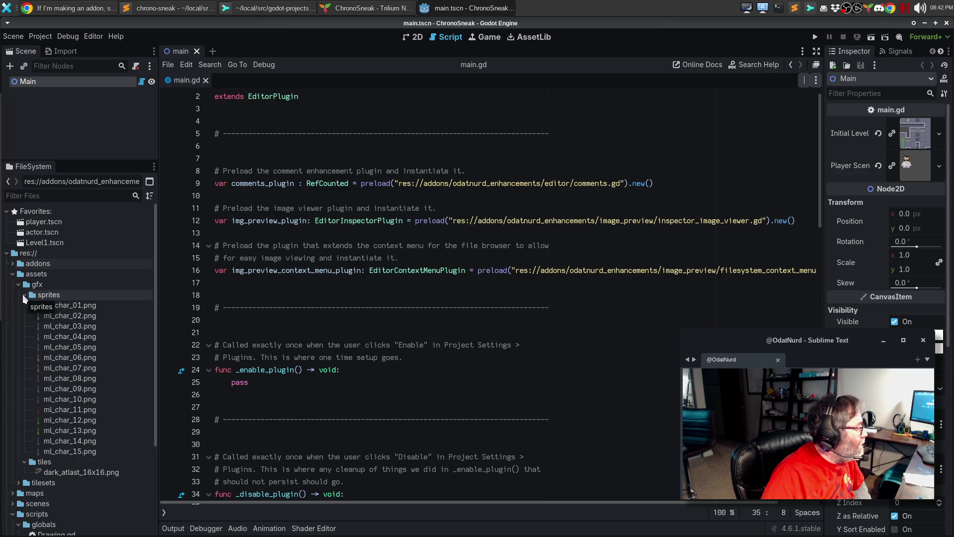
pyautogui.click(24, 295)
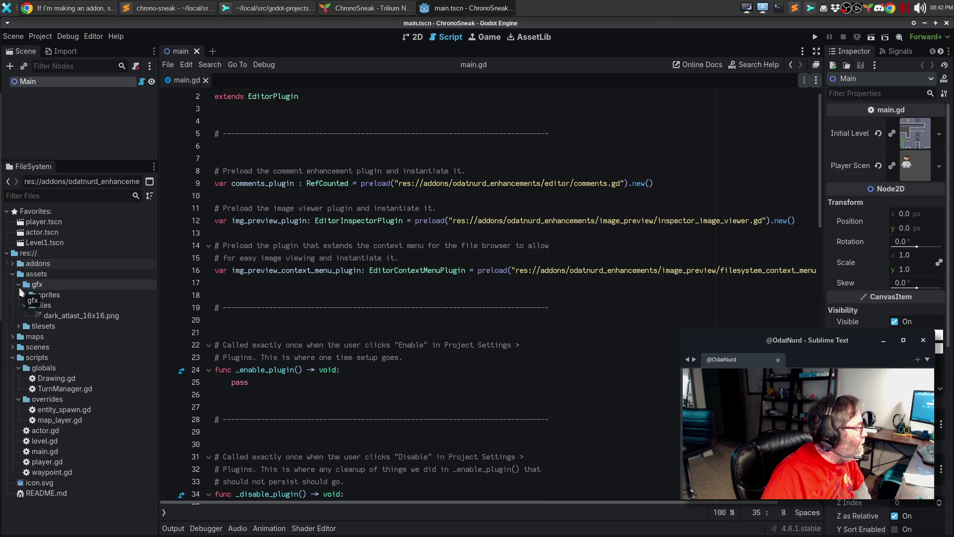
pyautogui.click(18, 286)
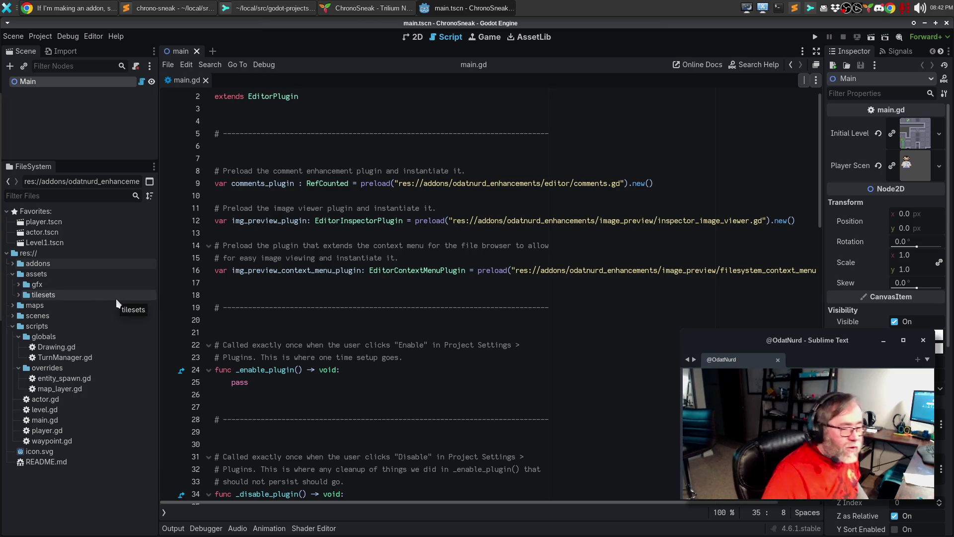
pyautogui.click(13, 275)
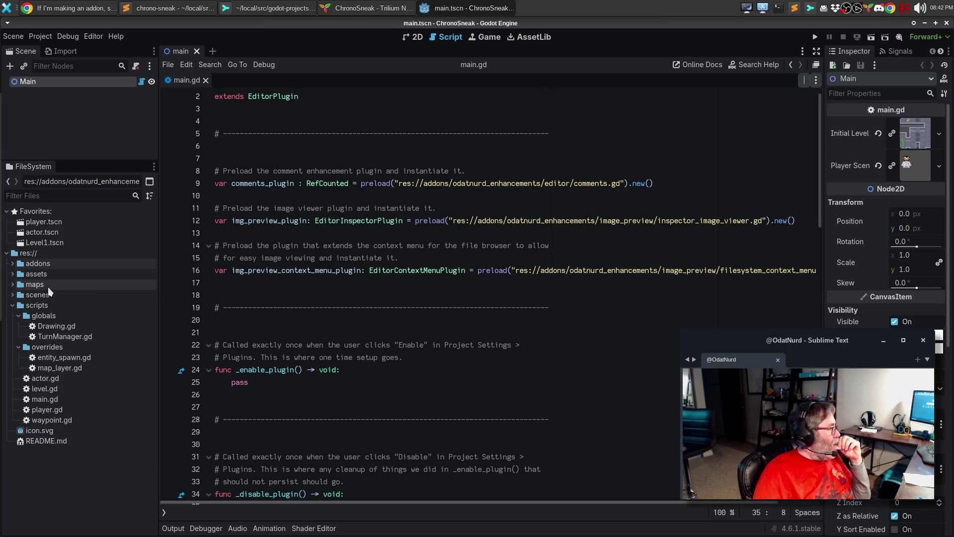
pyautogui.click(13, 285)
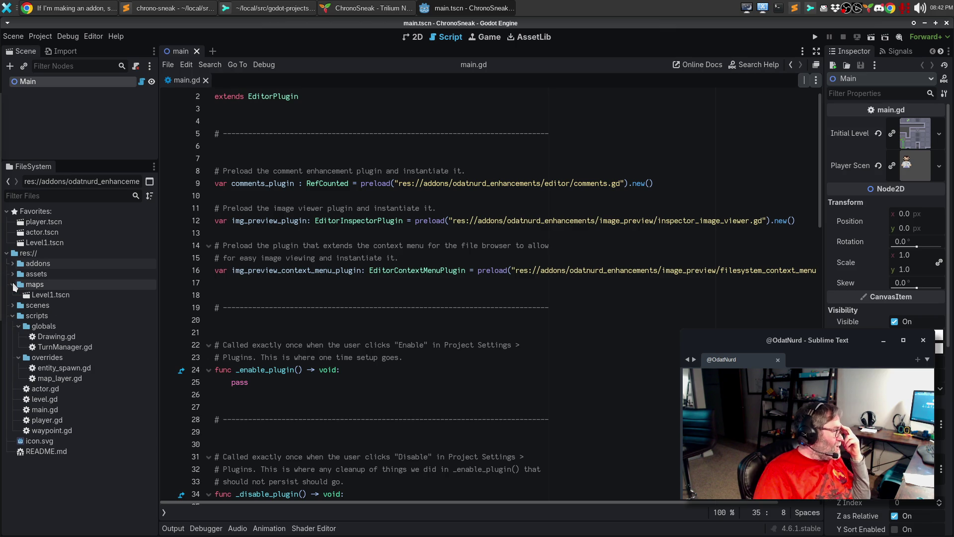
pyautogui.click(14, 285)
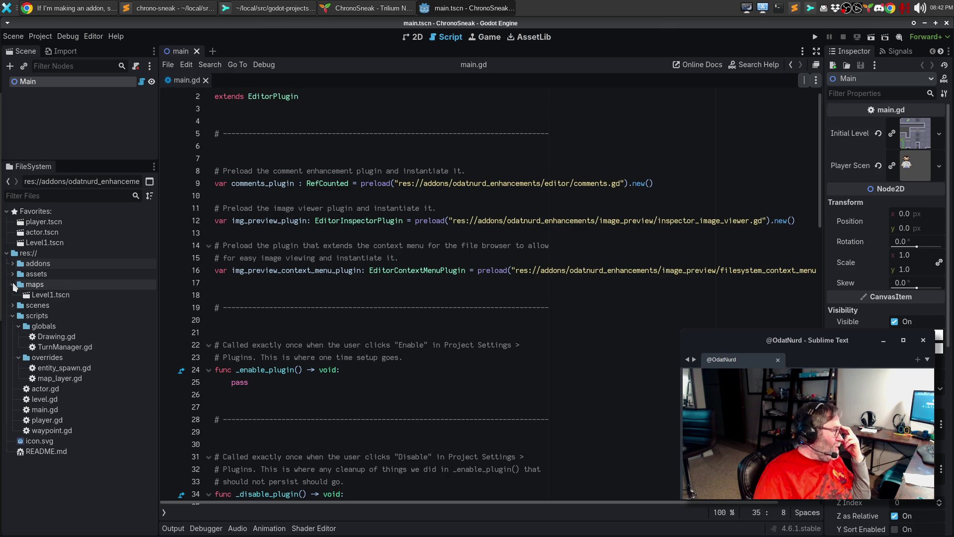
pyautogui.click(13, 295)
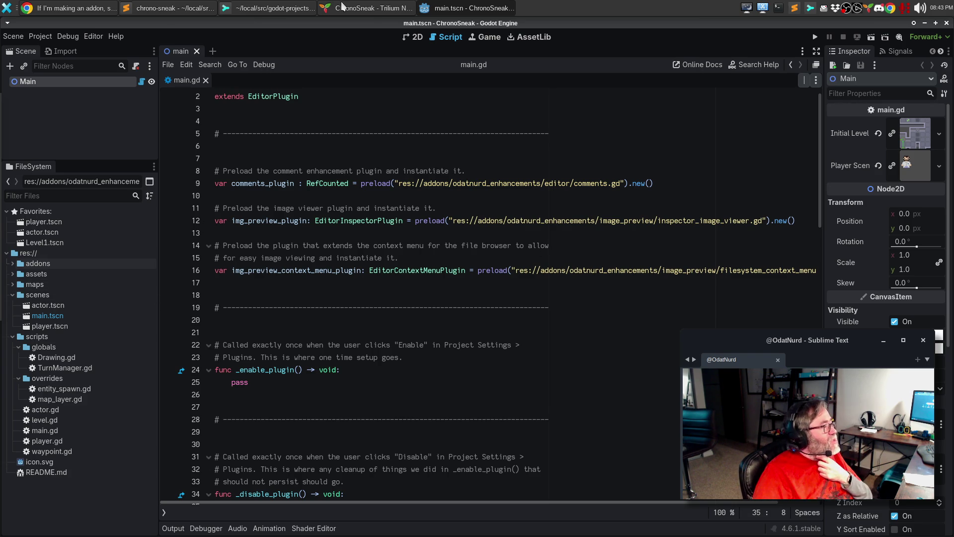
# Open the Entities Layout note and widen the diagram by hiding the side panel.
pyautogui.click(367, 6)
pyautogui.click(79, 89)
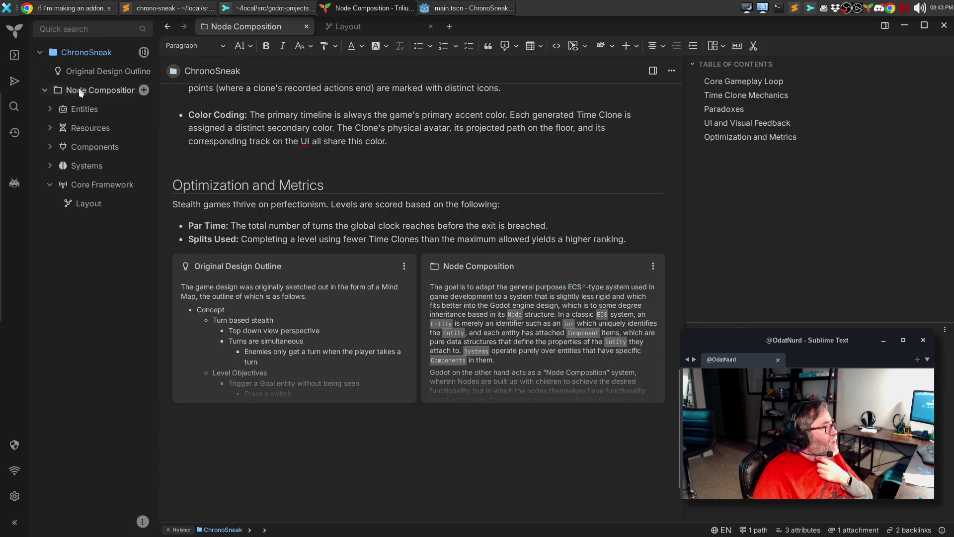
pyautogui.click(83, 117)
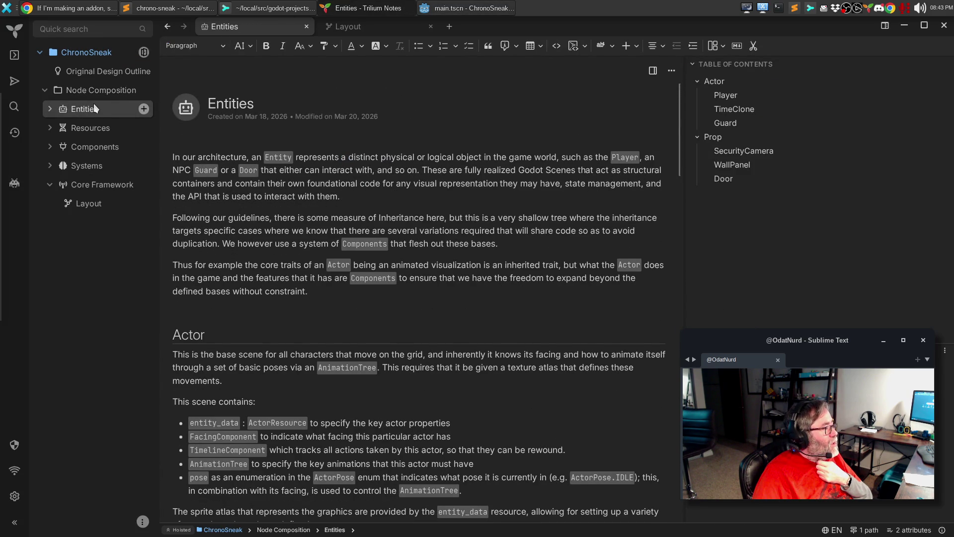
pyautogui.click(367, 27)
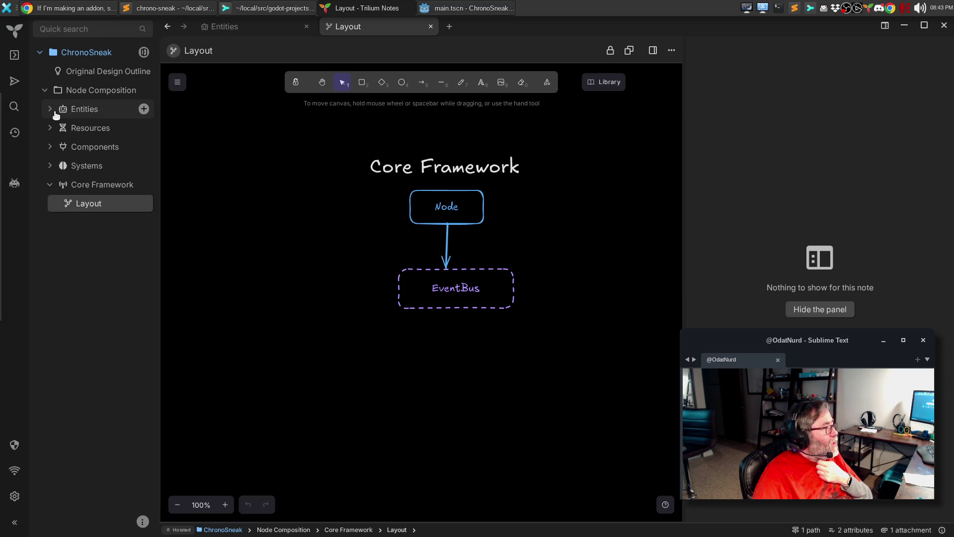
pyautogui.click(51, 110)
pyautogui.click(90, 127)
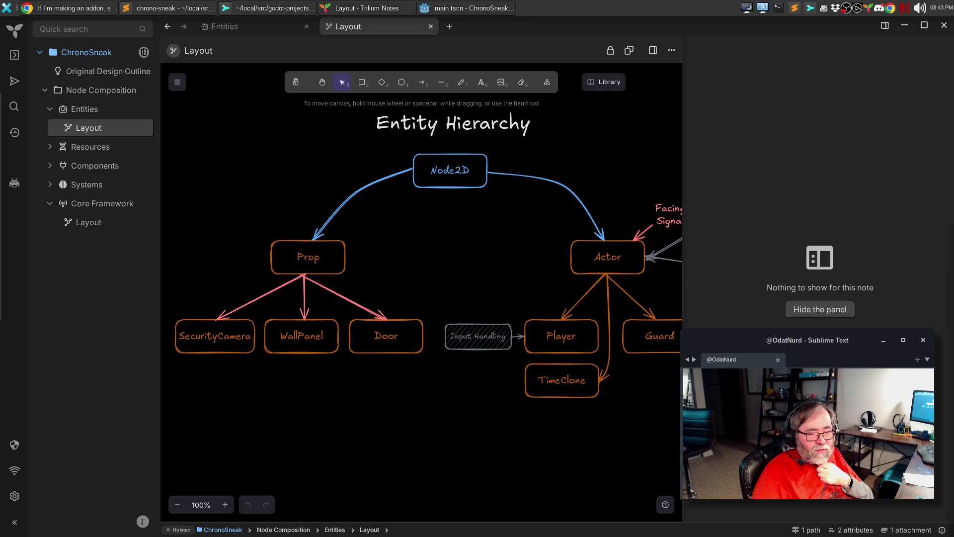
pyautogui.moveTo(684, 273); pyautogui.dragTo(931, 288)
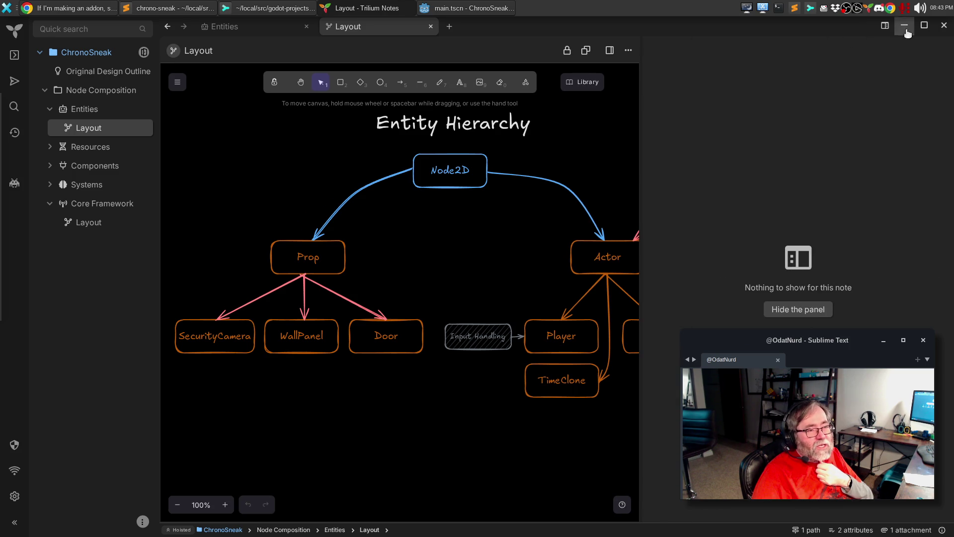
pyautogui.click(885, 30)
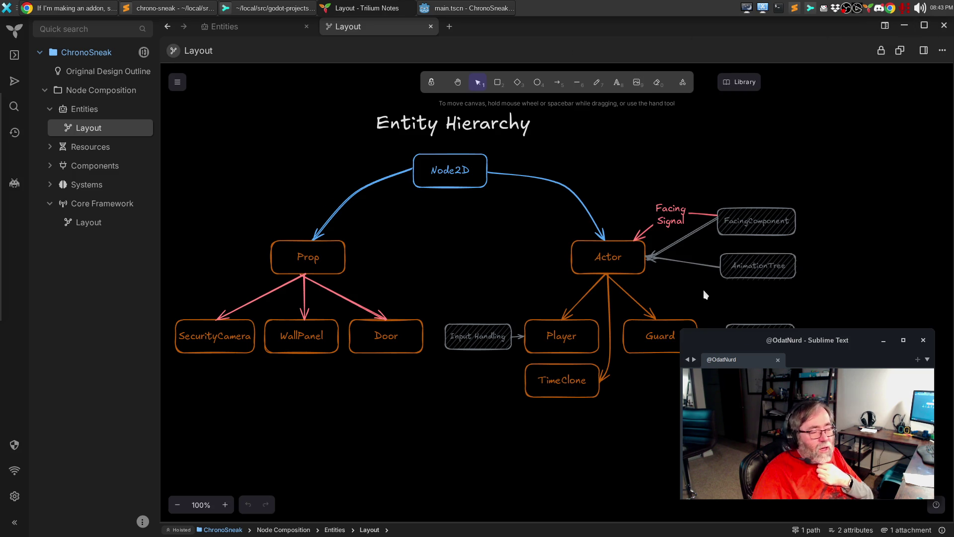
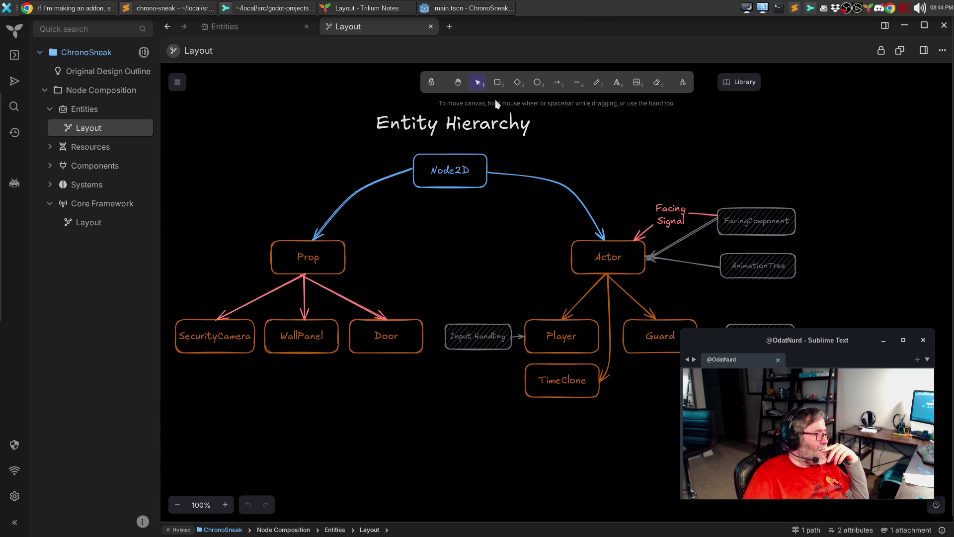
# Alt-drag a copy of Prop below Node2D and draw a curved arrow from it to Actor.
pyautogui.click(333, 252)
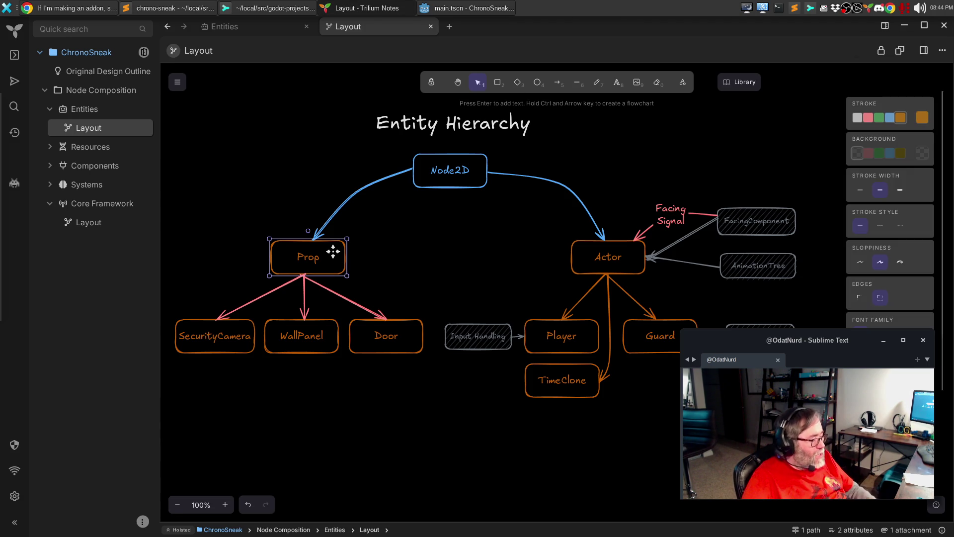
pyautogui.moveTo(332, 252)
pyautogui.mouseDown()
pyautogui.moveTo(467, 219)
pyautogui.moveTo(452, 230)
pyautogui.moveTo(451, 220)
pyautogui.moveTo(383, 215)
pyautogui.moveTo(322, 228)
pyautogui.moveTo(314, 241)
pyautogui.moveTo(357, 223)
pyautogui.mouseUp()
pyautogui.press('a')
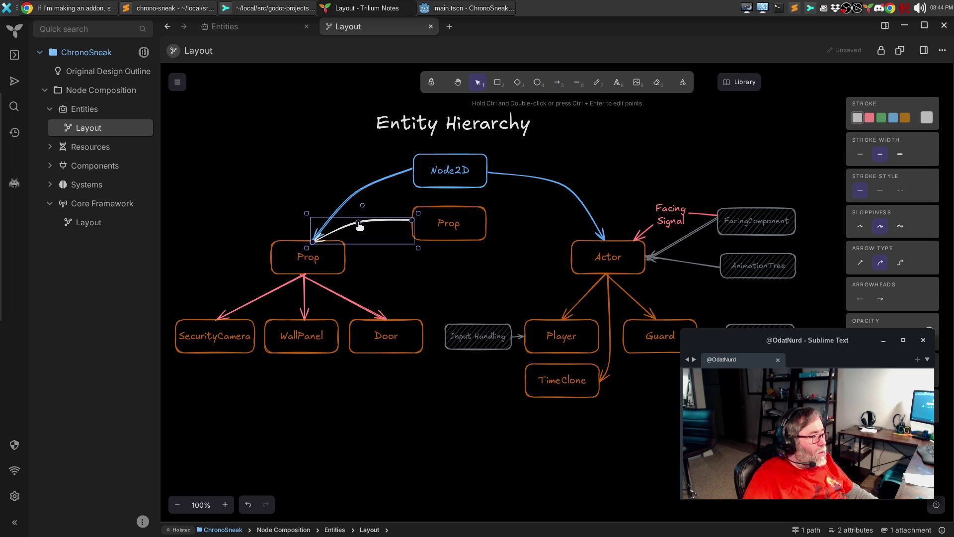
pyautogui.press('a')
pyautogui.moveTo(487, 224); pyautogui.dragTo(604, 240)
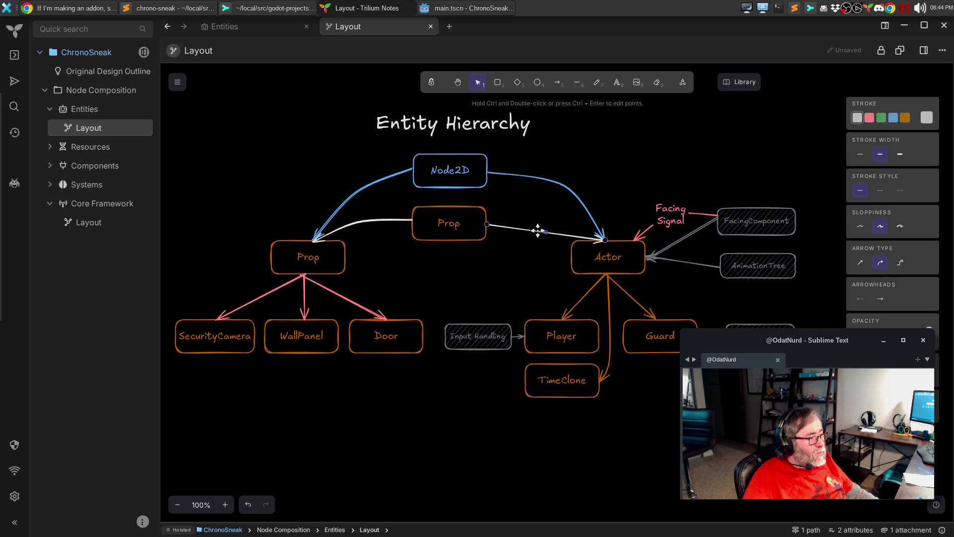
pyautogui.moveTo(548, 228); pyautogui.dragTo(549, 228)
pyautogui.click(430, 256)
pyautogui.click(450, 230)
pyautogui.moveTo(449, 230); pyautogui.dragTo(454, 225)
pyautogui.press('Return')
# Restyle the new Prop and Actor arrows pink and delete the Node2D-to-Actor arrow.
pyautogui.click(367, 307)
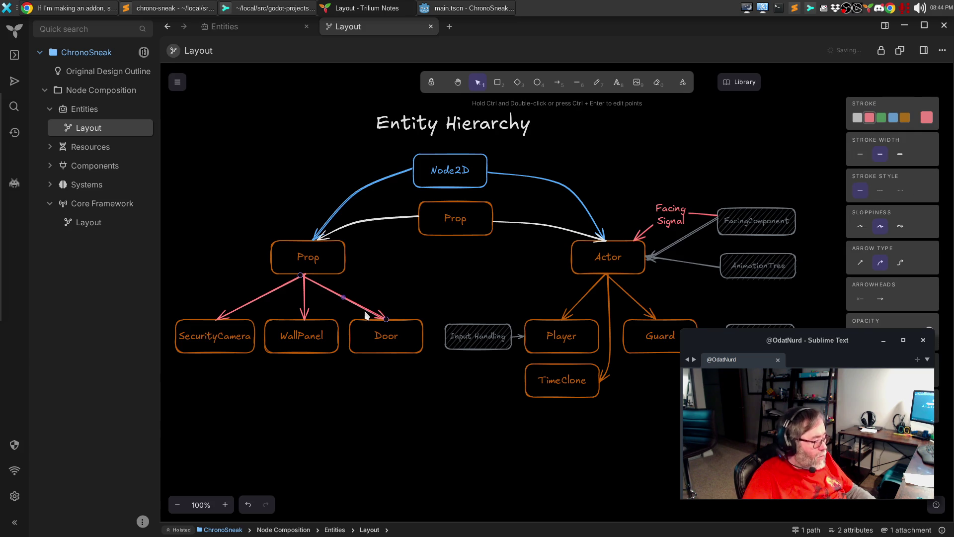
pyautogui.click(380, 221)
pyautogui.hotkey('ctrl', 'alt', 'v')
pyautogui.click(511, 224)
pyautogui.hotkey('ctrl', 'alt', 'v')
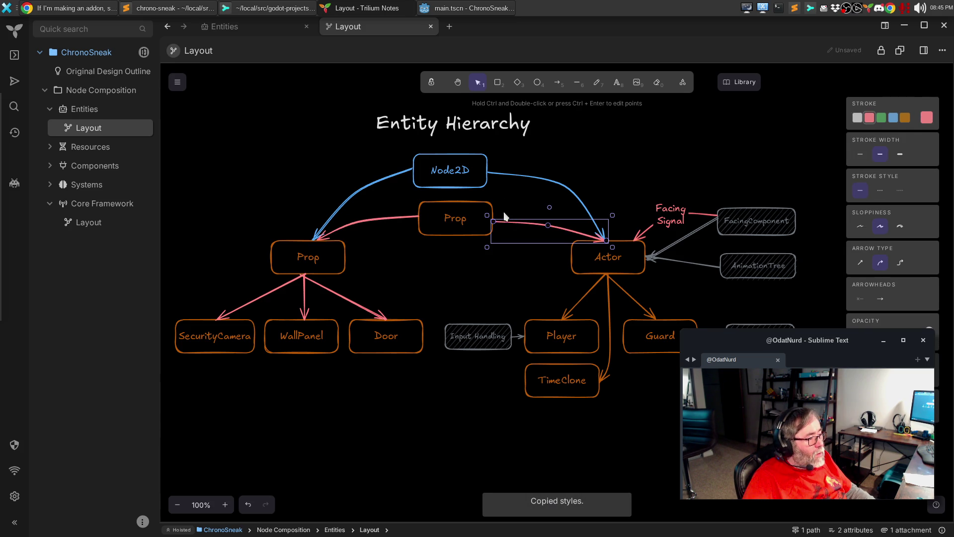
pyautogui.click(518, 182)
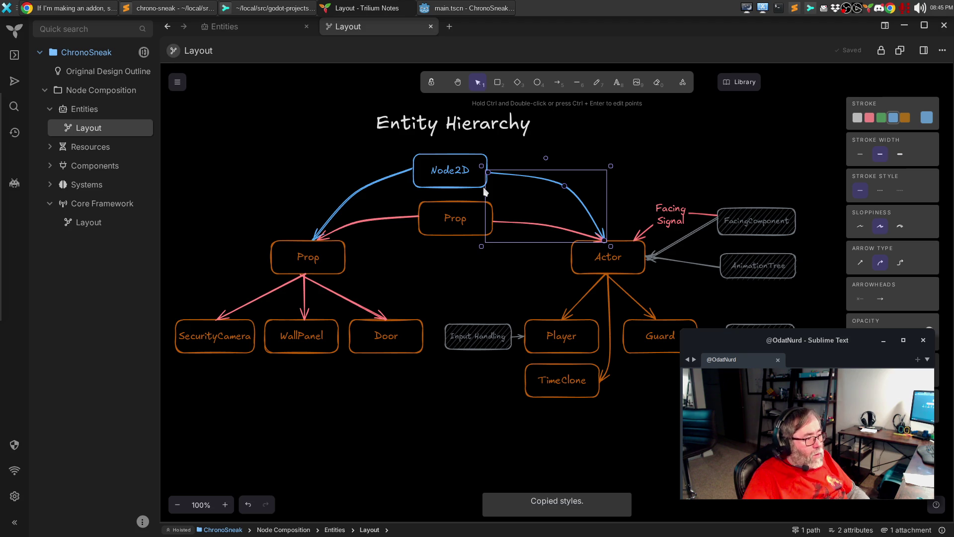
pyautogui.press('Delete')
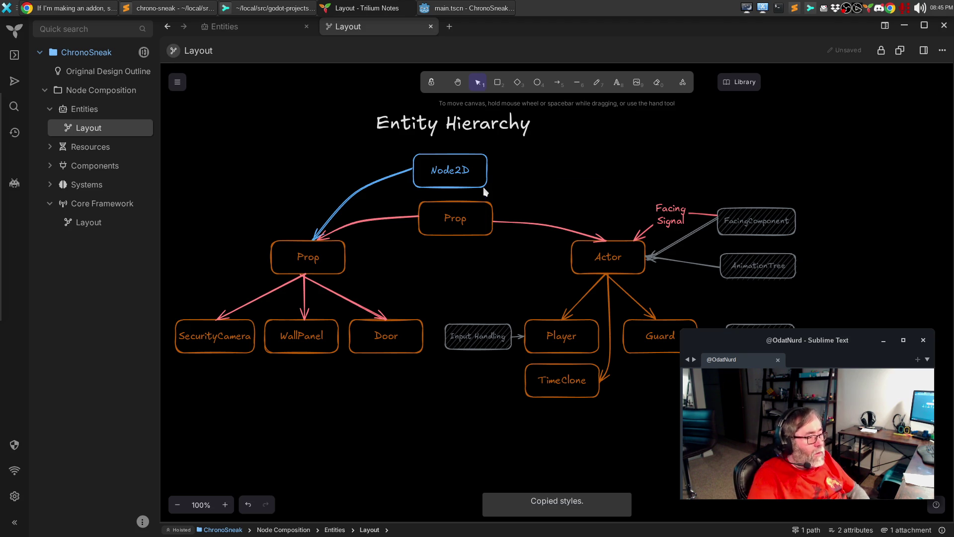
# Replace the curved blue arrow with a short blue arrow from Node2D down to the middle box.
pyautogui.click(395, 175)
pyautogui.moveTo(413, 169)
pyautogui.mouseDown()
pyautogui.moveTo(444, 194)
pyautogui.moveTo(450, 188)
pyautogui.mouseUp()
pyautogui.moveTo(356, 193)
pyautogui.mouseDown()
pyautogui.moveTo(359, 205)
pyautogui.moveTo(357, 187)
pyautogui.moveTo(279, 147)
pyautogui.mouseUp()
pyautogui.press('a')
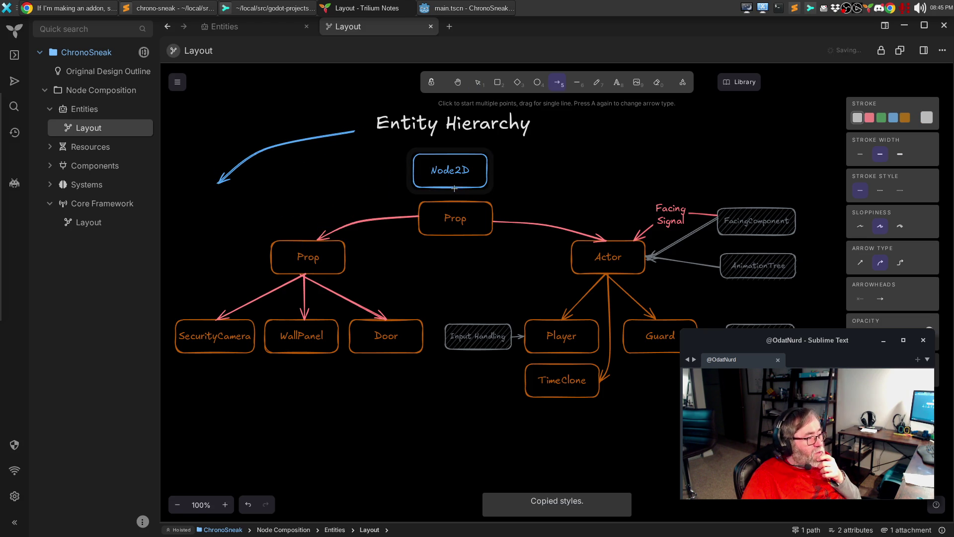
pyautogui.moveTo(450, 189); pyautogui.dragTo(449, 200)
pyautogui.click(281, 145)
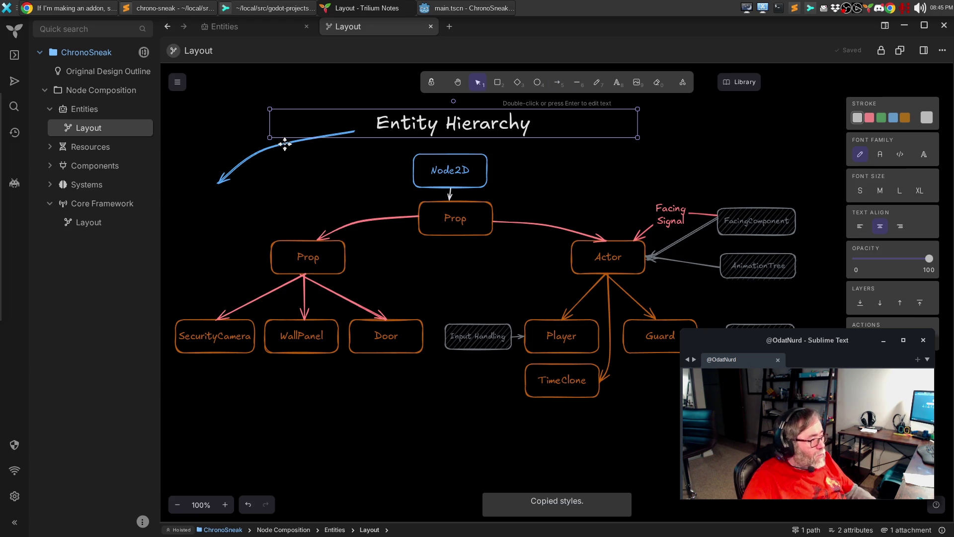
pyautogui.doubleClick(280, 149)
pyautogui.click(450, 195)
pyautogui.hotkey('ctrl', 'alt', 'v')
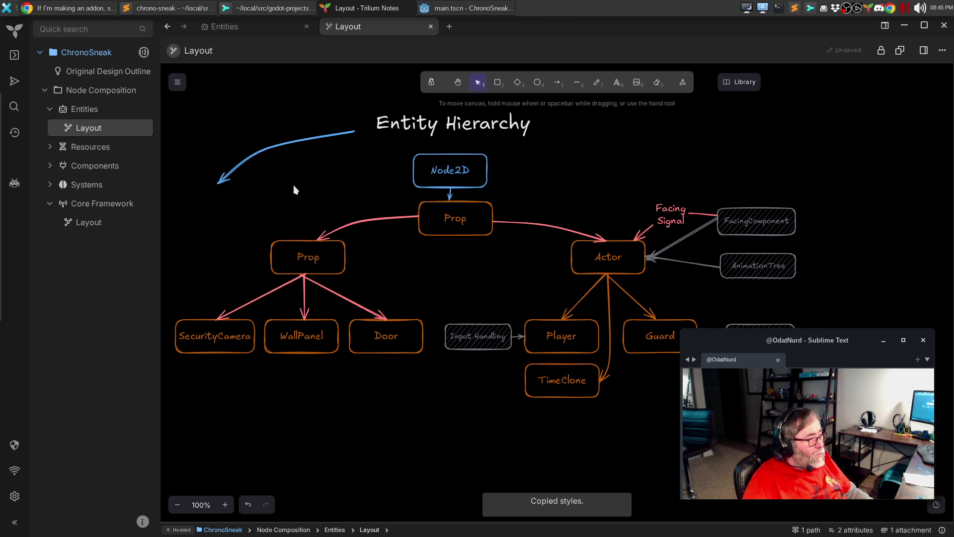
pyautogui.click(274, 154)
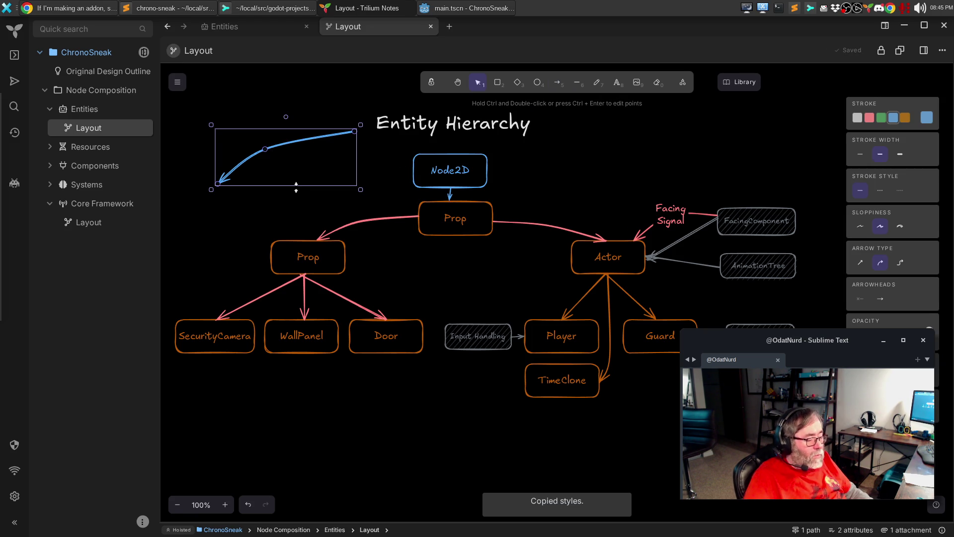
pyautogui.press('Delete')
# Shift the whole diagram down slightly and rename the middle box to Entity.
pyautogui.moveTo(937, 485)
pyautogui.mouseDown()
pyautogui.moveTo(661, 348)
pyautogui.moveTo(170, 193)
pyautogui.mouseUp()
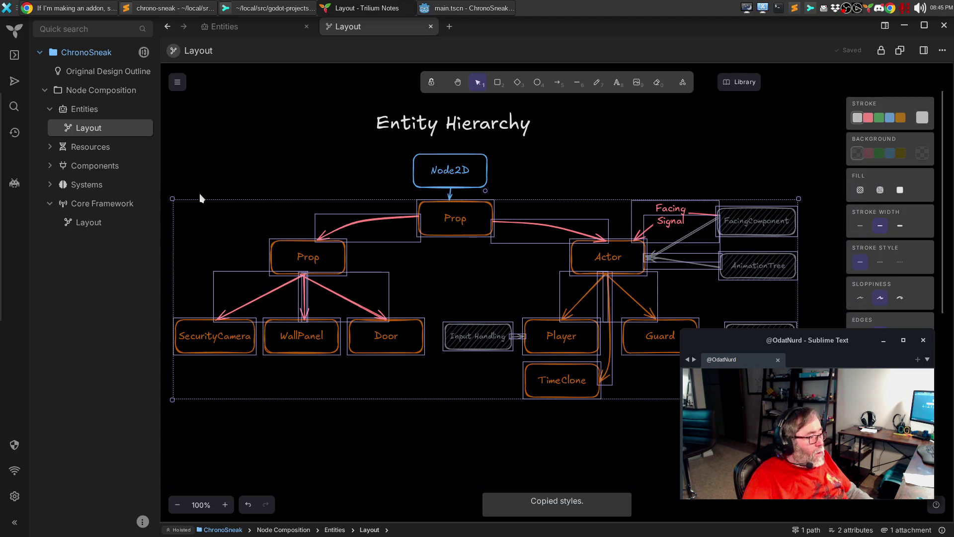
pyautogui.moveTo(454, 225)
pyautogui.mouseDown()
pyautogui.moveTo(452, 233)
pyautogui.moveTo(451, 214)
pyautogui.mouseUp()
pyautogui.click(514, 188)
pyautogui.click(448, 201)
pyautogui.doubleClick(450, 230)
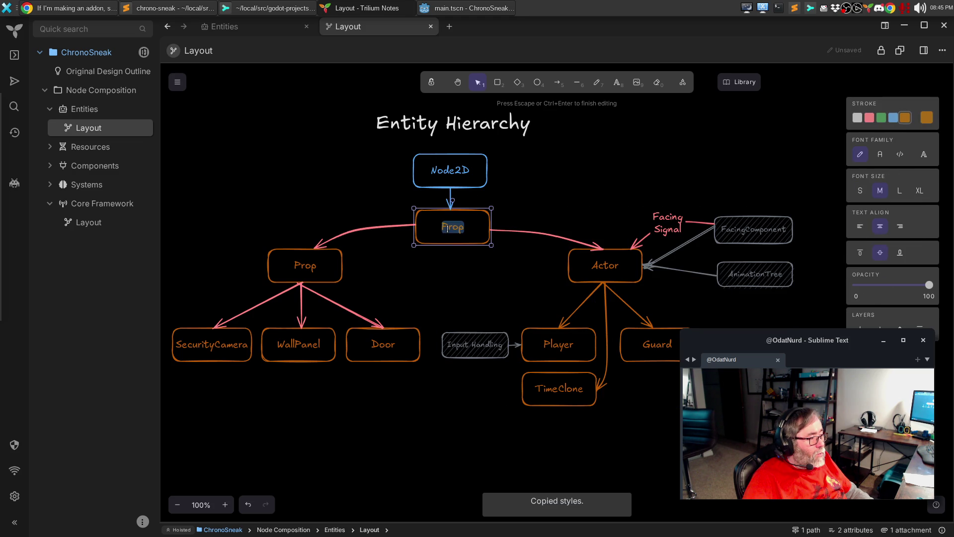
pyautogui.write('Entity')
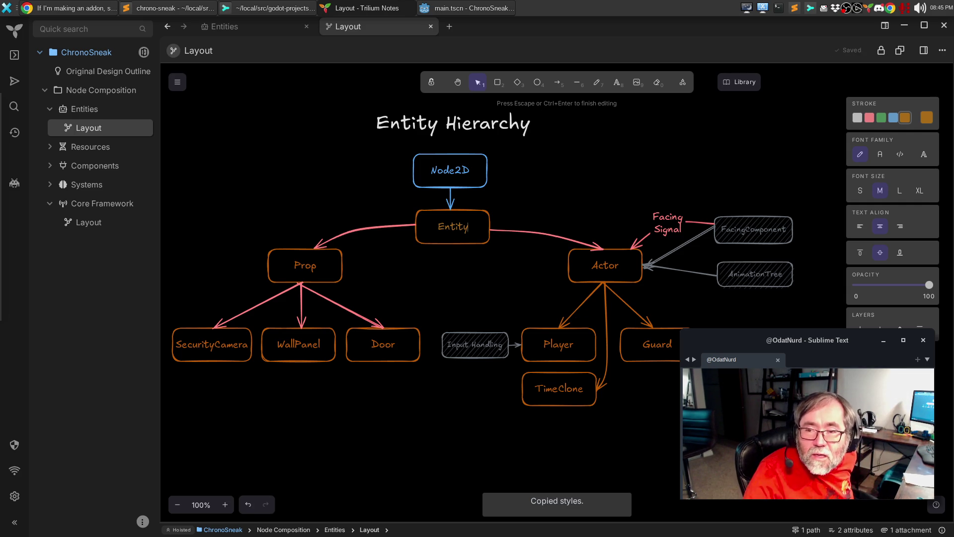
pyautogui.press('Escape')
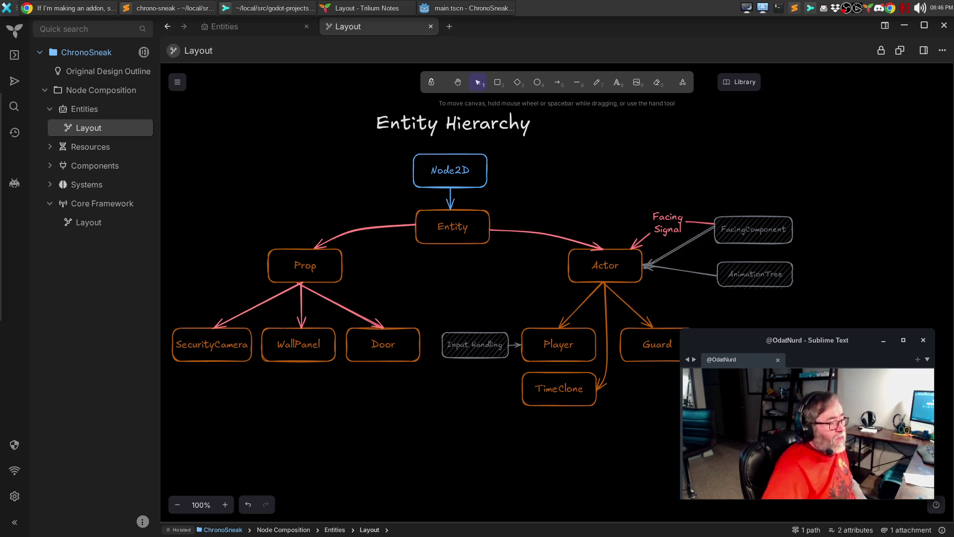
pyautogui.click(243, 27)
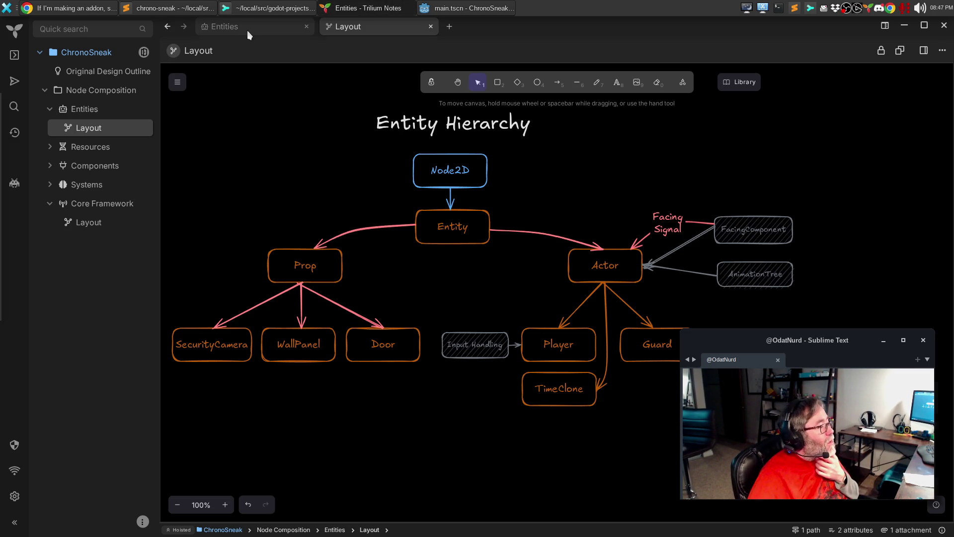
# Open the Entities note, split and close a pane, then bring up the r/godot .uid thread.
pyautogui.click(344, 301)
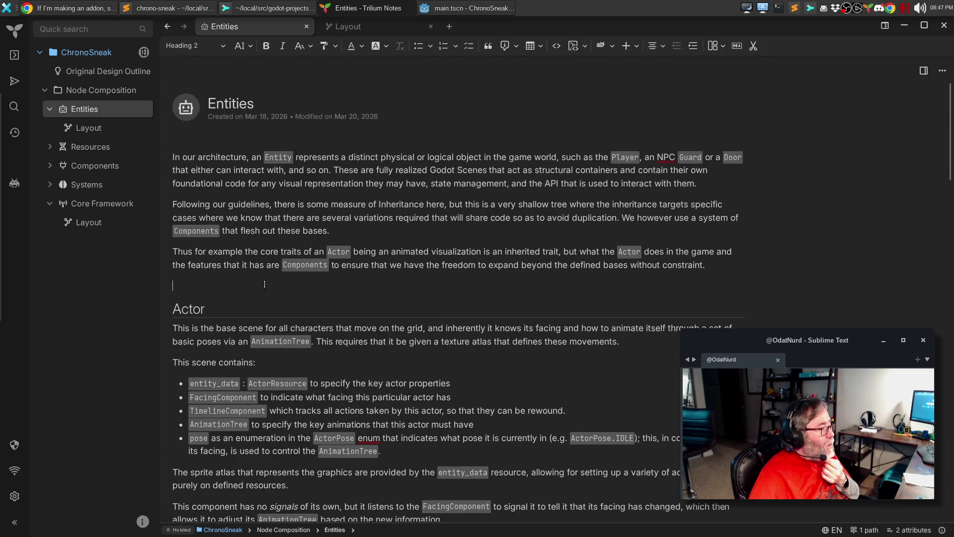
pyautogui.click(217, 309)
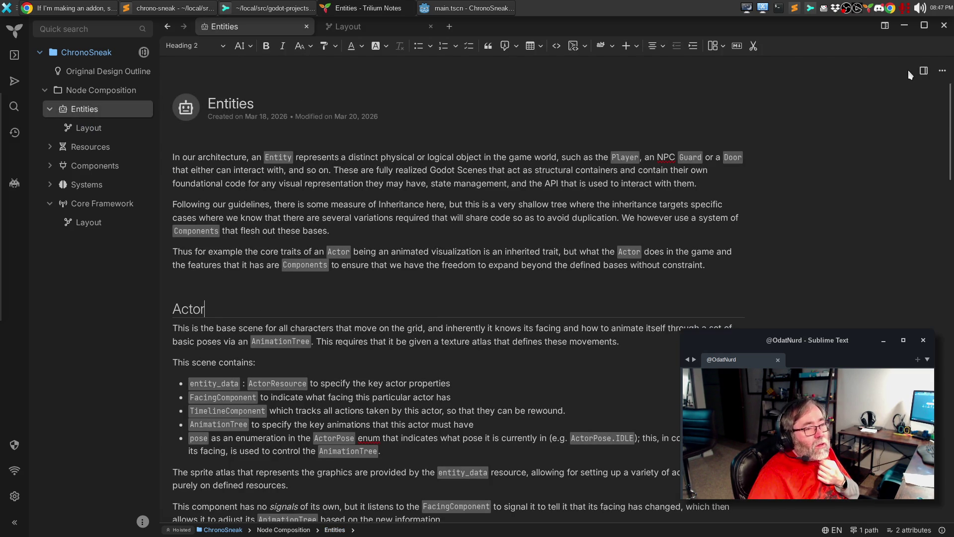
pyautogui.click(923, 70)
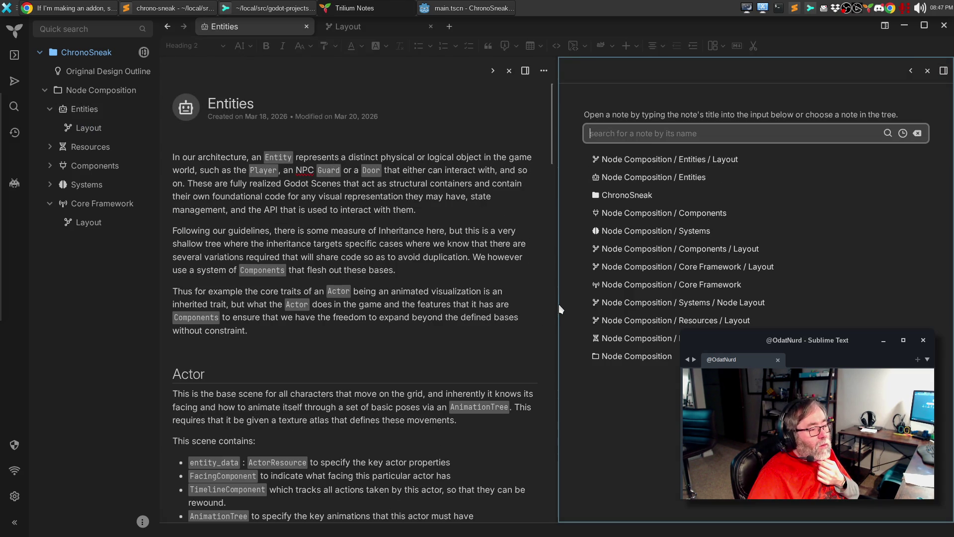
pyautogui.click(926, 72)
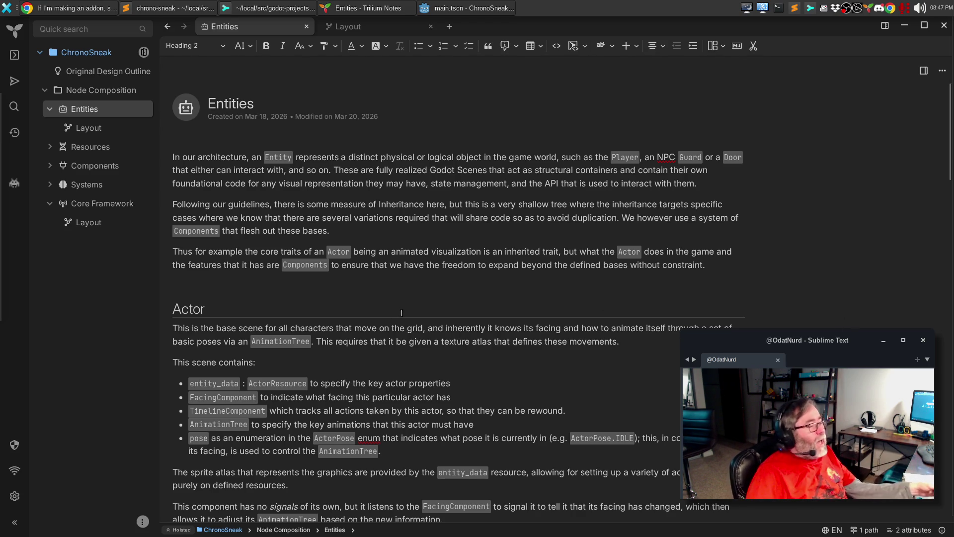
pyautogui.click(410, 284)
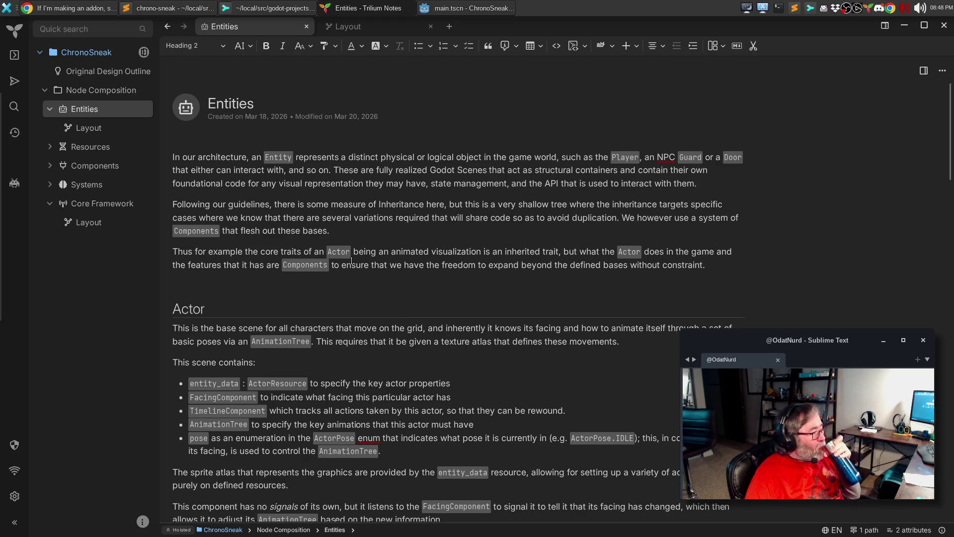
pyautogui.click(69, 8)
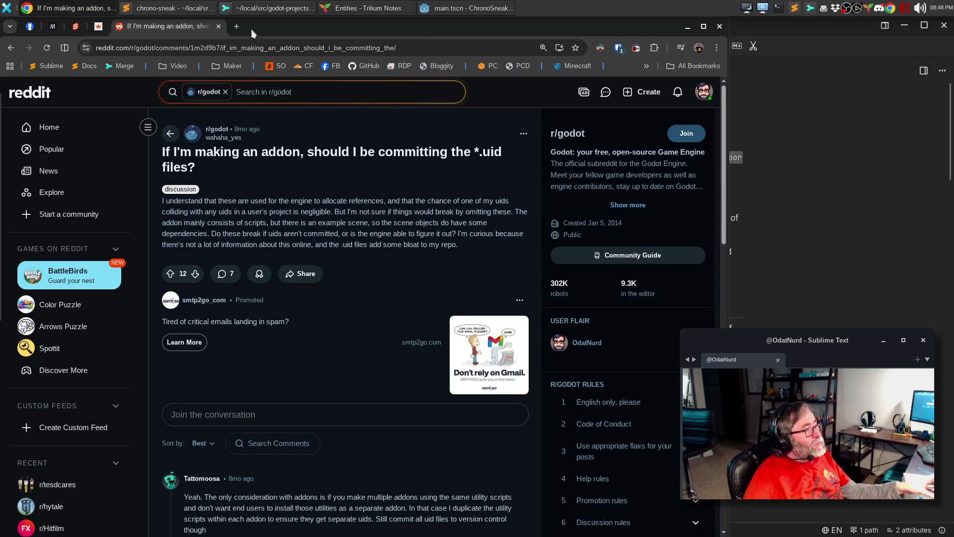
# Google 'in godot do you need to super call on _ready if you derive' in a new tab.
pyautogui.click(237, 26)
pyautogui.write('ingodot do yo need to super call on _ready if you derive')
pyautogui.press('Return')
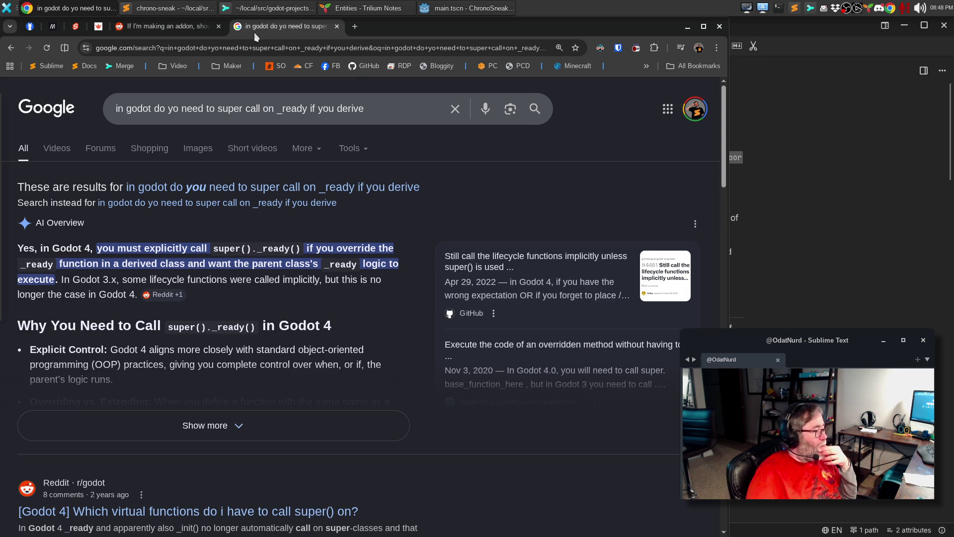
# Expand the full AI overview answer, read it, and open the r/godot thread on super() calls.
pyautogui.click(284, 440)
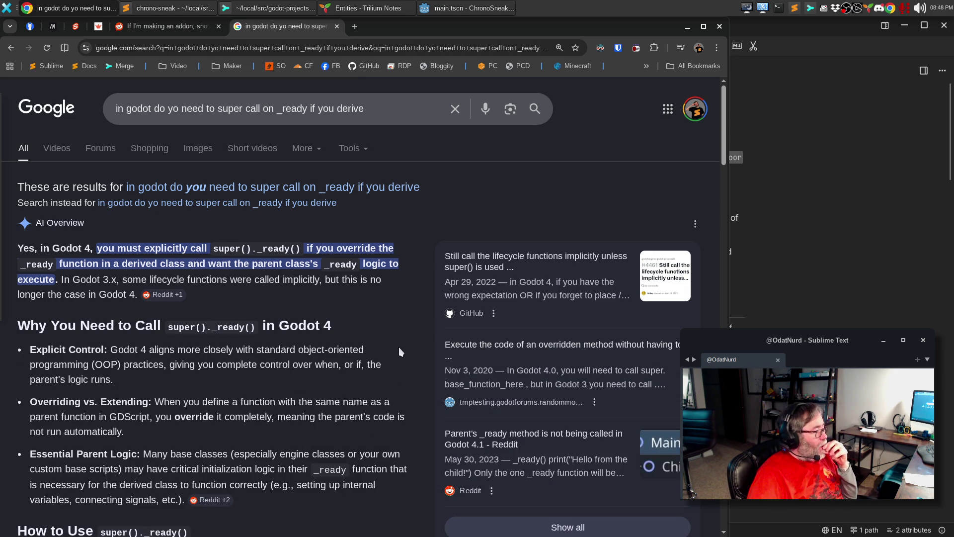
pyautogui.scroll(-2, 352, 343)
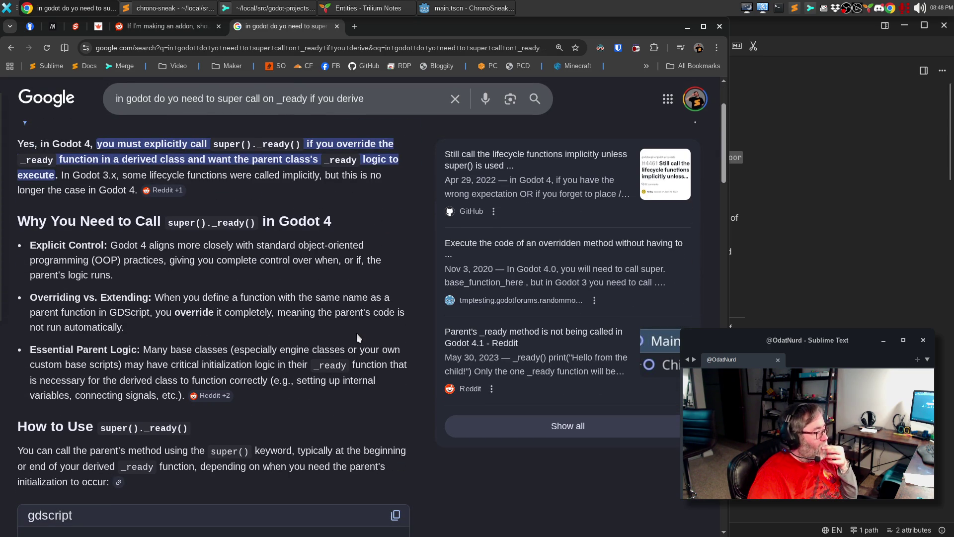
pyautogui.scroll(-3, 356, 335)
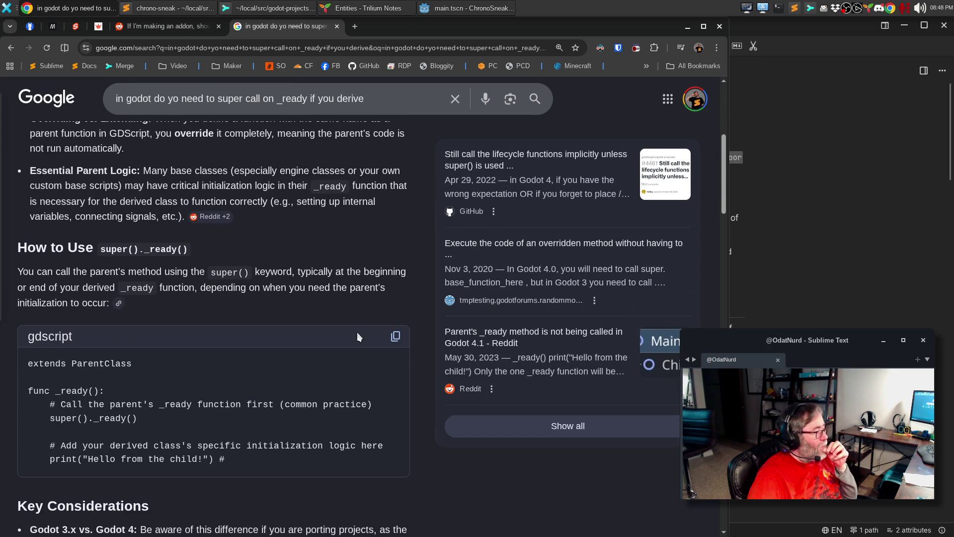
pyautogui.scroll(-3, 383, 338)
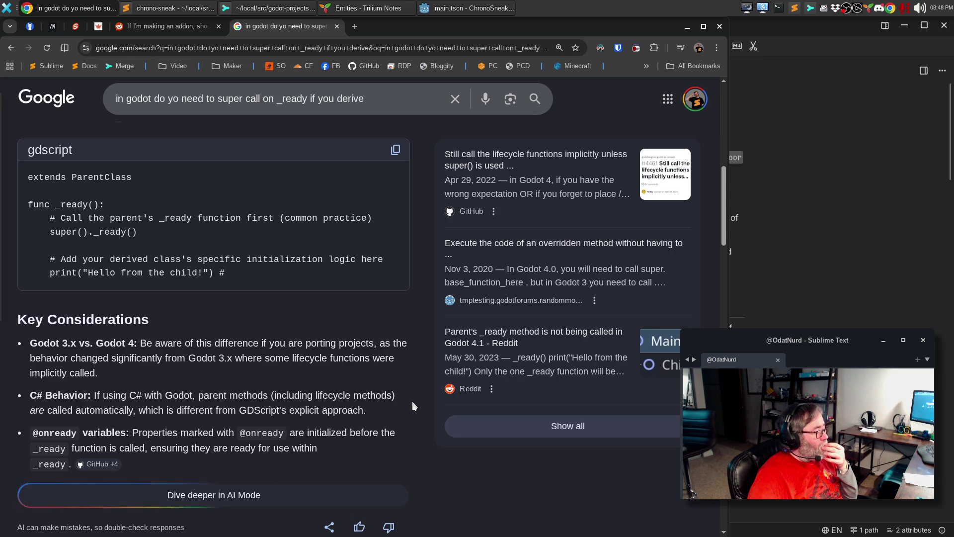
pyautogui.scroll(-1, 413, 398)
pyautogui.scroll(-2, 413, 399)
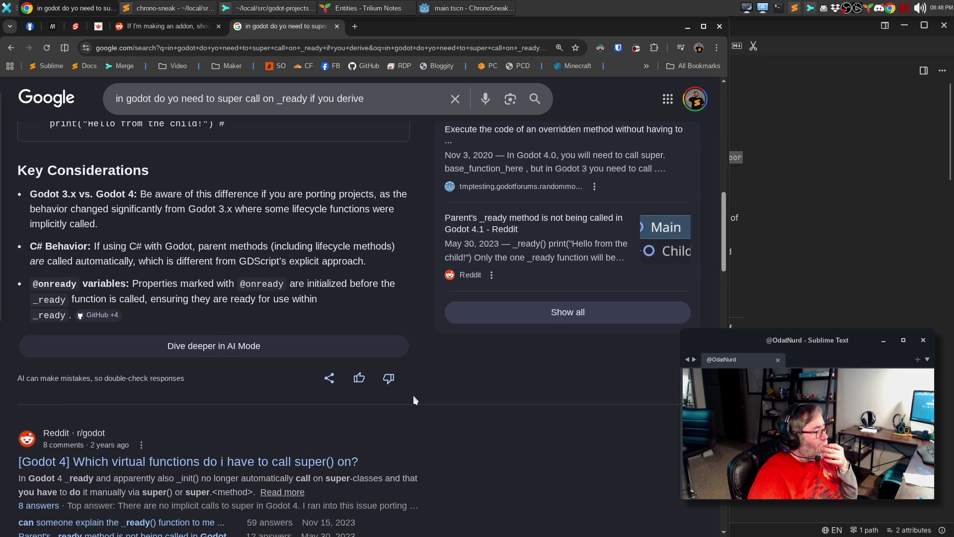
pyautogui.scroll(-2, 415, 399)
pyautogui.click(318, 382)
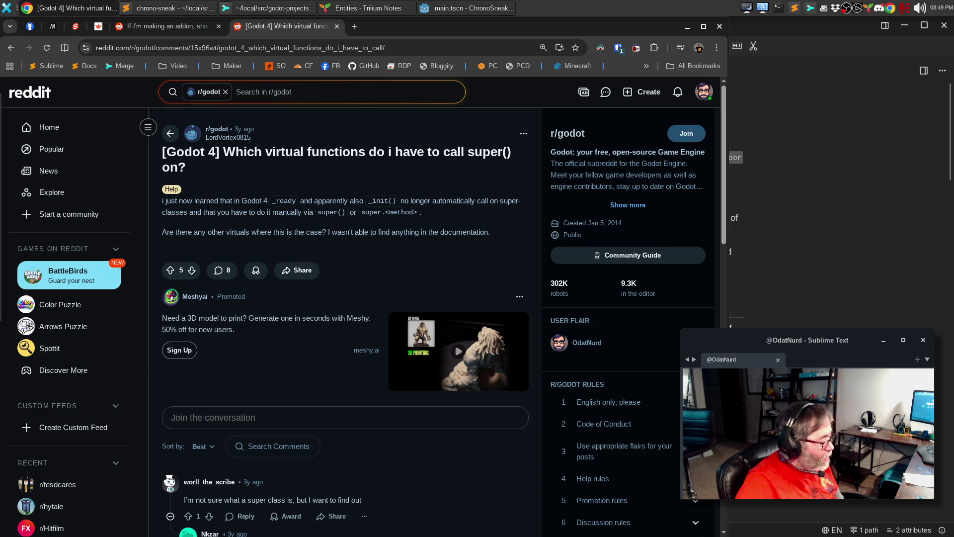
# Read the r/godot replies on implicit super calls, then return to Godot's main.gd.
pyautogui.scroll(-3, 439, 415)
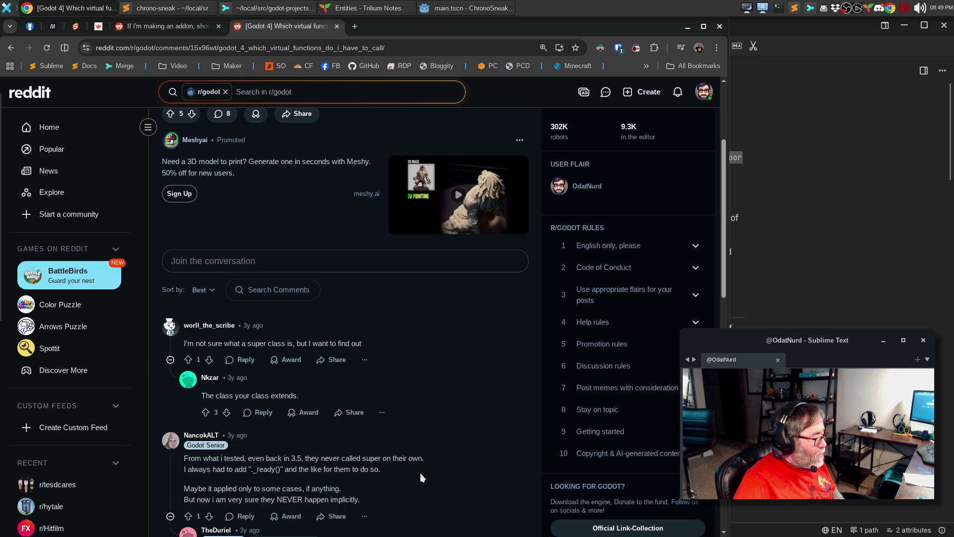
pyautogui.scroll(-2, 420, 477)
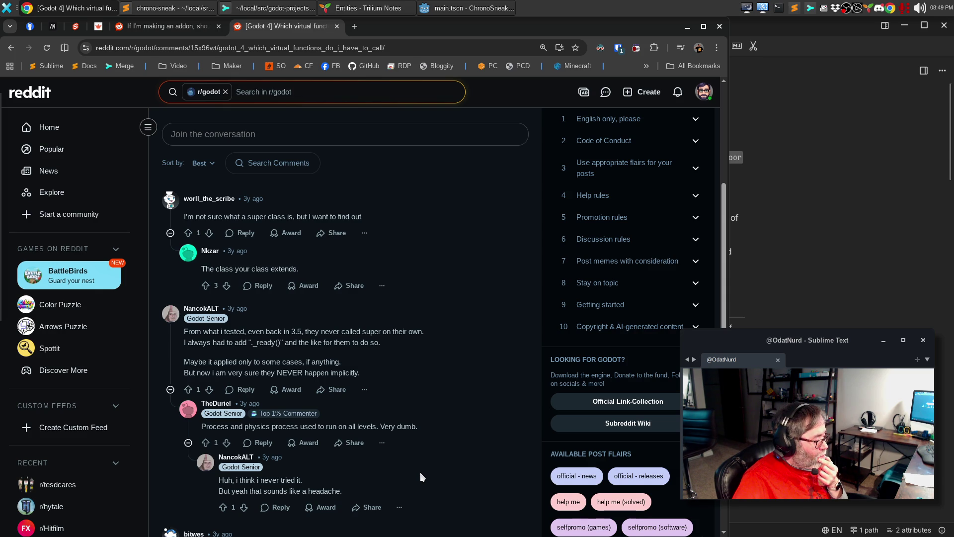
pyautogui.scroll(-2, 421, 477)
pyautogui.scroll(-2, 420, 471)
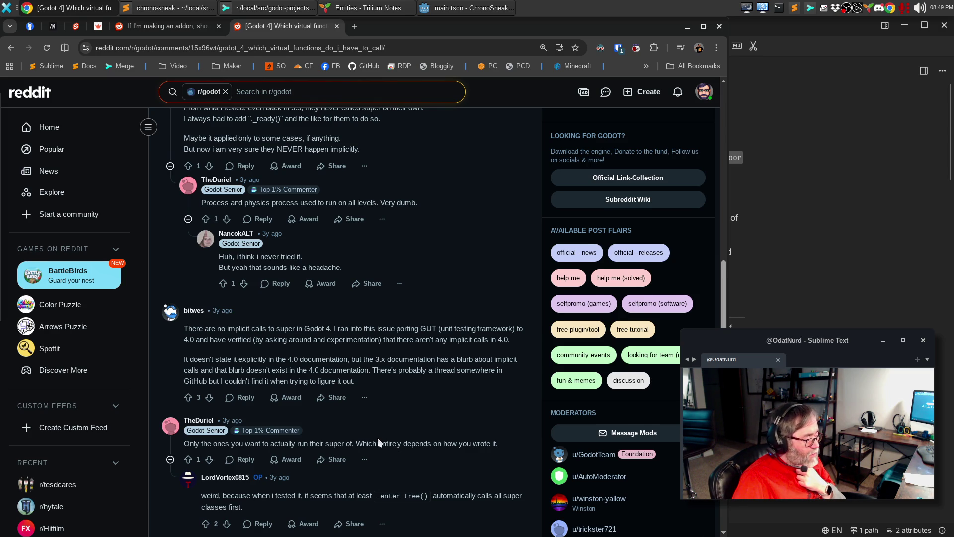
pyautogui.scroll(-3, 377, 441)
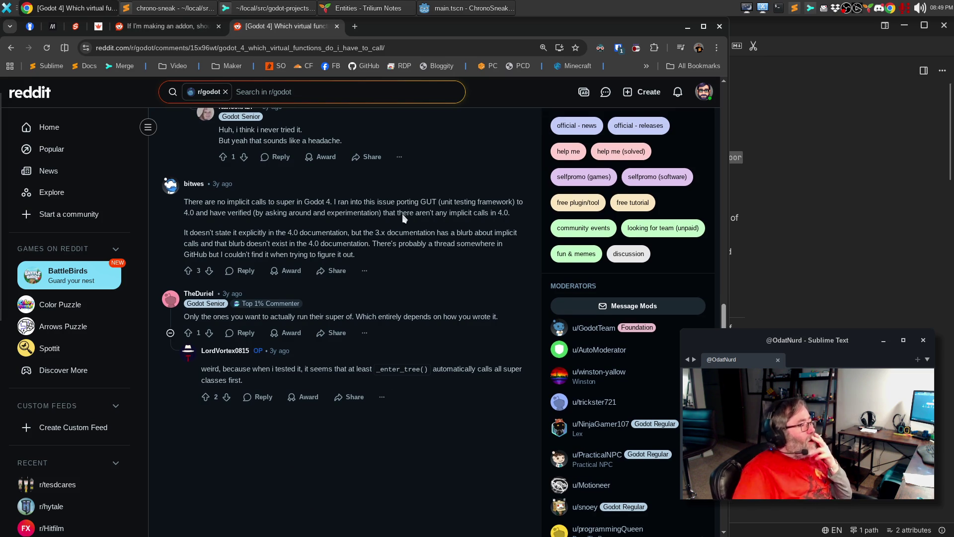
pyautogui.click(460, 7)
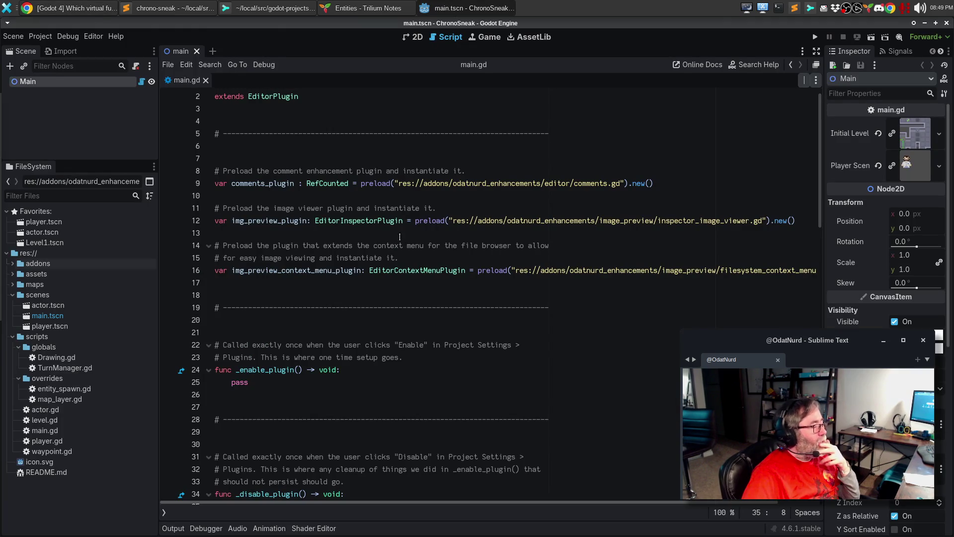
# Insert a '## Entity' heading above the Actor heading in the Entities note.
pyautogui.click(338, 10)
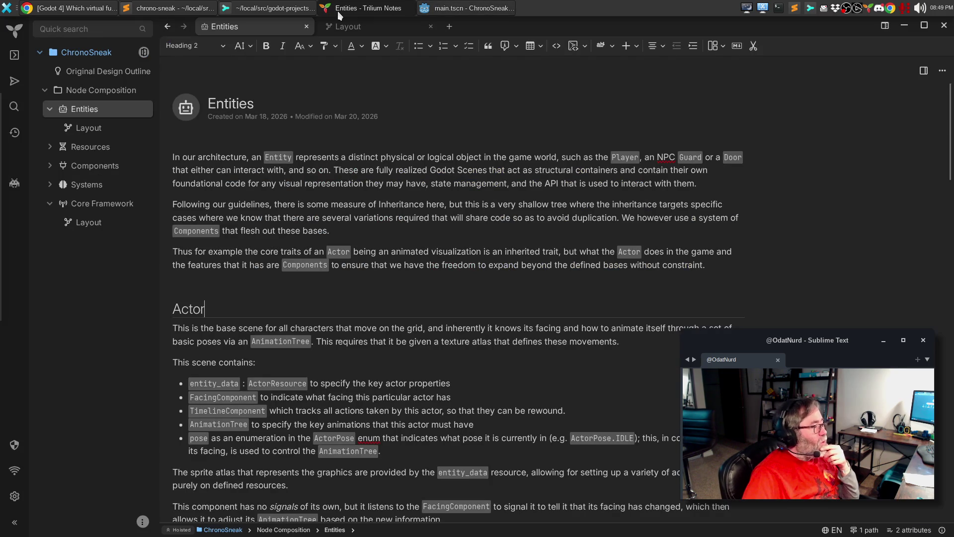
pyautogui.click(218, 288)
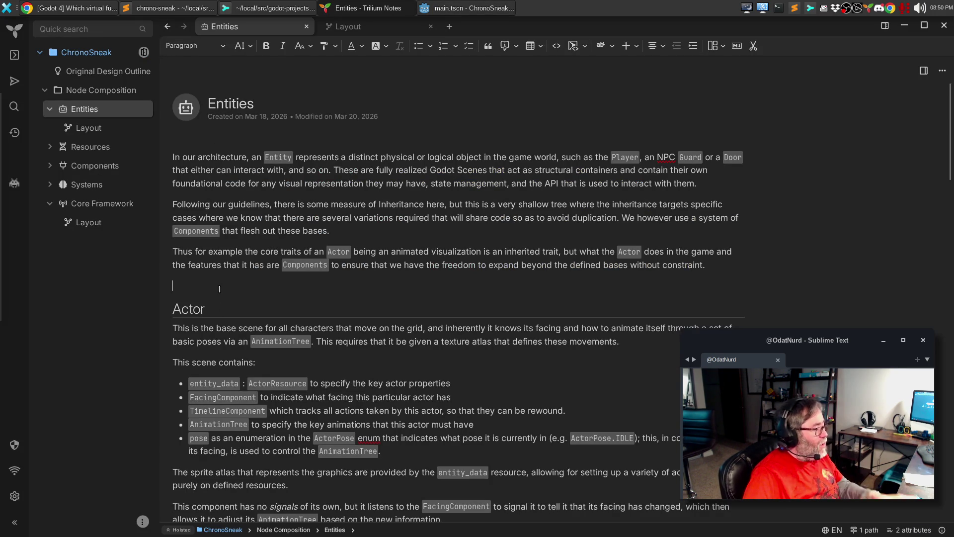
pyautogui.press('Return')
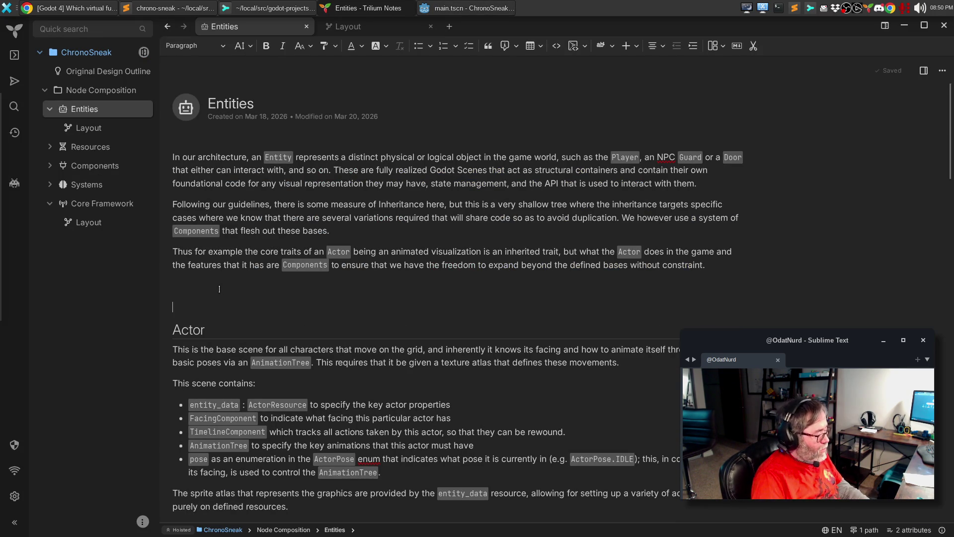
pyautogui.press('Return')
pyautogui.write('## Enti')
pyautogui.write('ty')
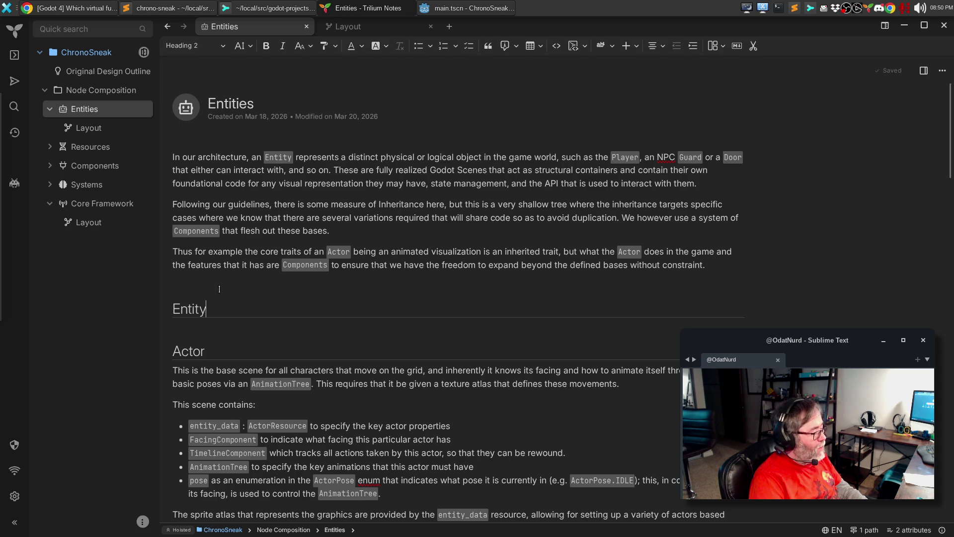
pyautogui.press('Return')
# Write Entity's paragraph as a placeholder superclass that sets up Components, then show the table of contents.
pyautogui.write('This class is a pla')
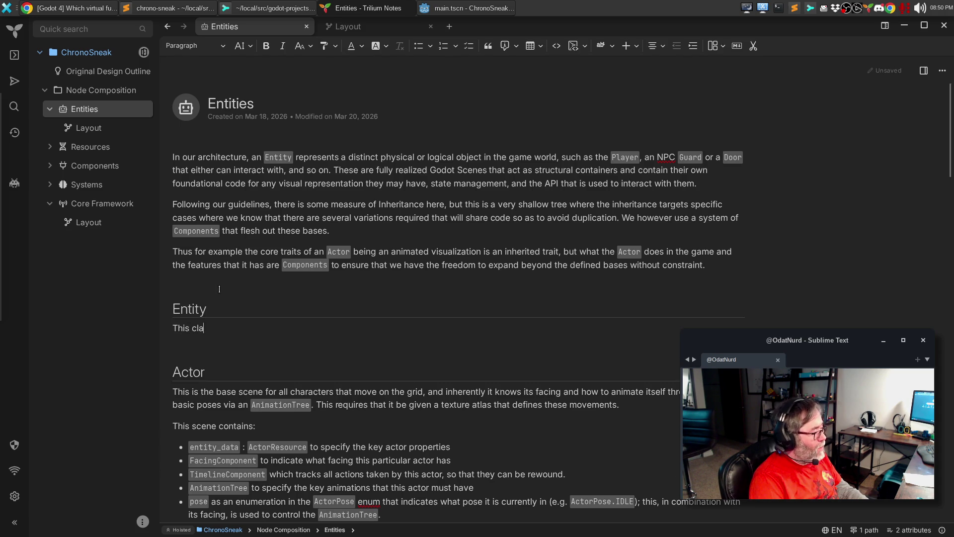
pyautogui.write('ceholder sup')
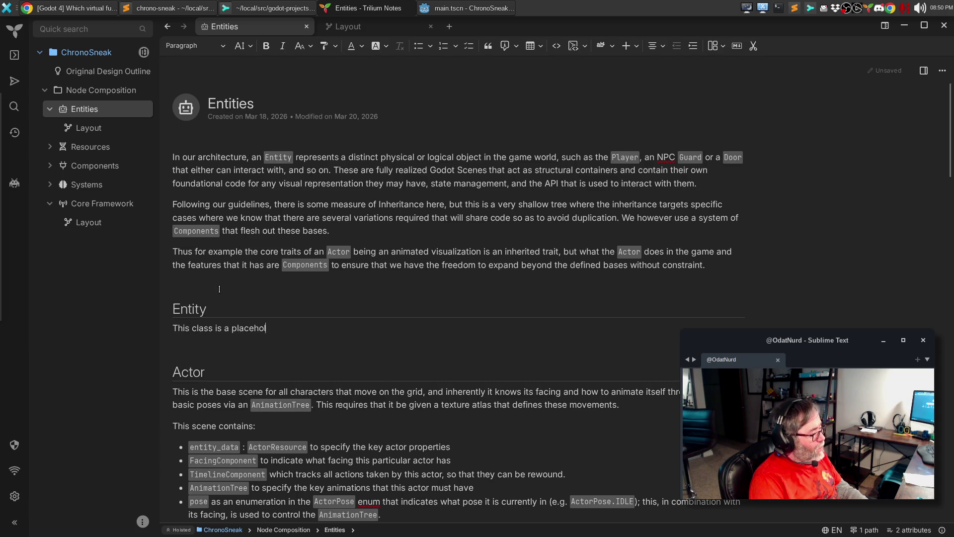
pyautogui.write('class for al')
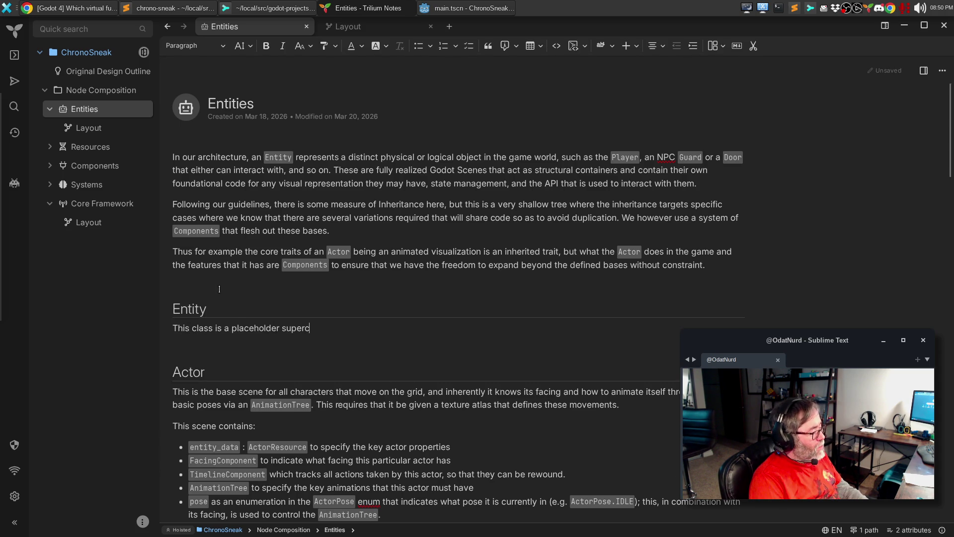
pyautogui.write('l ent')
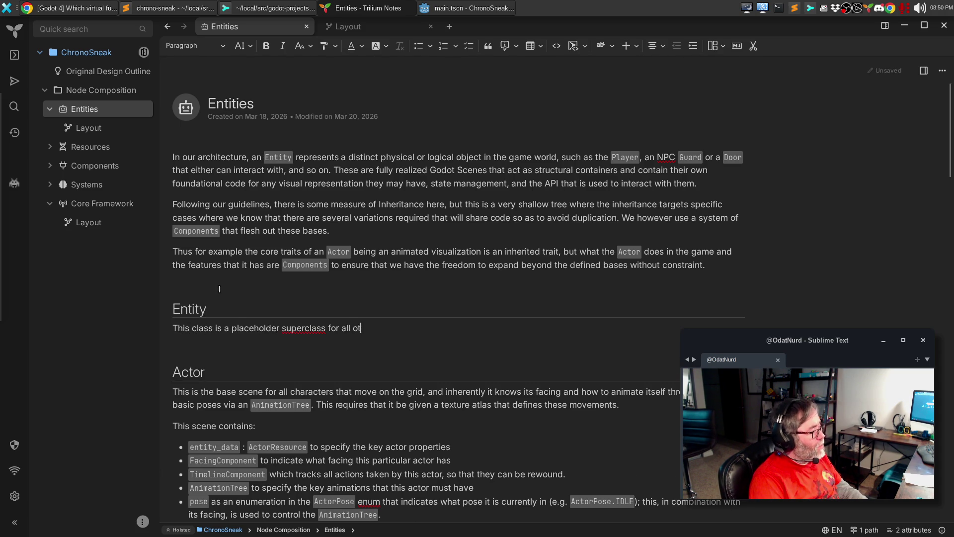
pyautogui.write('ities; it exi')
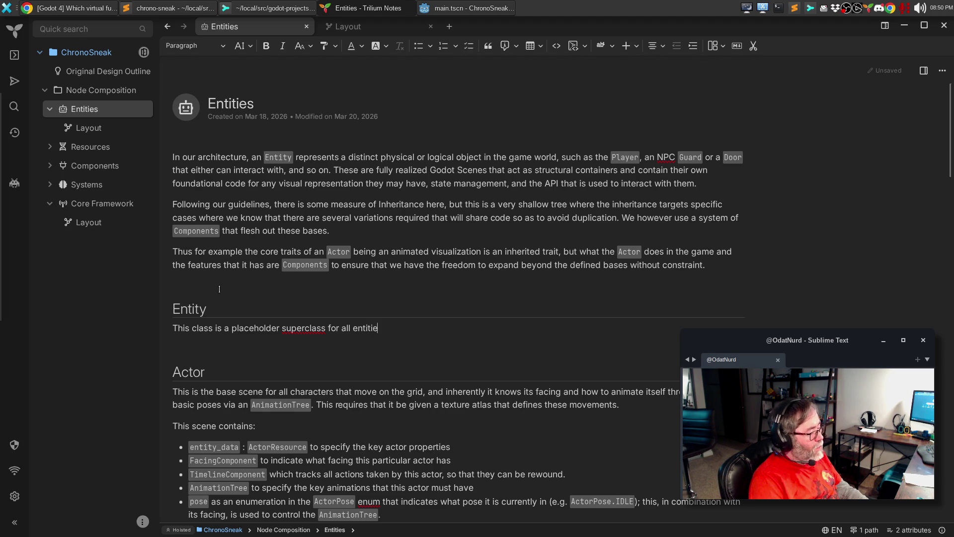
pyautogui.write('sts purely to be ')
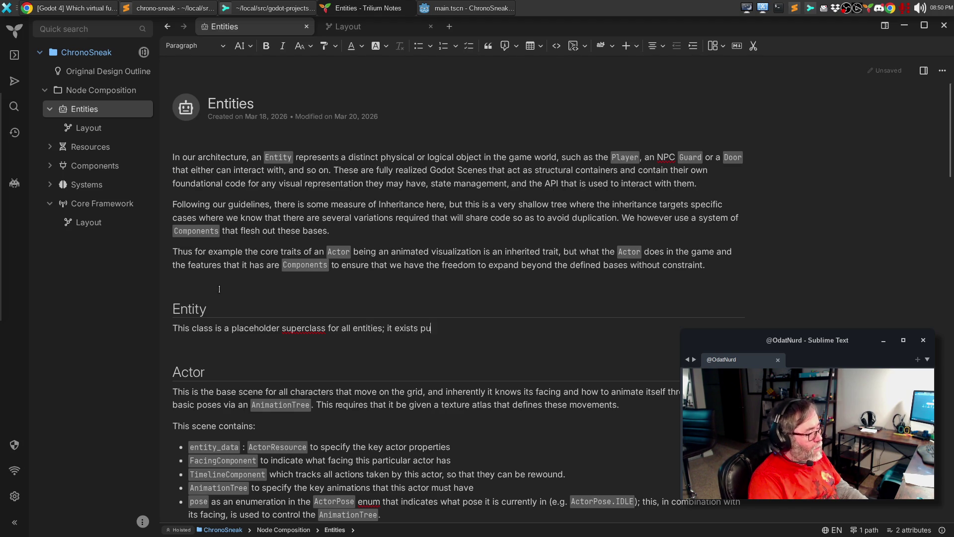
pyautogui.write('a base class')
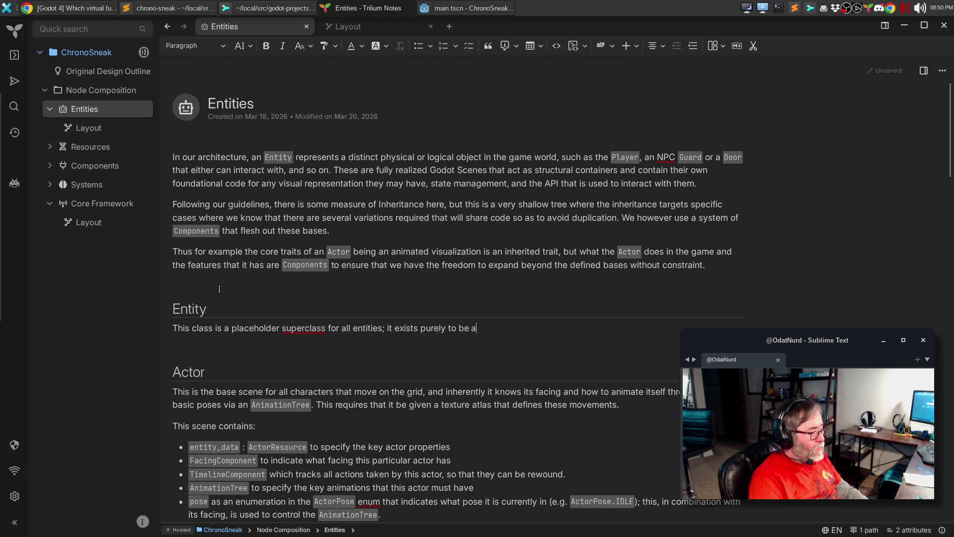
pyautogui.write(' that')
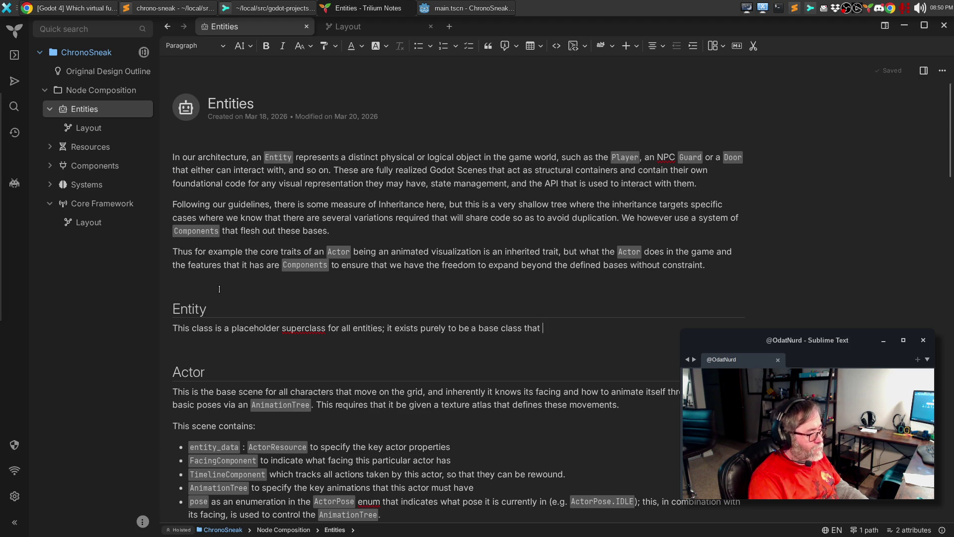
pyautogui.write('set')
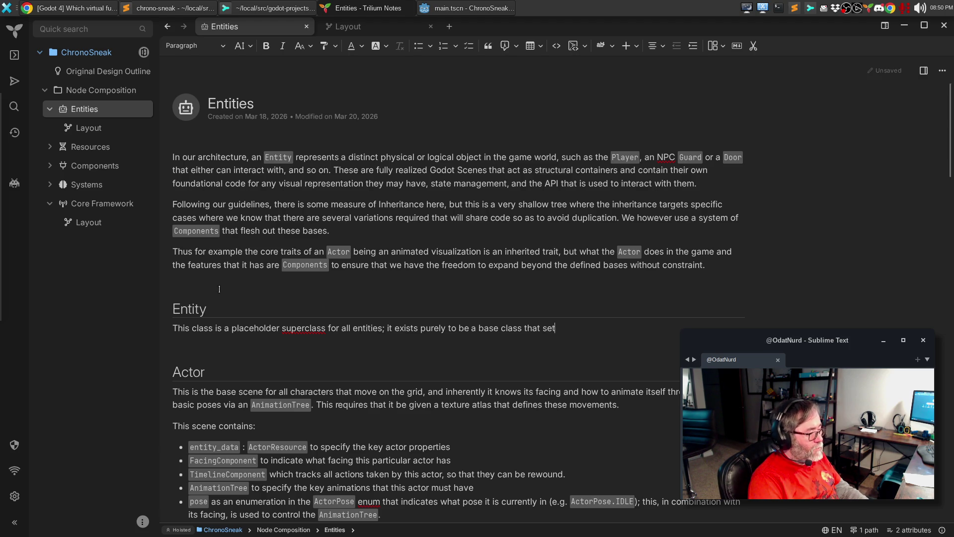
pyautogui.write('s up our use of ')
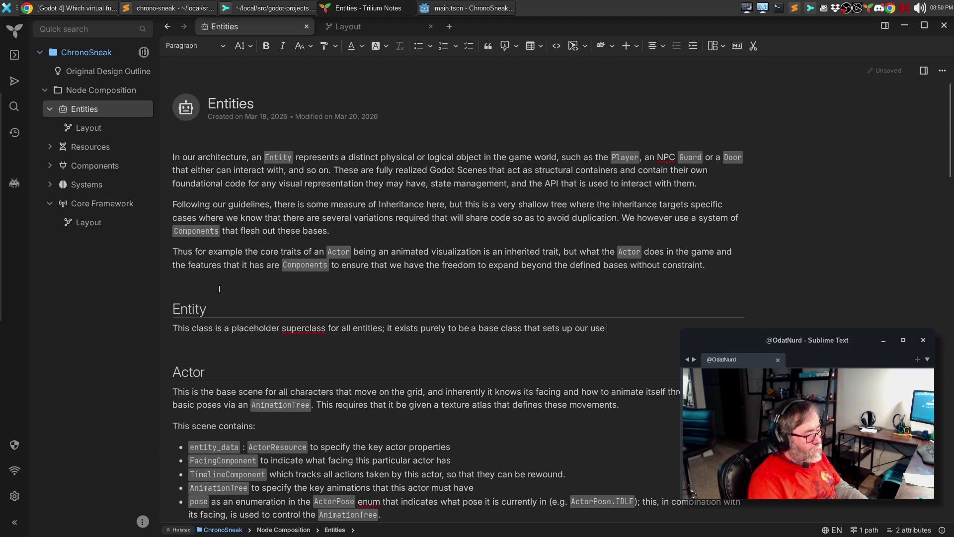
pyautogui.write('Components`')
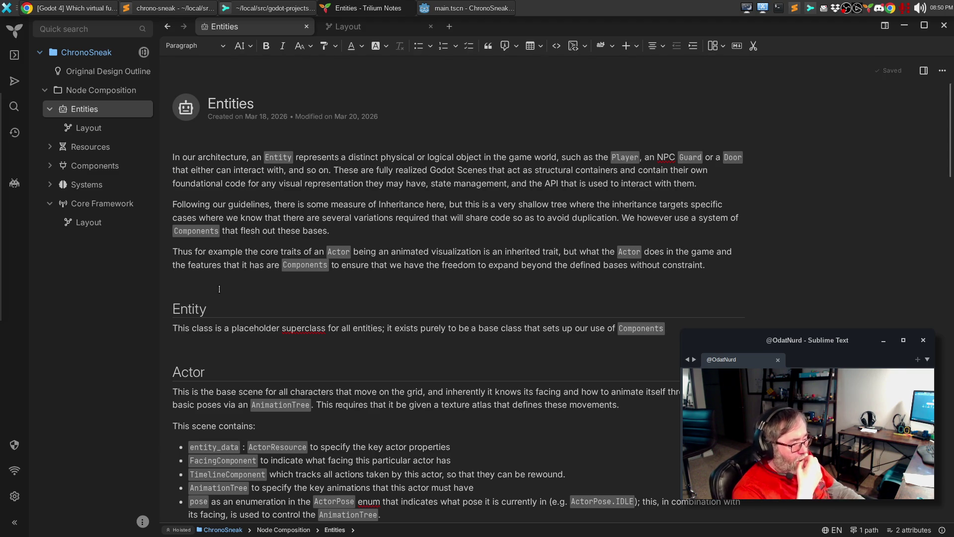
pyautogui.write('by a')
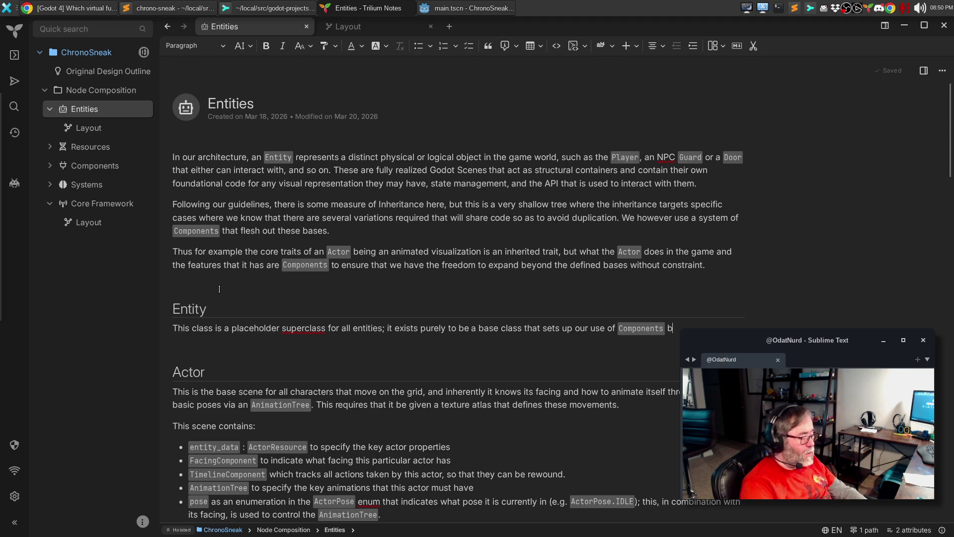
pyautogui.write('llowing')
pyautogui.hotkey('ctrl', 'BackSpace')
pyautogui.write('ring that all entities')
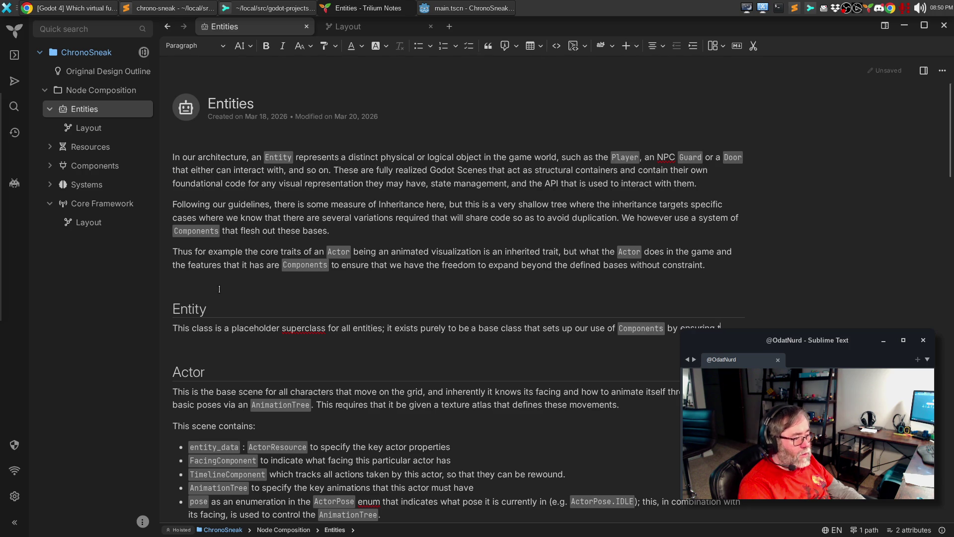
pyautogui.write(' have the appropriate ')
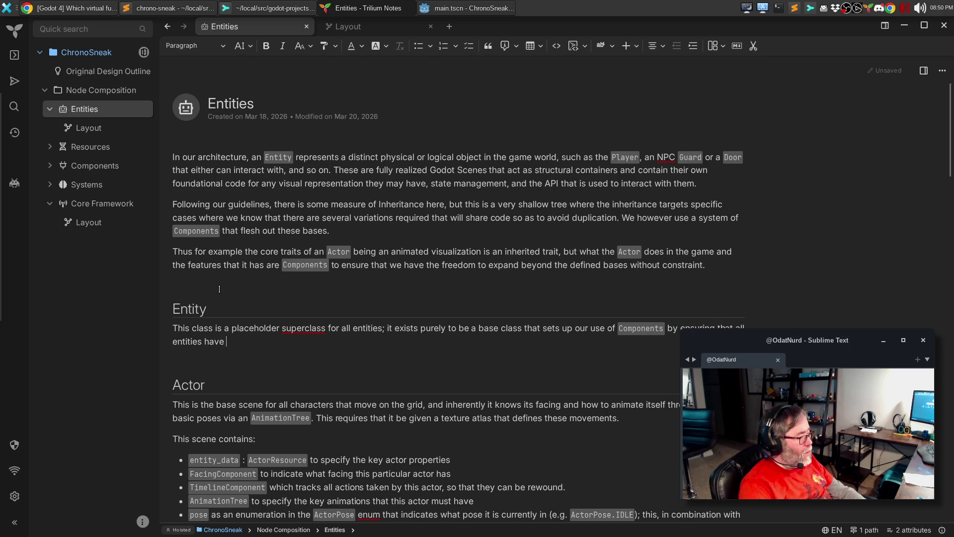
pyautogui.write('machinery to gathe')
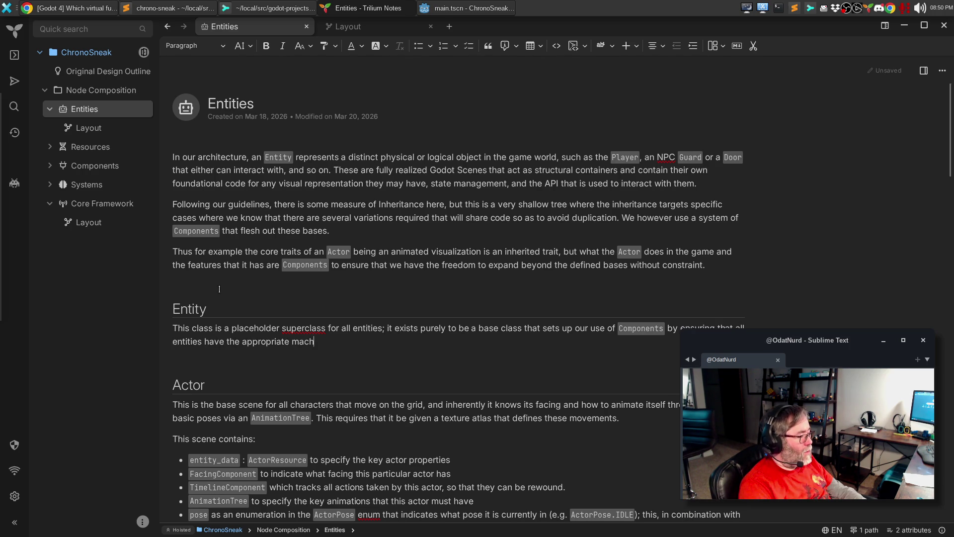
pyautogui.write('r their own')
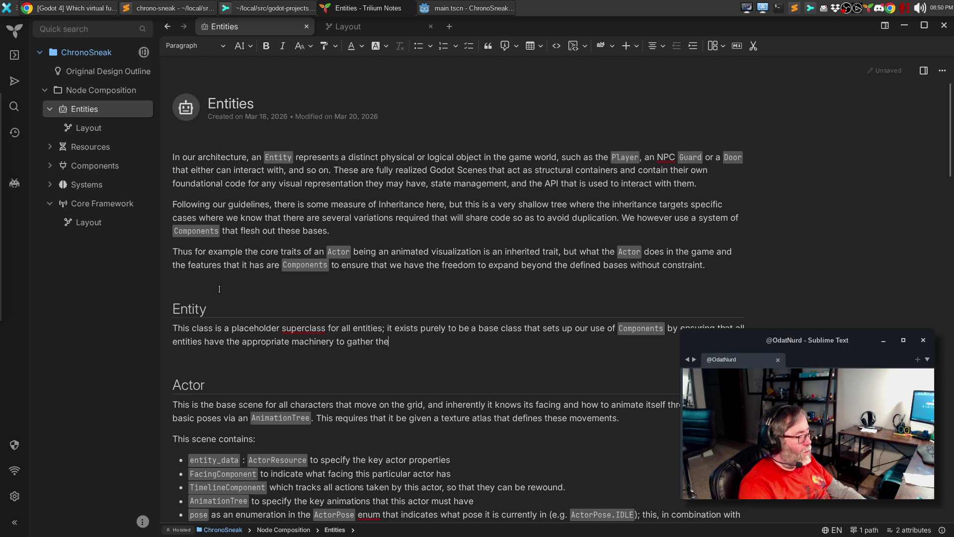
pyautogui.press('BackSpace')
pyautogui.press('BackSpace')
pyautogui.press('BackSpace')
pyautogui.write('own')
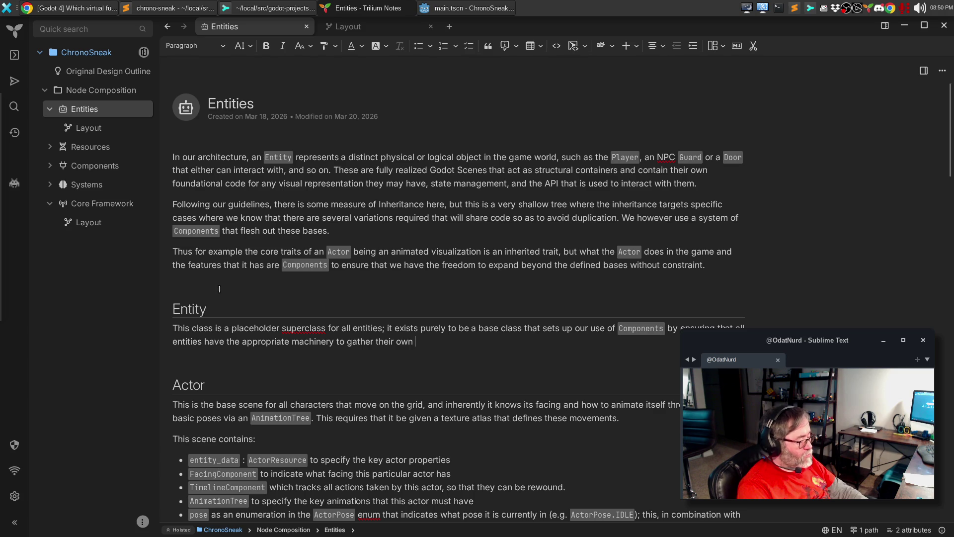
pyautogui.write('comop')
pyautogui.press('BackSpace')
pyautogui.press('BackSpace')
pyautogui.write('ponents ')
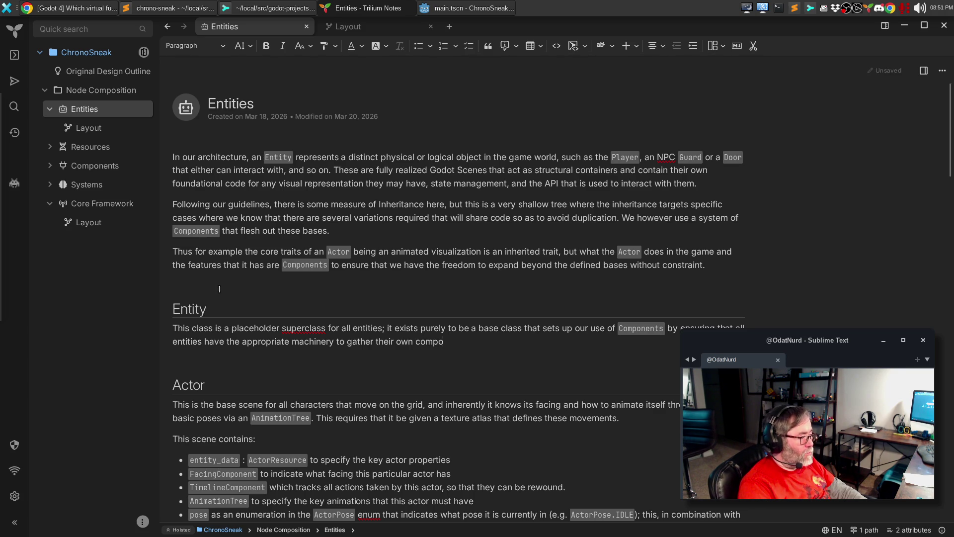
pyautogui.write('at load time.')
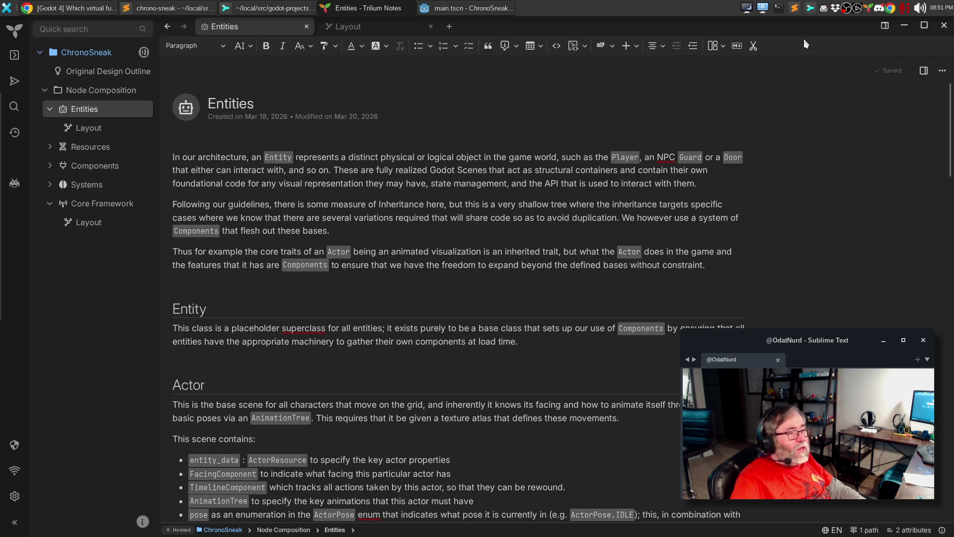
pyautogui.click(885, 25)
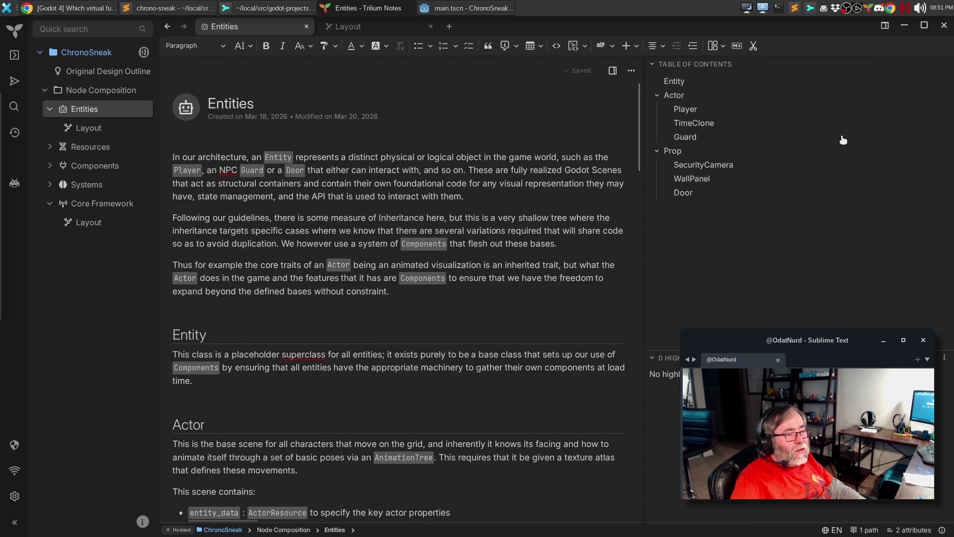
# Make Actor Heading 3 under Entity and set Player, TimeClone and Guard to Heading 4.
pyautogui.moveTo(643, 270)
pyautogui.mouseDown()
pyautogui.moveTo(756, 271)
pyautogui.moveTo(736, 276)
pyautogui.mouseUp()
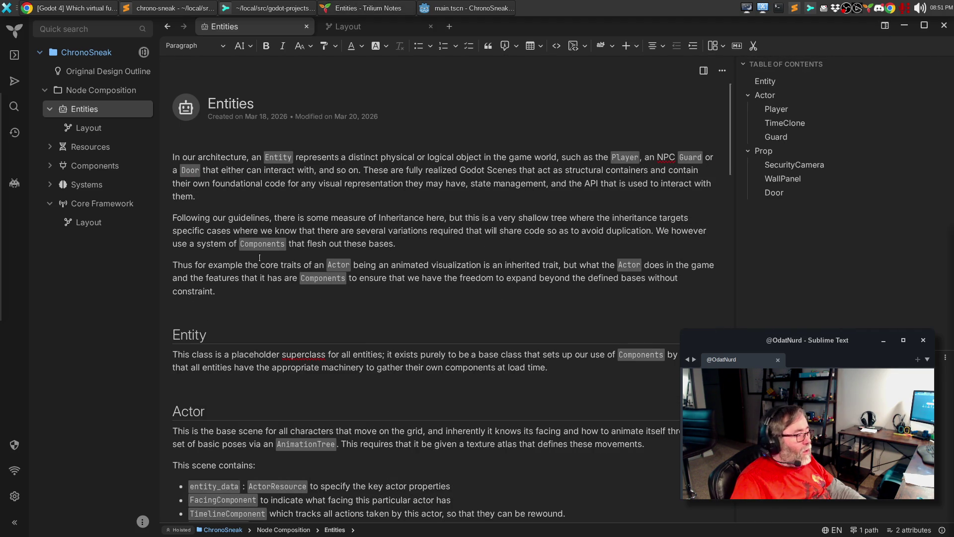
pyautogui.click(232, 411)
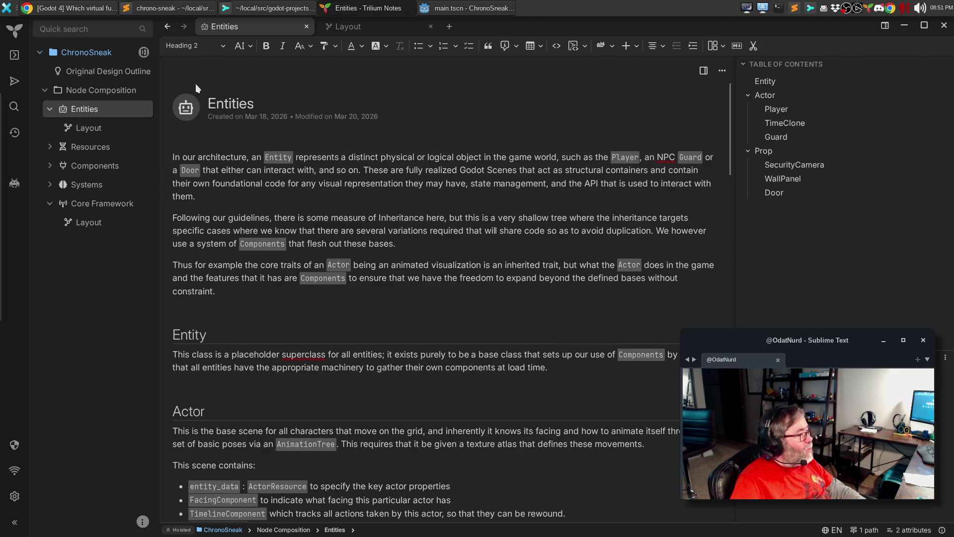
pyautogui.click(194, 45)
pyautogui.click(191, 96)
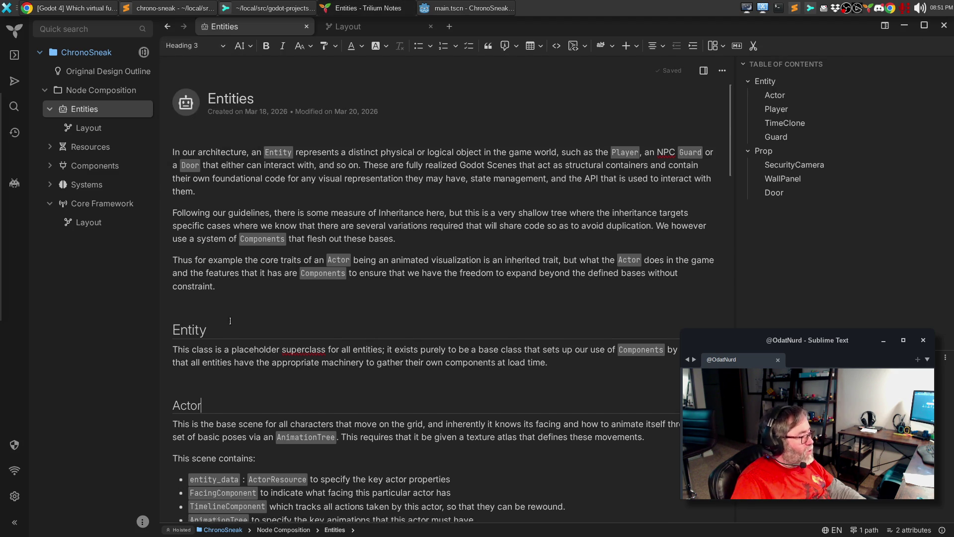
pyautogui.scroll(-4, 230, 321)
pyautogui.click(194, 450)
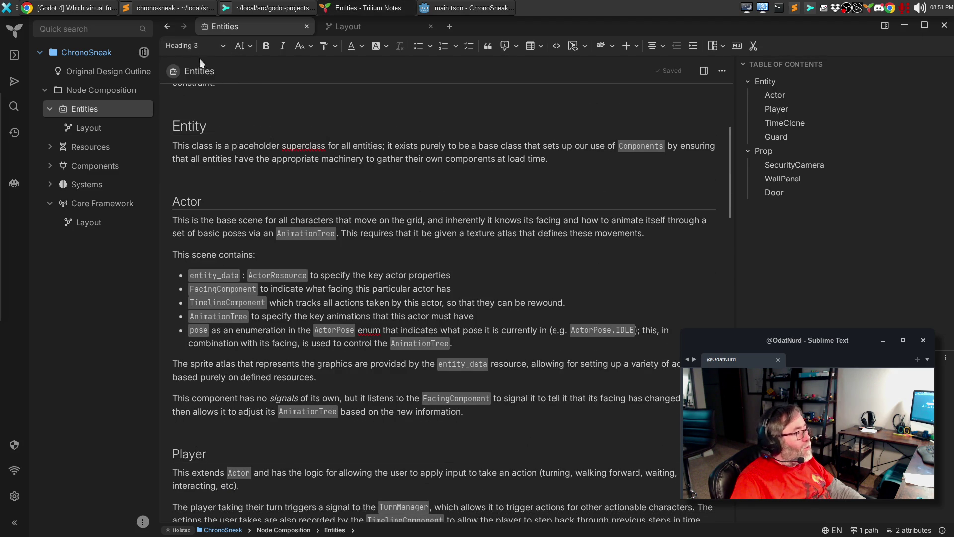
pyautogui.click(191, 46)
pyautogui.click(213, 114)
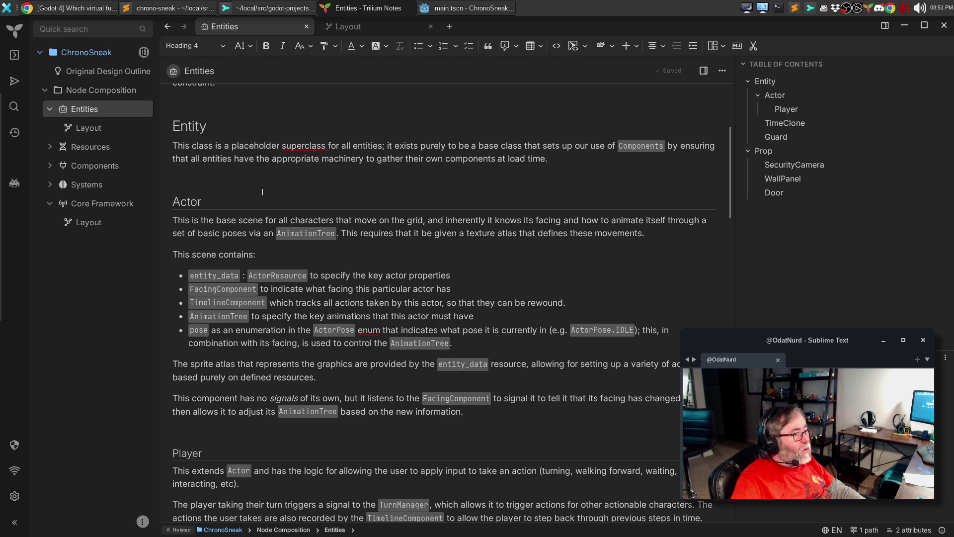
pyautogui.scroll(-3, 233, 447)
pyautogui.click(219, 394)
pyautogui.click(196, 46)
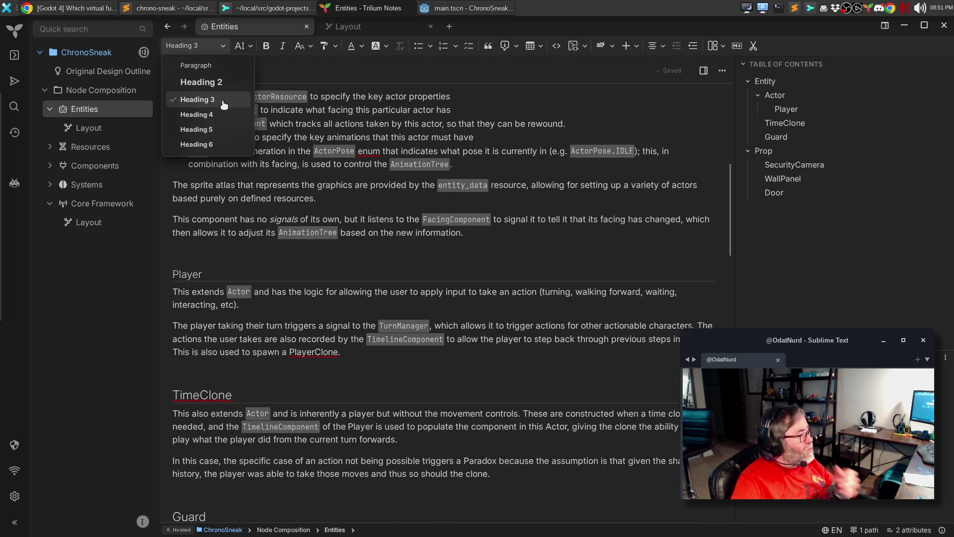
pyautogui.click(209, 114)
pyautogui.scroll(-4, 190, 260)
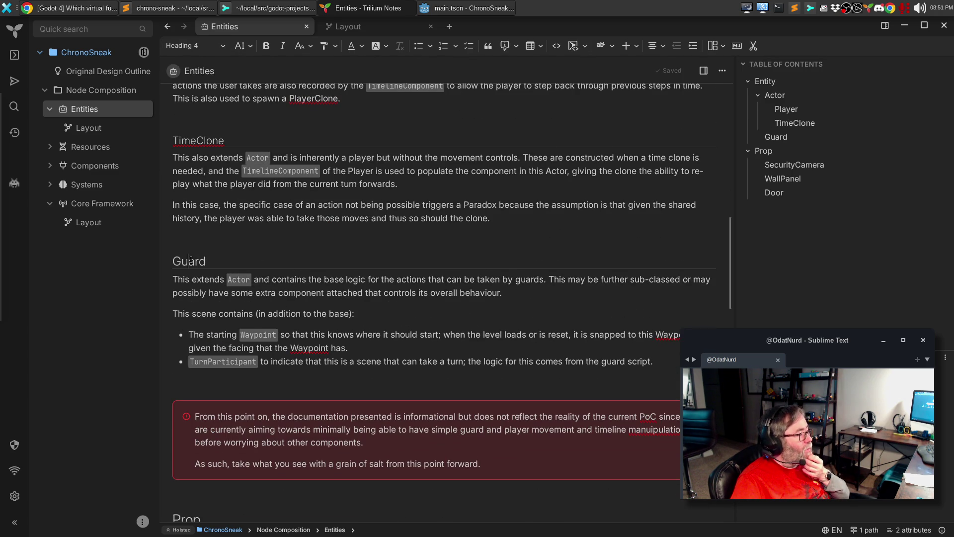
pyautogui.click(196, 45)
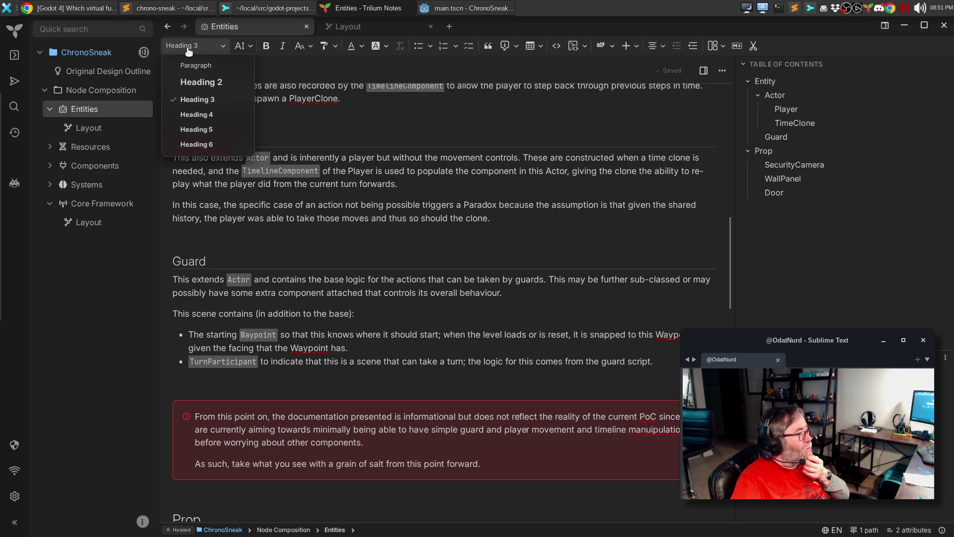
pyautogui.click(201, 112)
pyautogui.scroll(-5, 205, 250)
# Make Prop Heading 3 and set SecurityCamera, WallPanel and Door to Heading 4 beneath it.
pyautogui.click(196, 212)
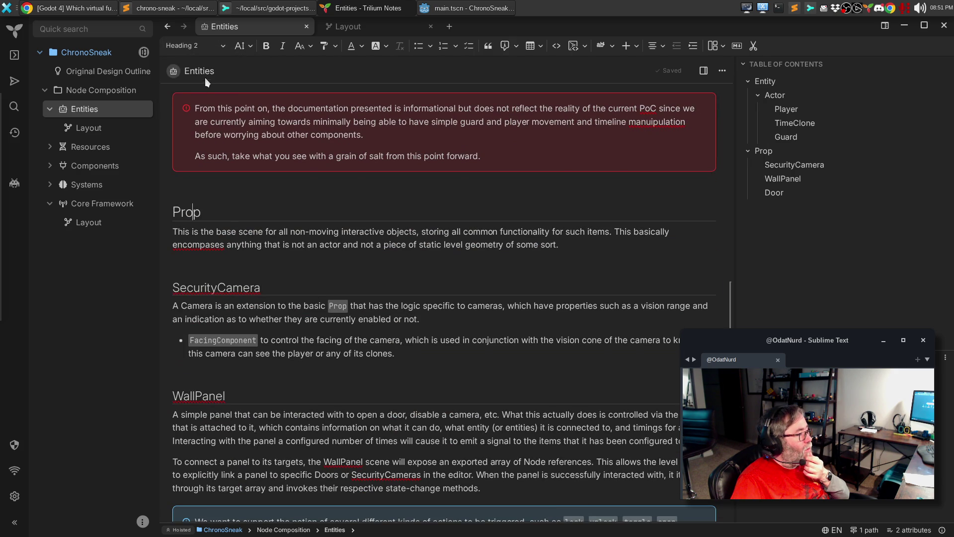
pyautogui.click(189, 54)
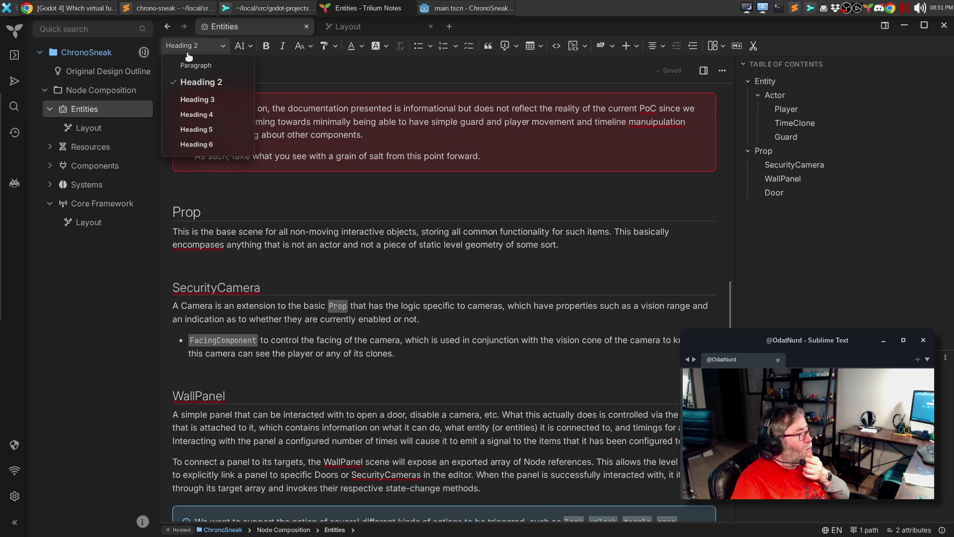
pyautogui.click(193, 100)
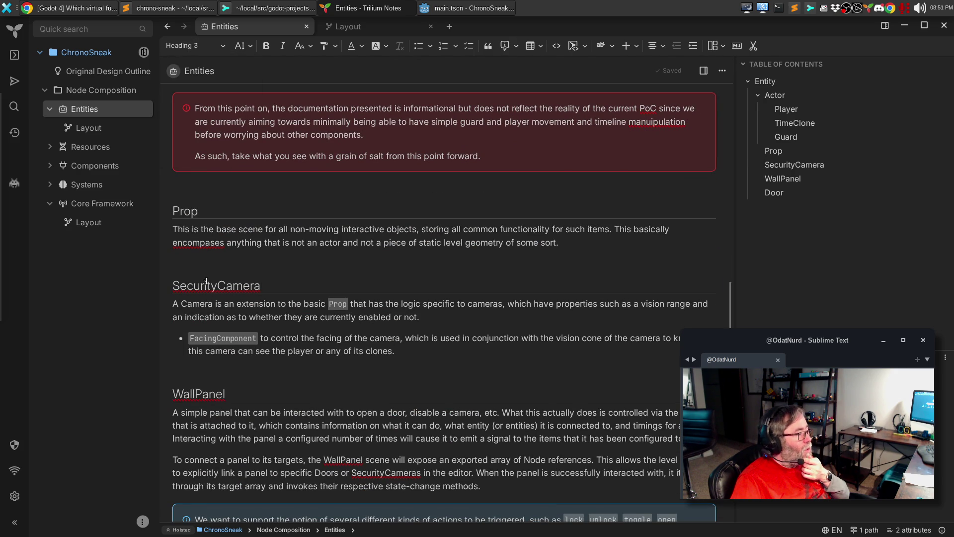
pyautogui.click(192, 46)
pyautogui.click(205, 113)
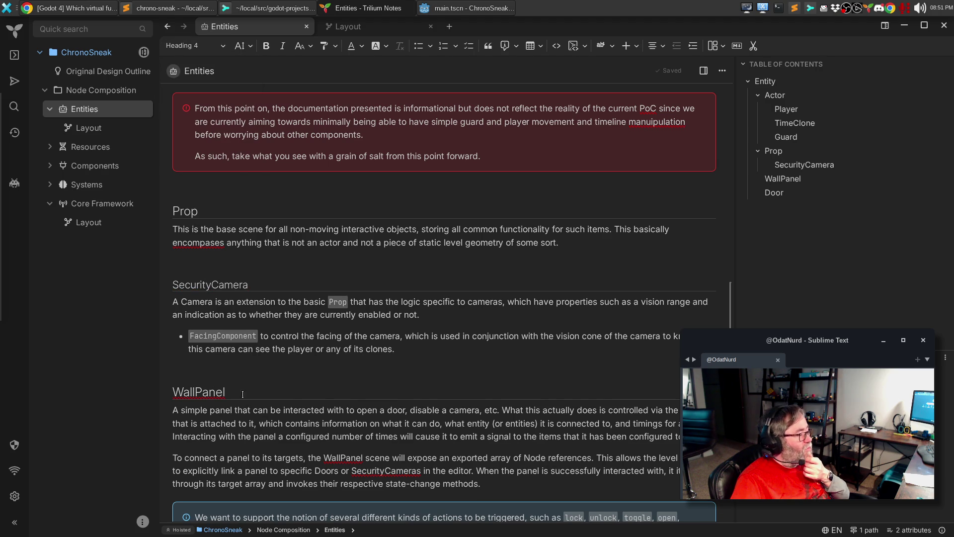
pyautogui.click(191, 45)
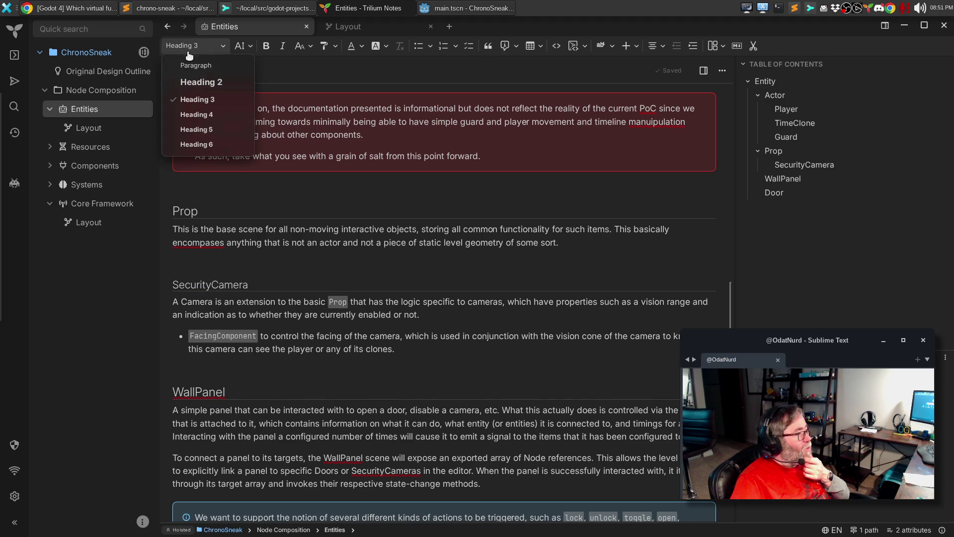
pyautogui.click(199, 114)
pyautogui.scroll(-10, 243, 205)
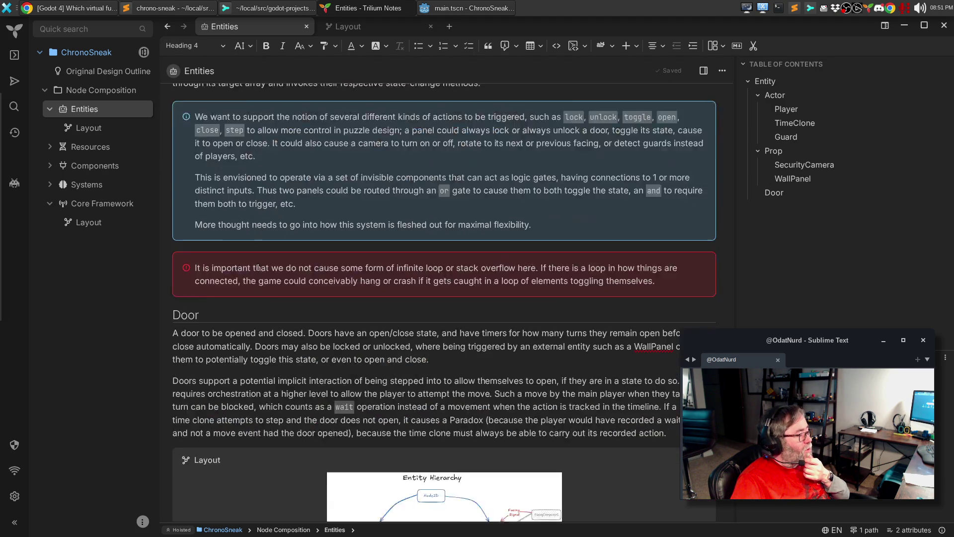
pyautogui.click(193, 46)
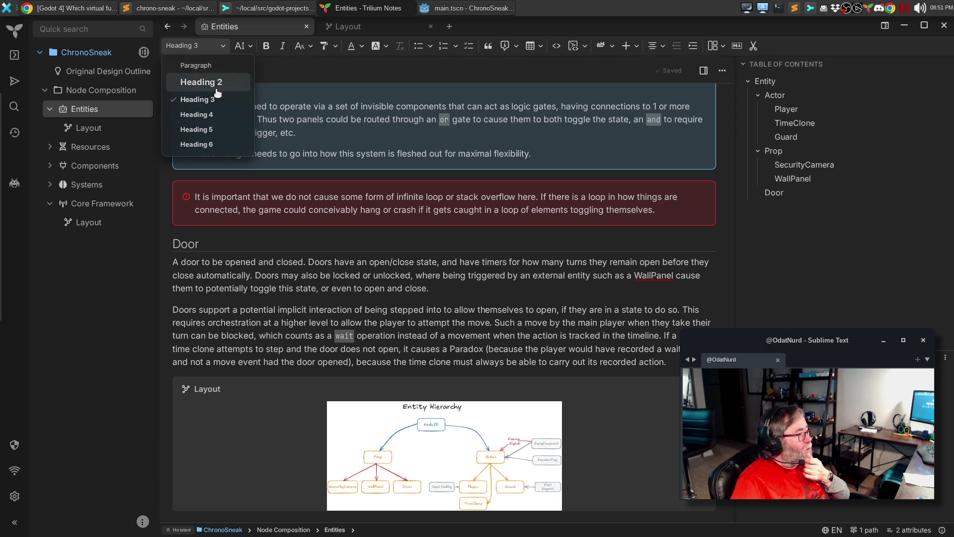
pyautogui.click(200, 113)
pyautogui.scroll(-4, 284, 225)
pyautogui.scroll(20, 298, 218)
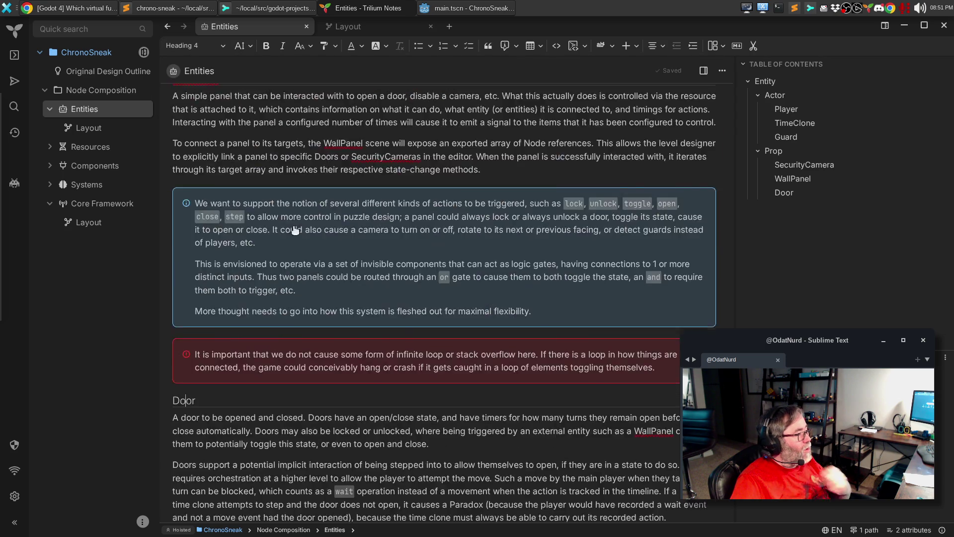
pyautogui.scroll(1, 329, 208)
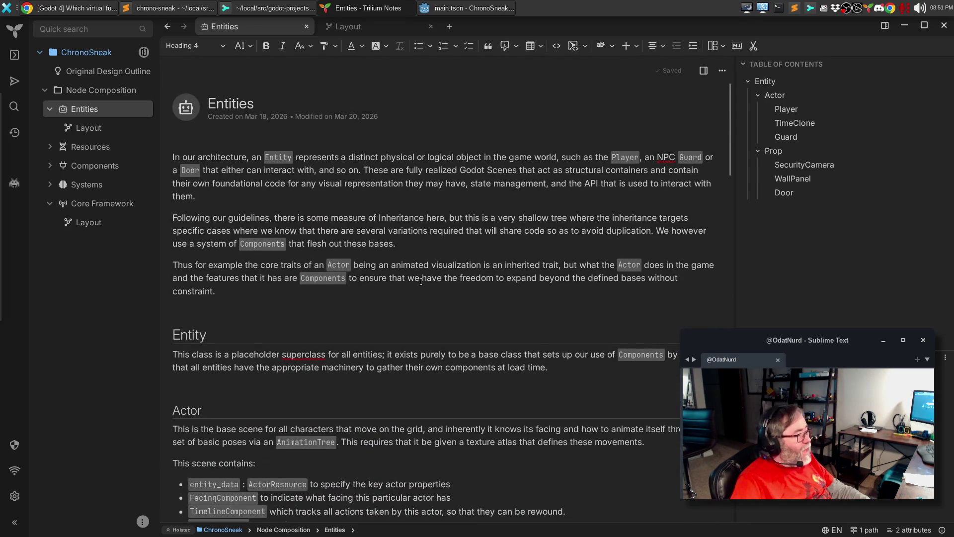
pyautogui.click(411, 304)
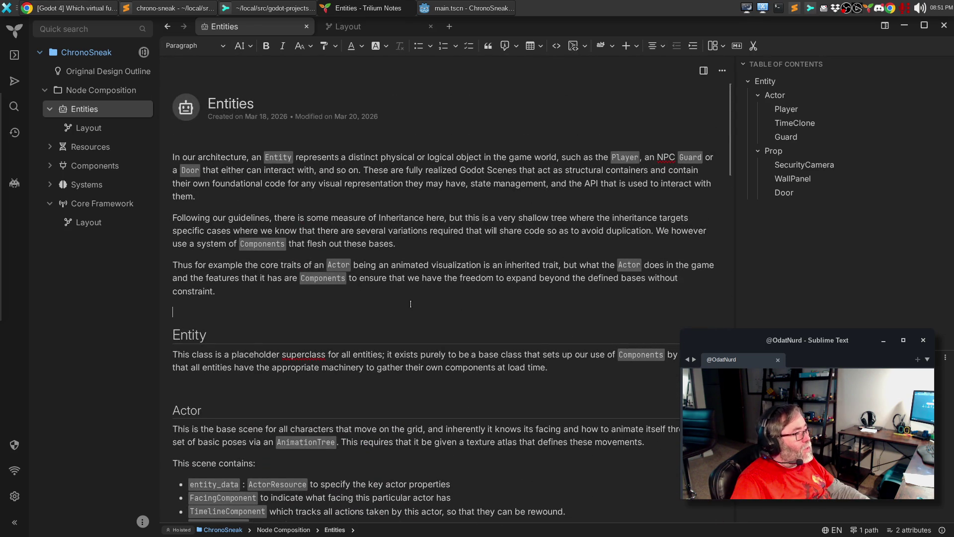
# In Godot's FileSystem, create an 'entities' folder at res:// via Create New > Folder.
pyautogui.click(442, 9)
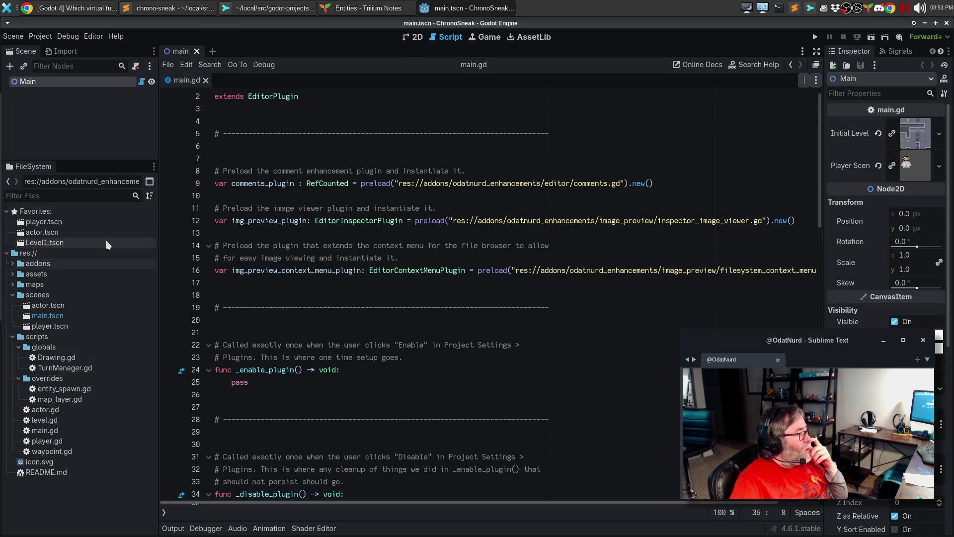
pyautogui.click(13, 295)
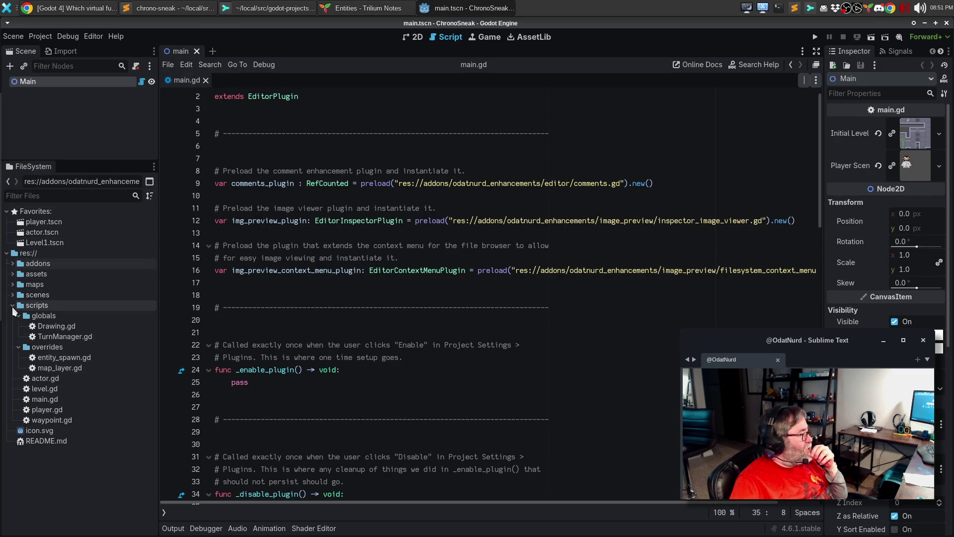
pyautogui.click(12, 305)
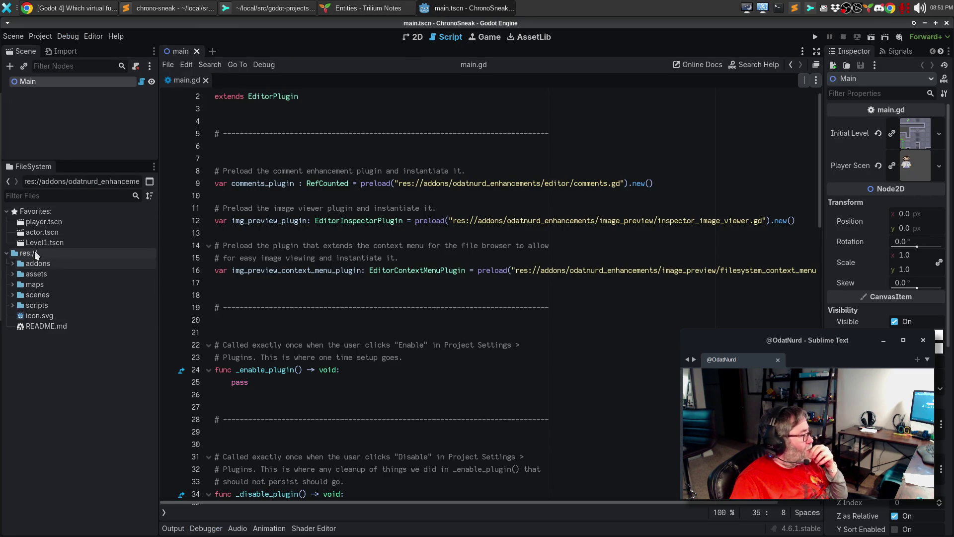
pyautogui.rightClick(35, 251)
pyautogui.moveTo(65, 262)
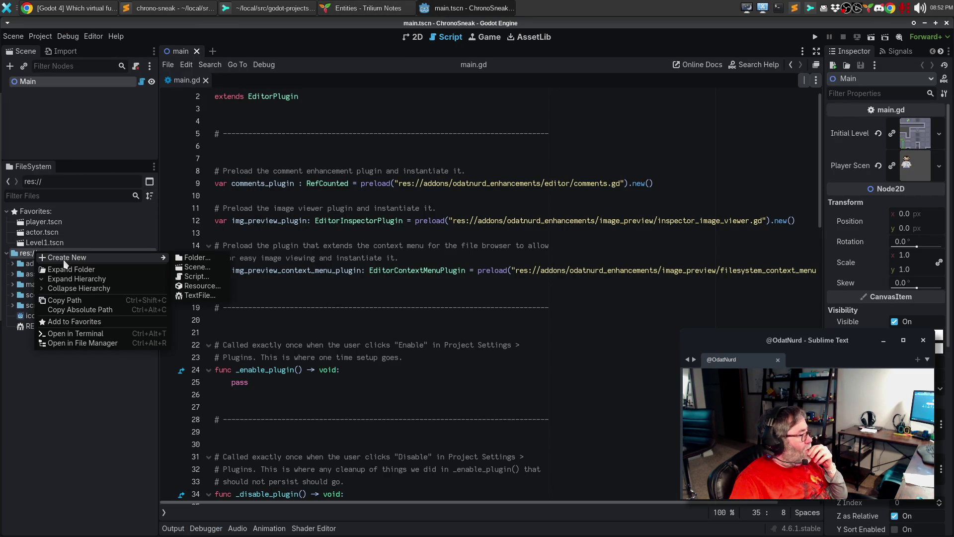
pyautogui.click(195, 258)
pyautogui.write('entities')
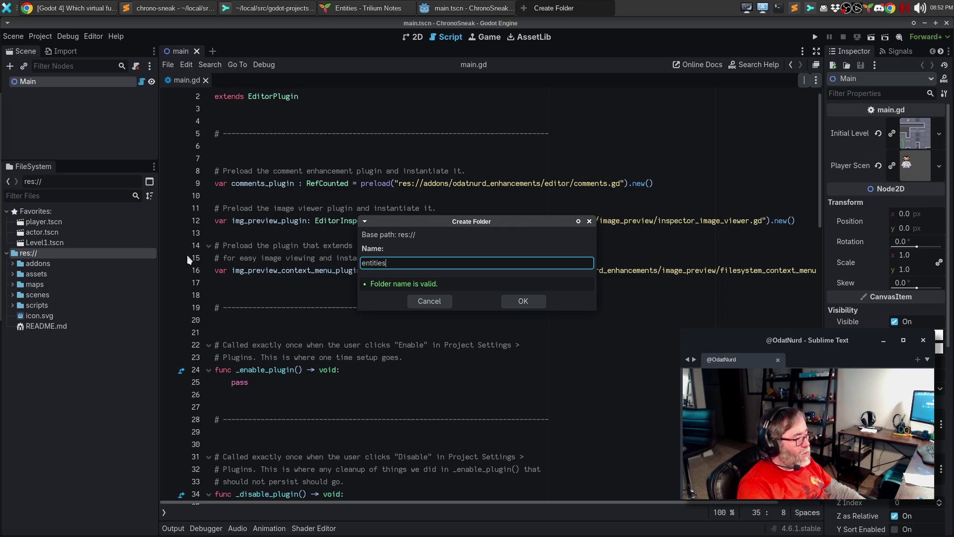
pyautogui.press('Return')
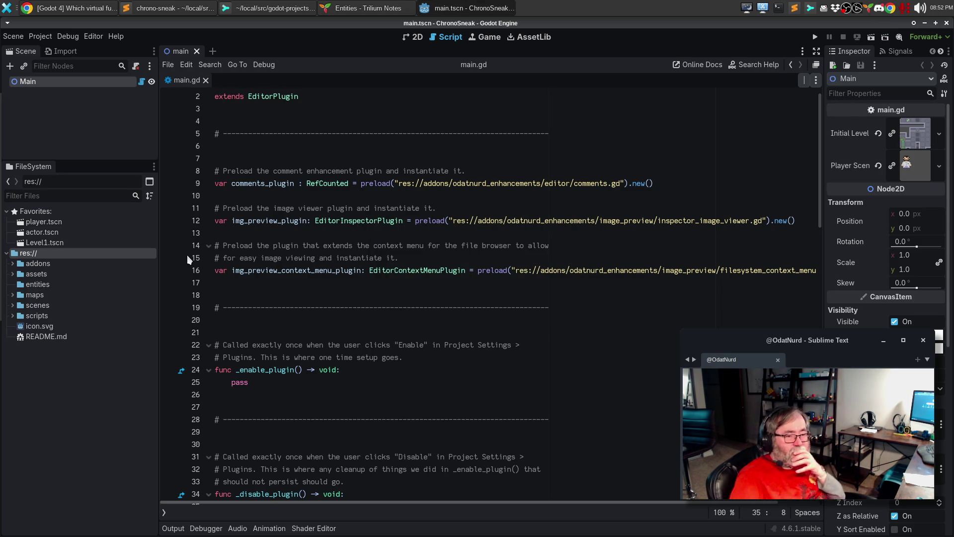
pyautogui.rightClick(37, 284)
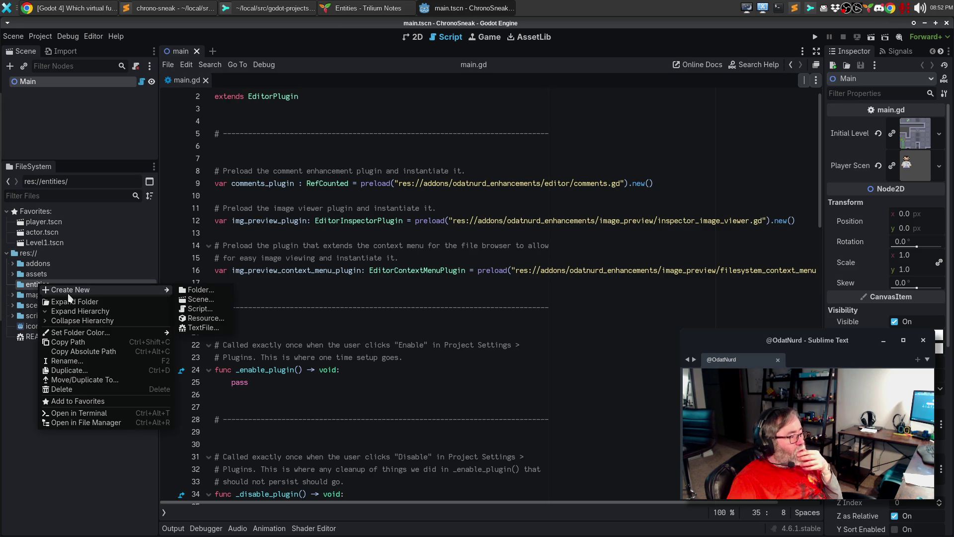
pyautogui.click(346, 5)
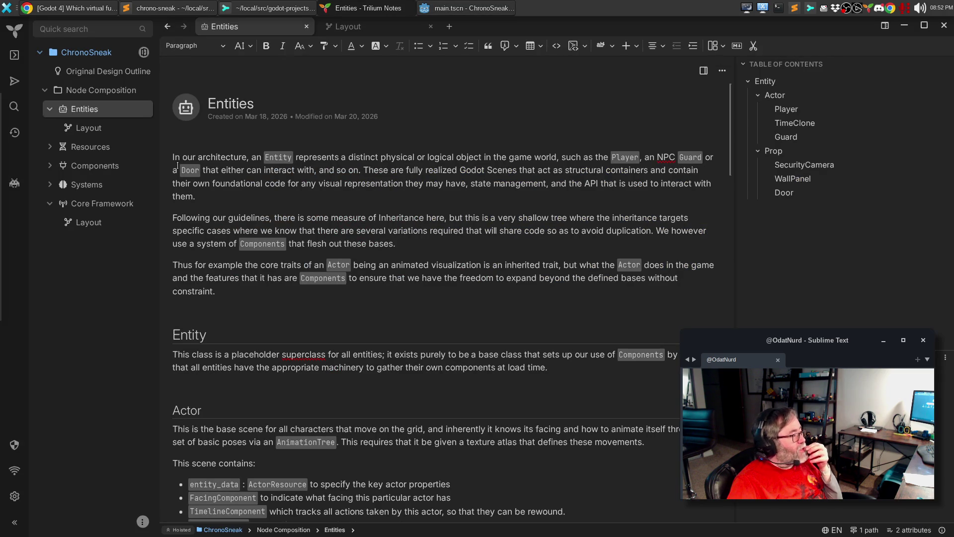
# Read the Components note's code samples for the component base class and cache routine.
pyautogui.click(94, 168)
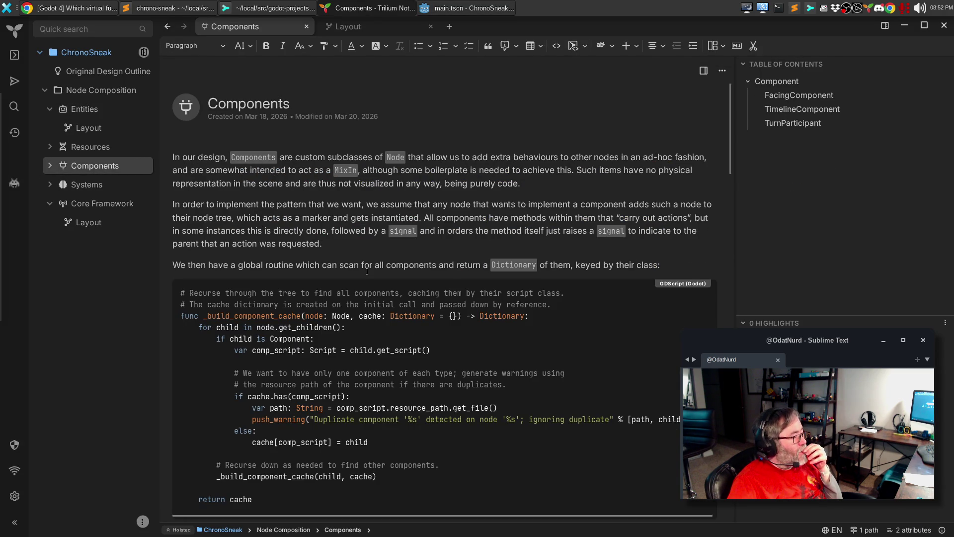
pyautogui.scroll(-5, 368, 266)
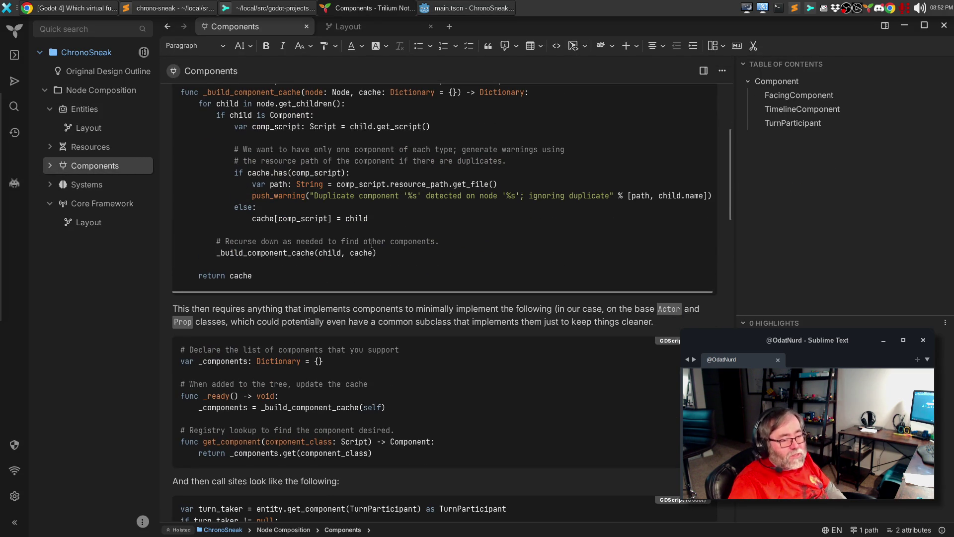
pyautogui.scroll(4, 371, 241)
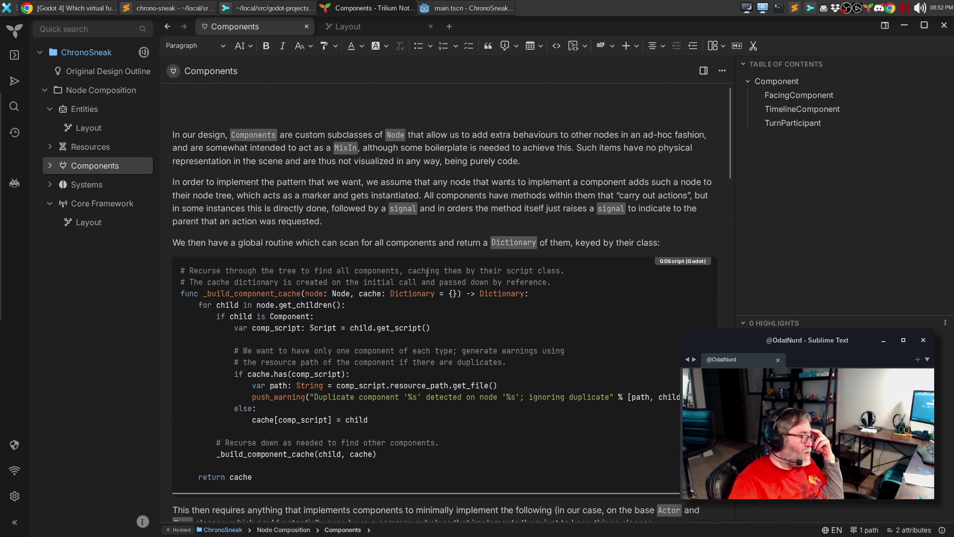
pyautogui.scroll(-4, 427, 272)
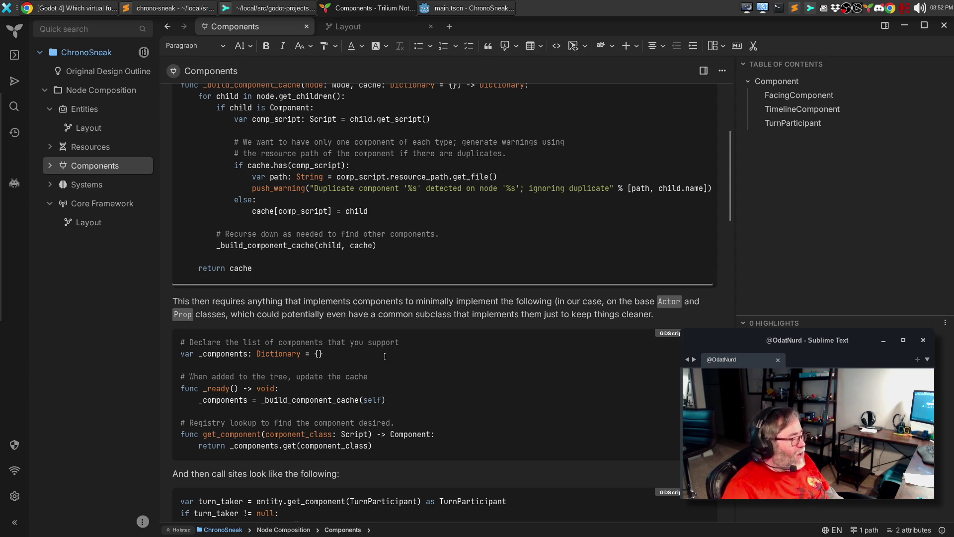
pyautogui.scroll(-4, 402, 302)
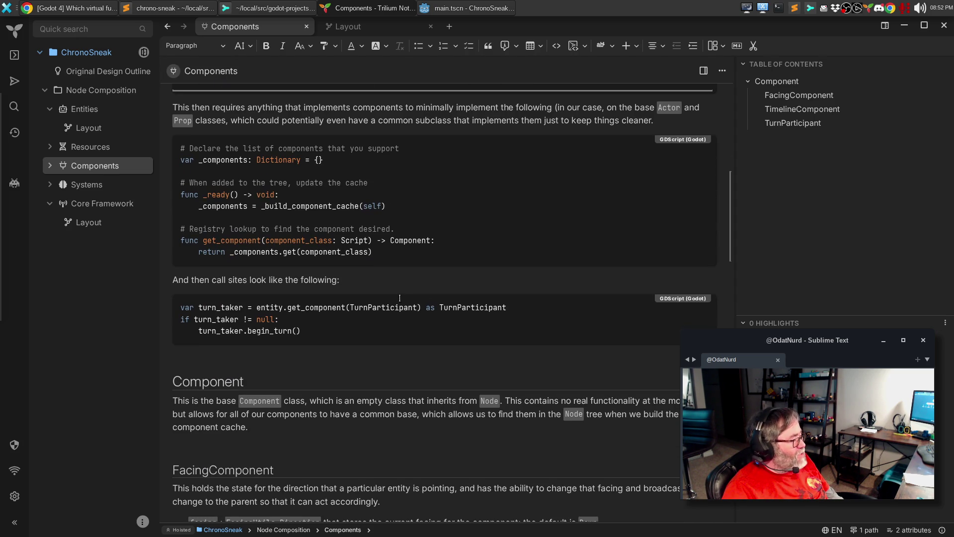
pyautogui.scroll(6, 402, 293)
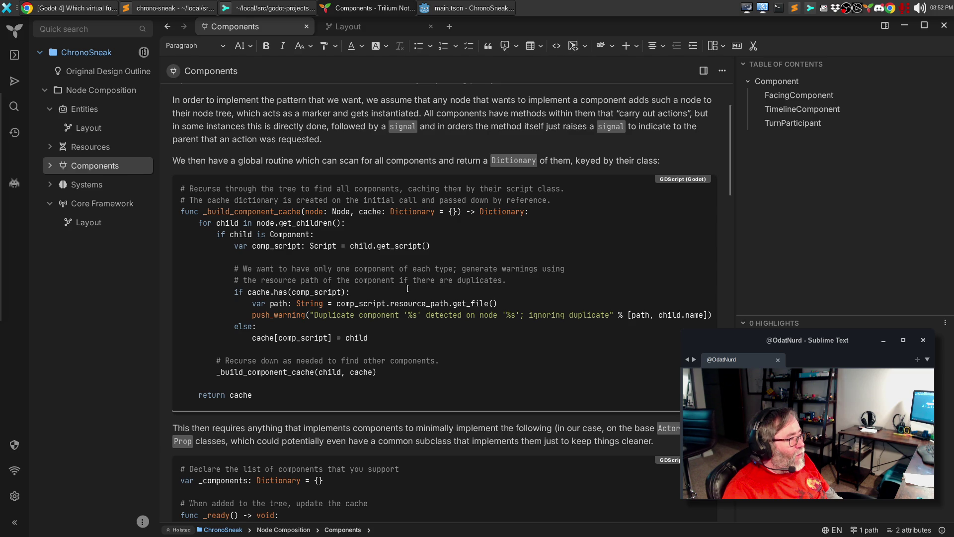
pyautogui.scroll(1, 407, 288)
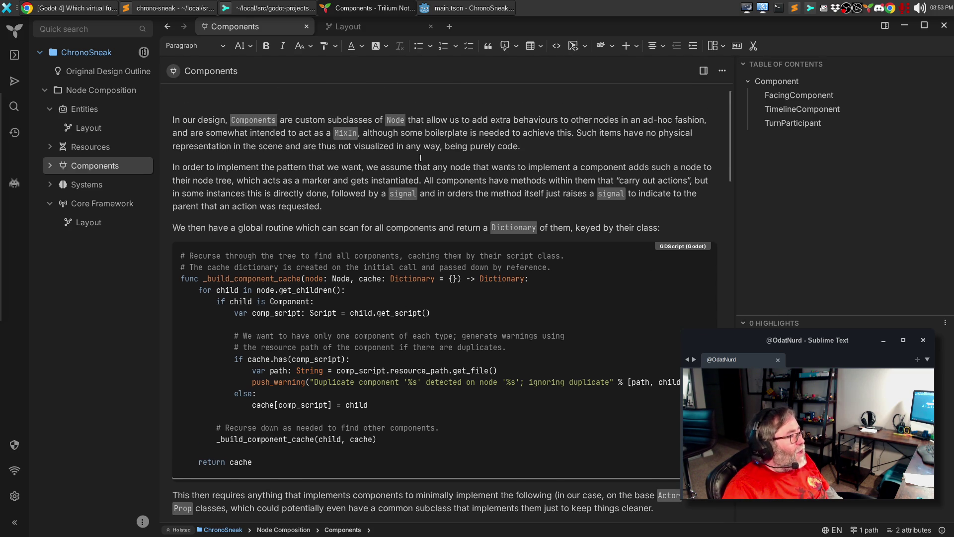
pyautogui.click(465, 9)
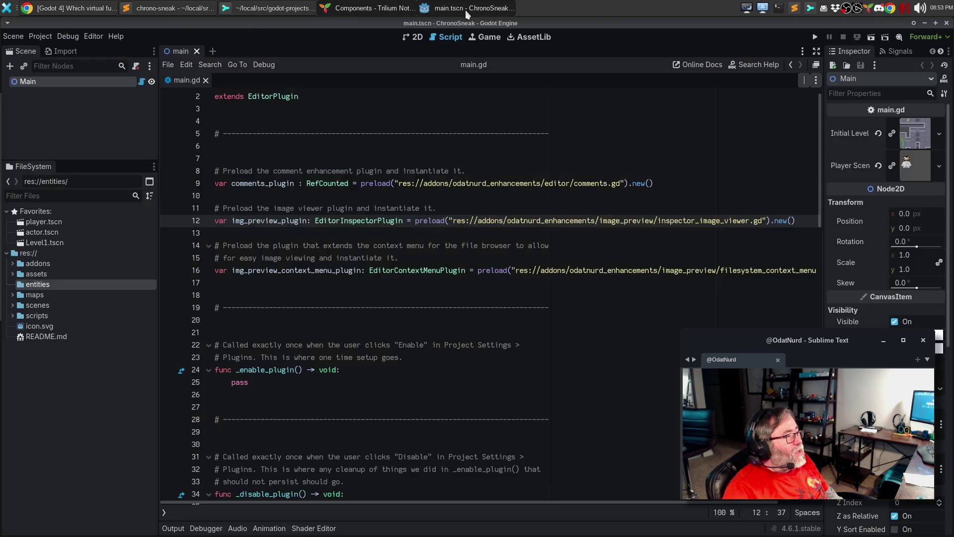
# Create a 2D scene named base_entity in the entities folder via Create New > Scene.
pyautogui.rightClick(56, 283)
pyautogui.moveTo(86, 291)
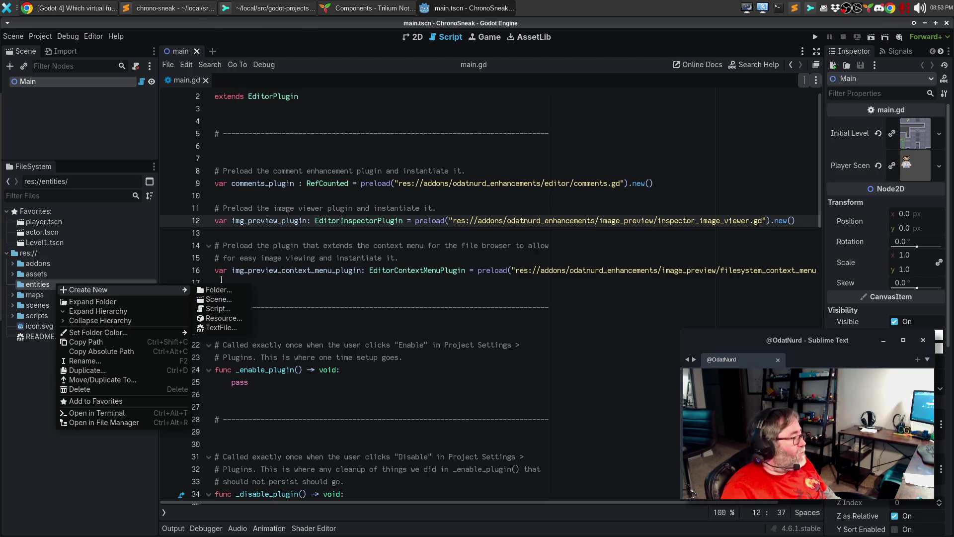
pyautogui.click(217, 299)
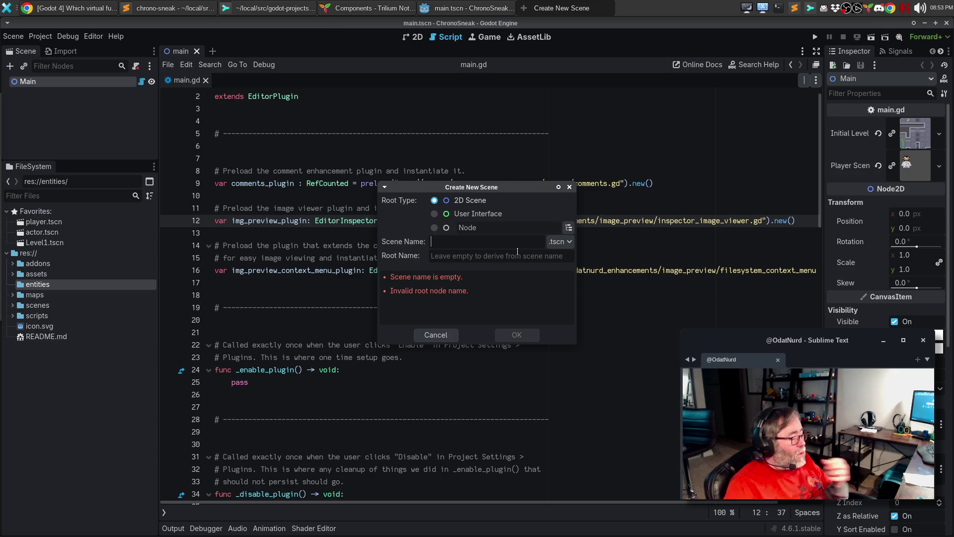
pyautogui.write('base_entity')
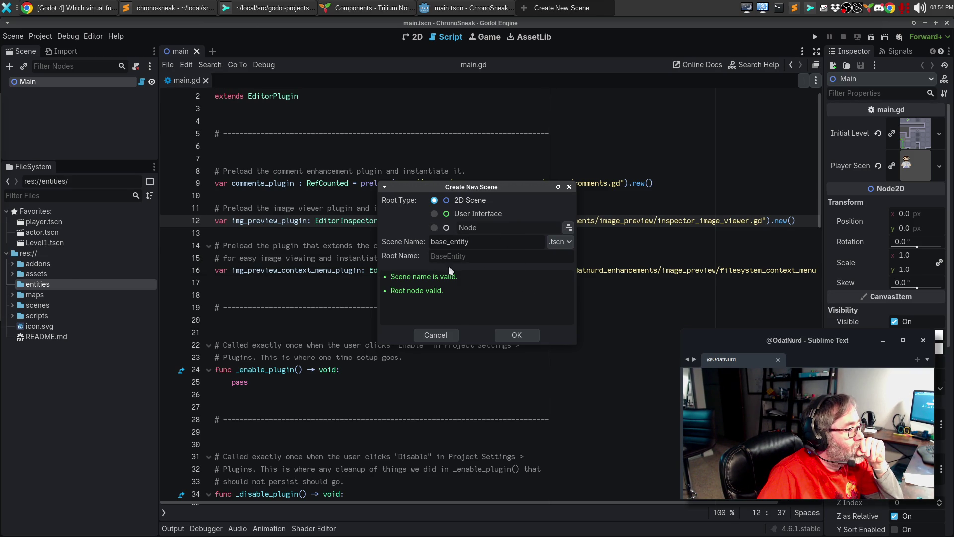
pyautogui.click(511, 331)
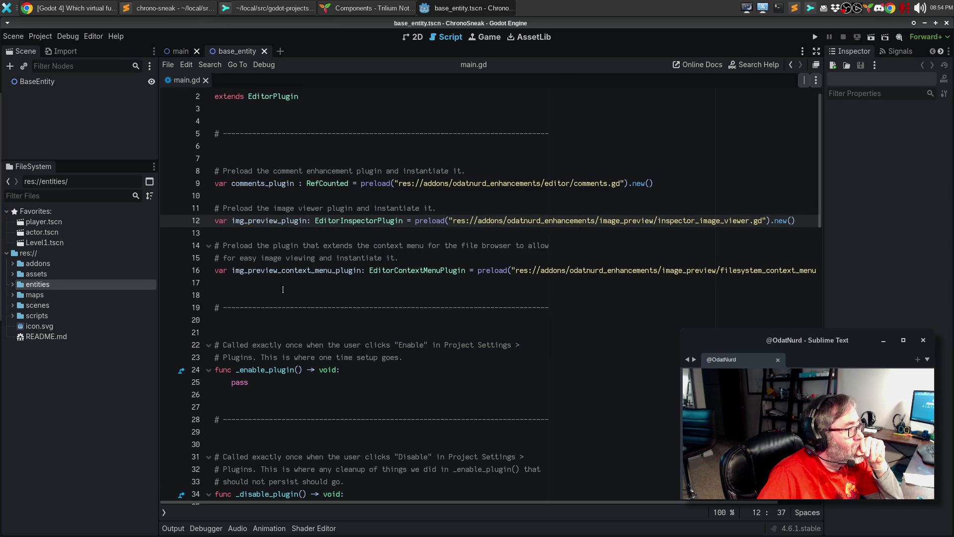
# Expand the entities folder in the FileSystem dock to show base_entity.tscn.
pyautogui.scroll(1, 199, 149)
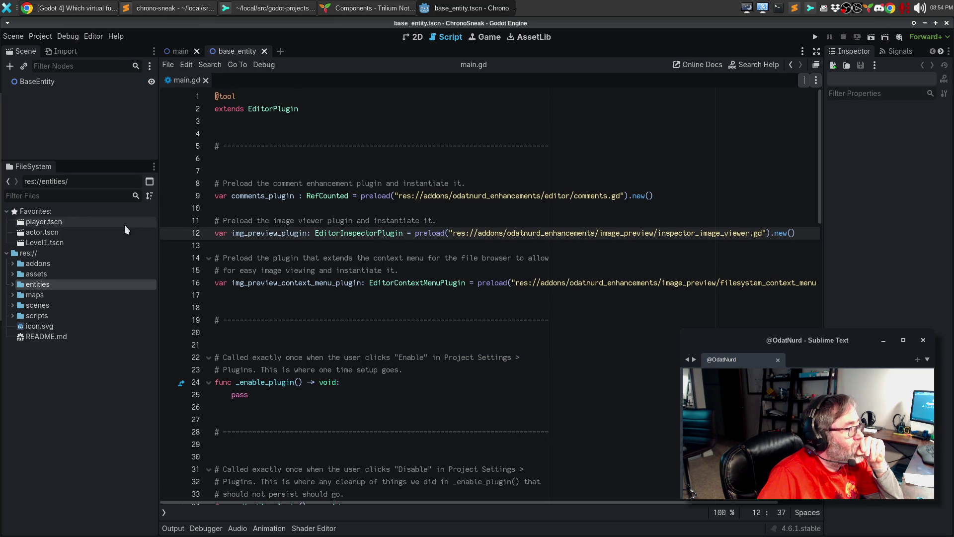
pyautogui.click(13, 284)
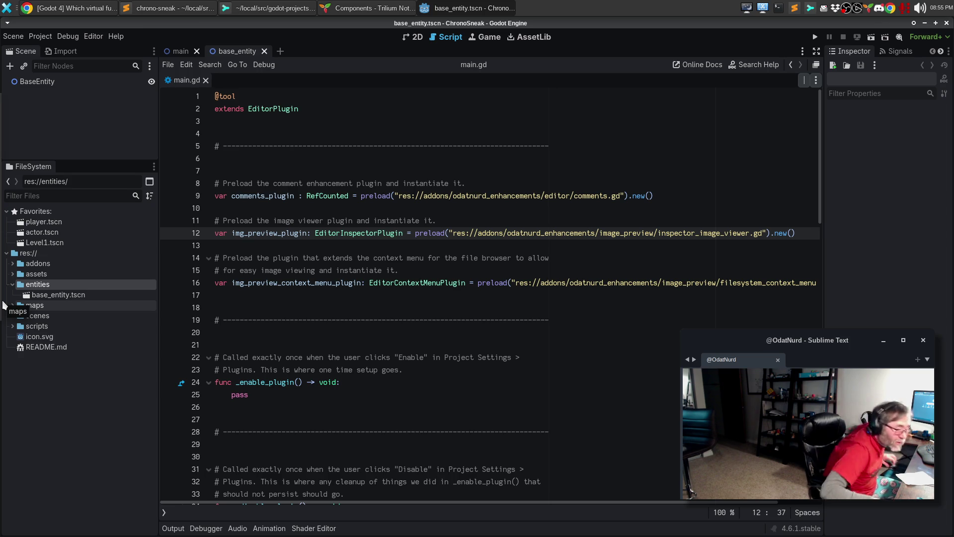
pyautogui.moveTo(1, 305)
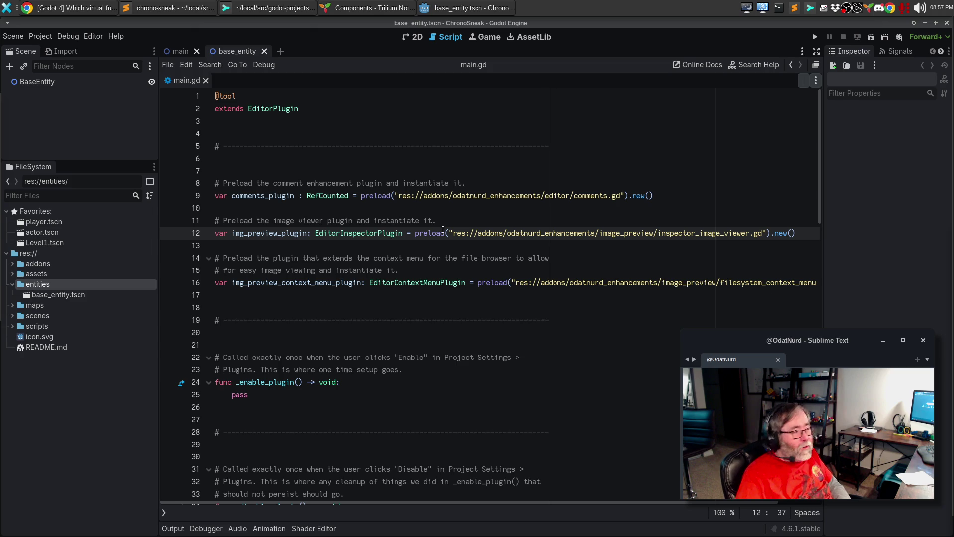
pyautogui.moveTo(442, 230)
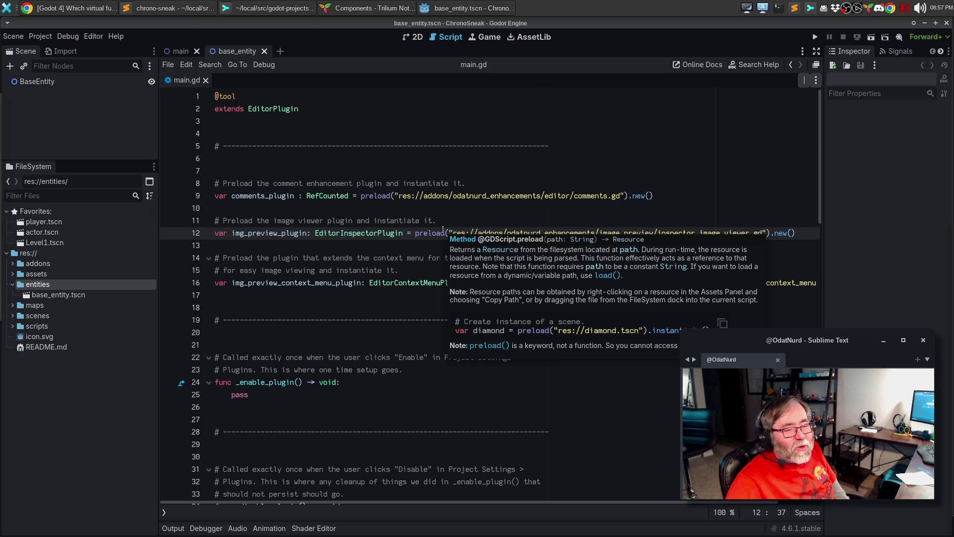
# Close the main scene tab and the main.gd script, then select base_entity.tscn in FileSystem.
pyautogui.click(366, 298)
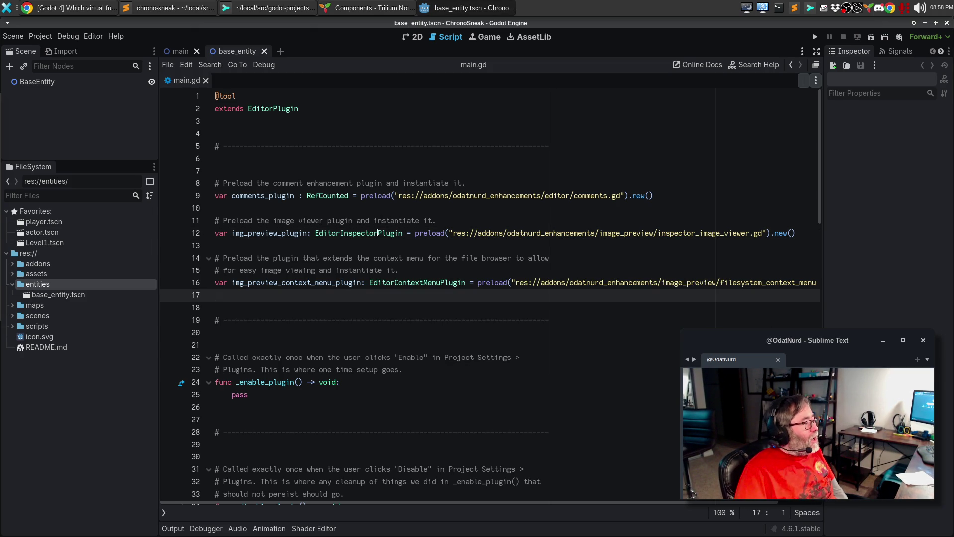
pyautogui.click(185, 52)
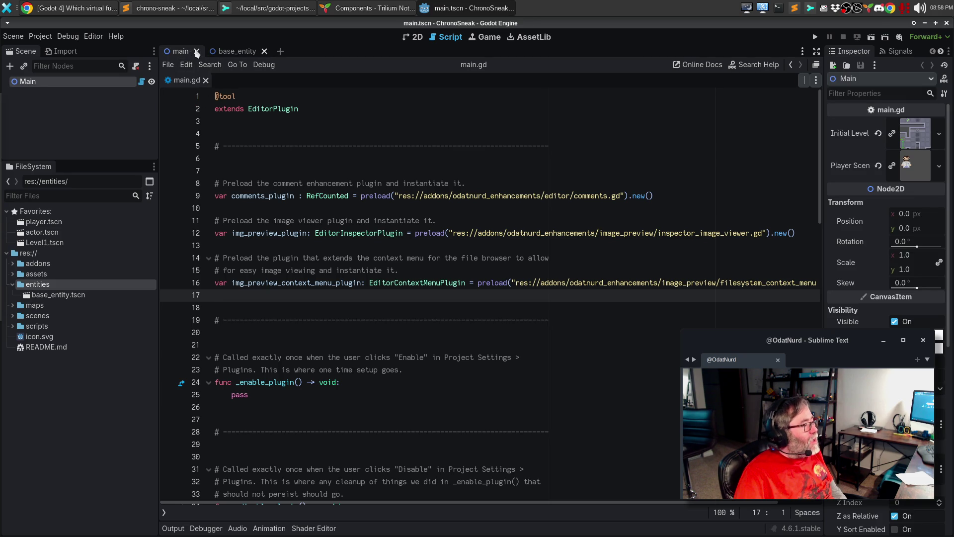
pyautogui.click(197, 51)
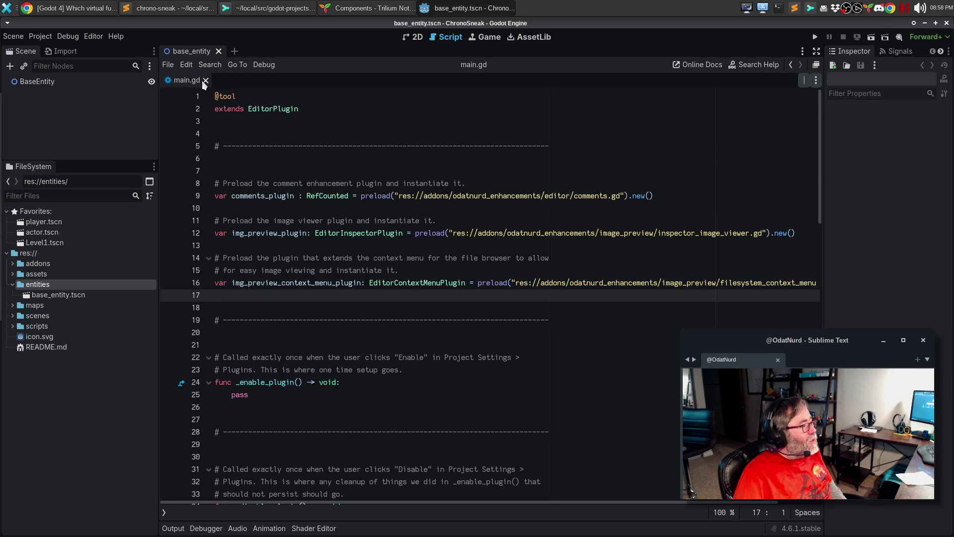
pyautogui.click(204, 81)
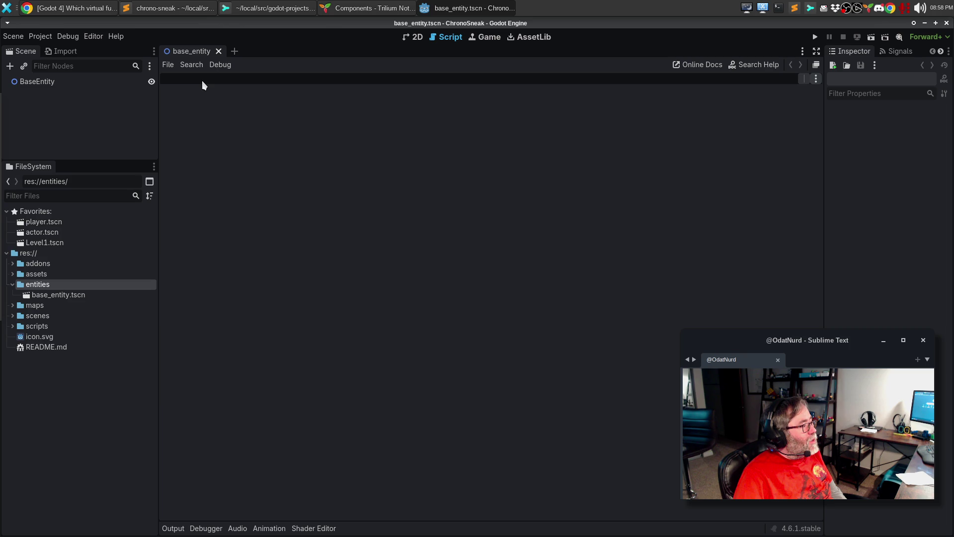
pyautogui.click(54, 295)
pyautogui.rightClick(55, 295)
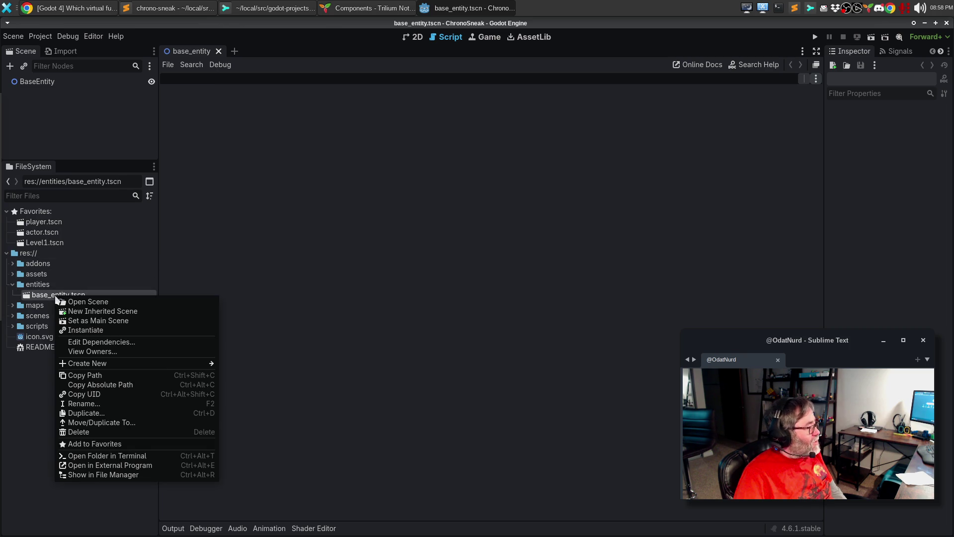
# Delete base_entity.tscn and confirm its removal from the project.
pyautogui.click(100, 432)
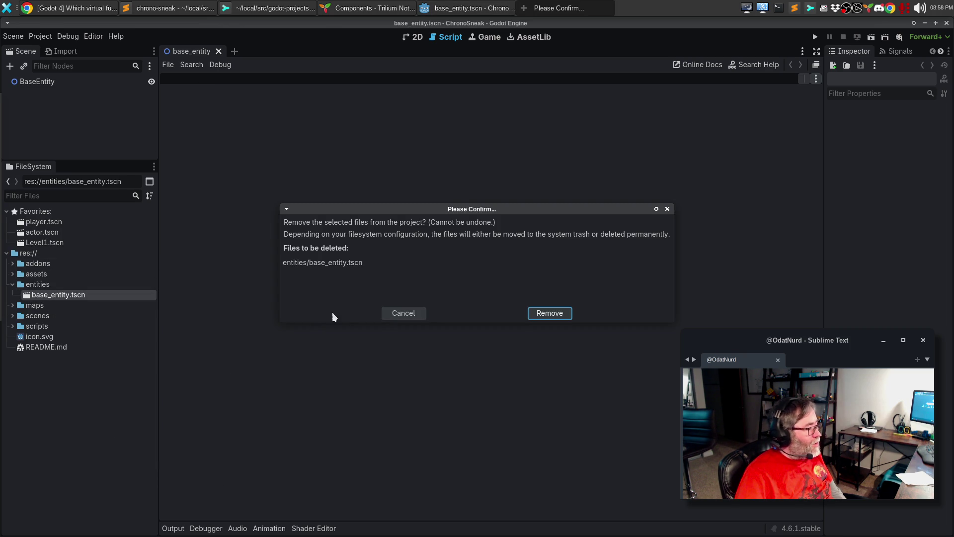
pyautogui.click(549, 313)
pyautogui.rightClick(48, 282)
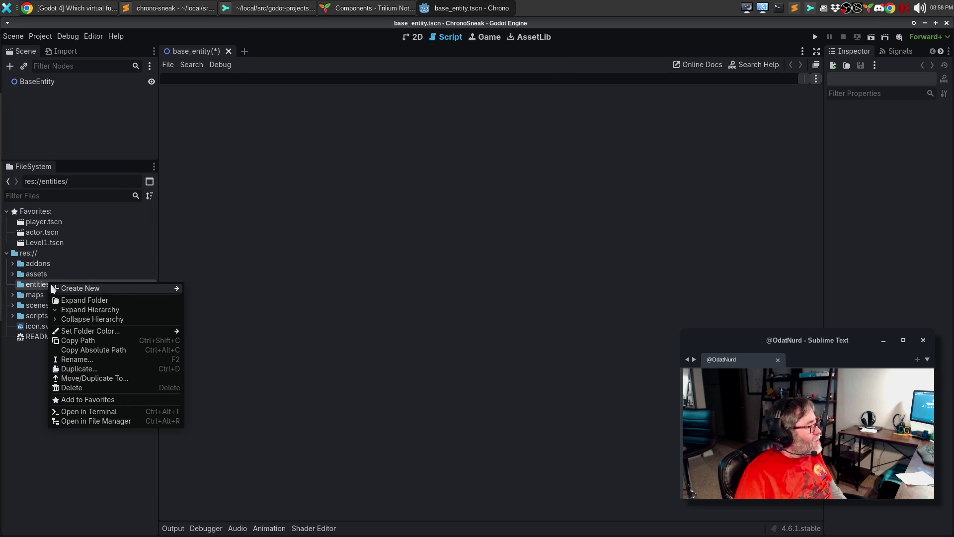
# Create the script res://entities/base_entity.gd inheriting Node2D.
pyautogui.moveTo(77, 288)
pyautogui.click(230, 308)
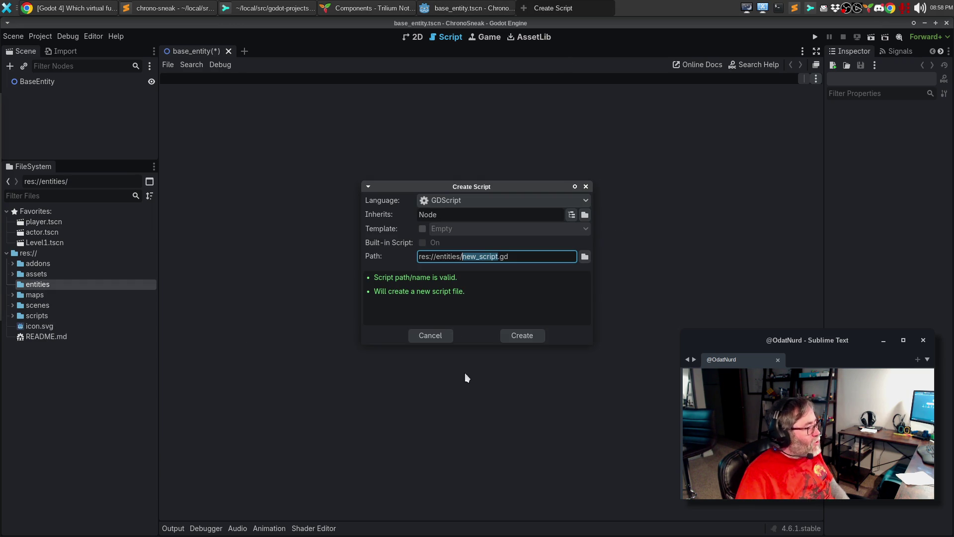
pyautogui.write('base_en')
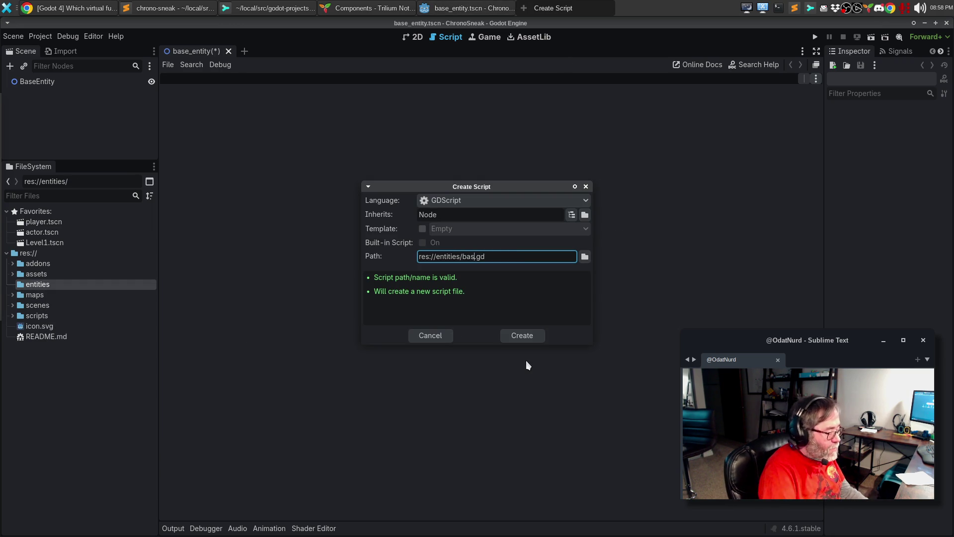
pyautogui.write('tity')
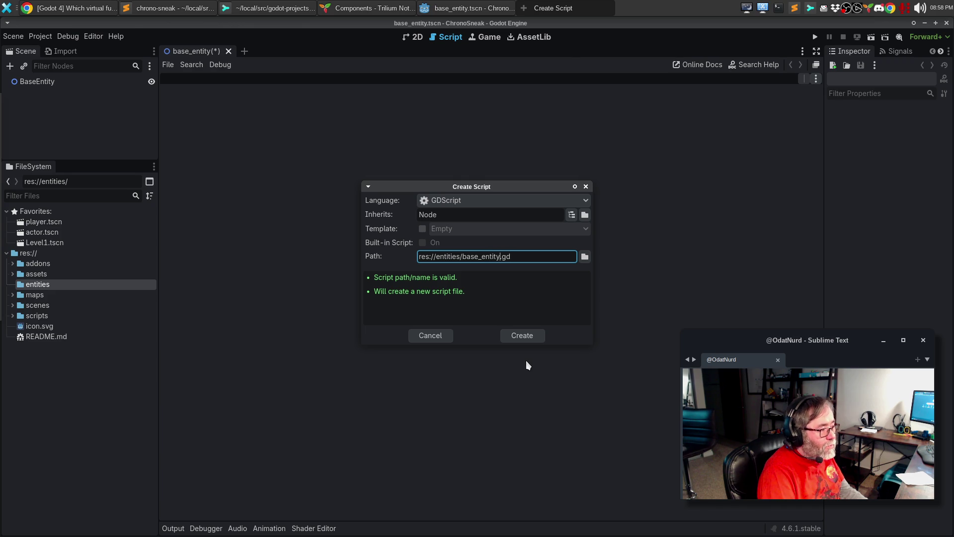
pyautogui.click(467, 213)
pyautogui.write('2D')
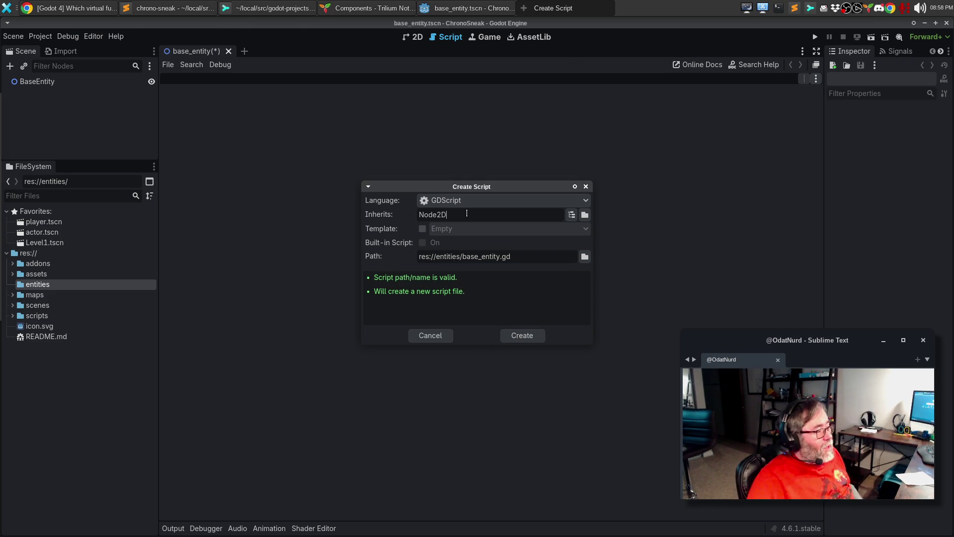
pyautogui.click(523, 338)
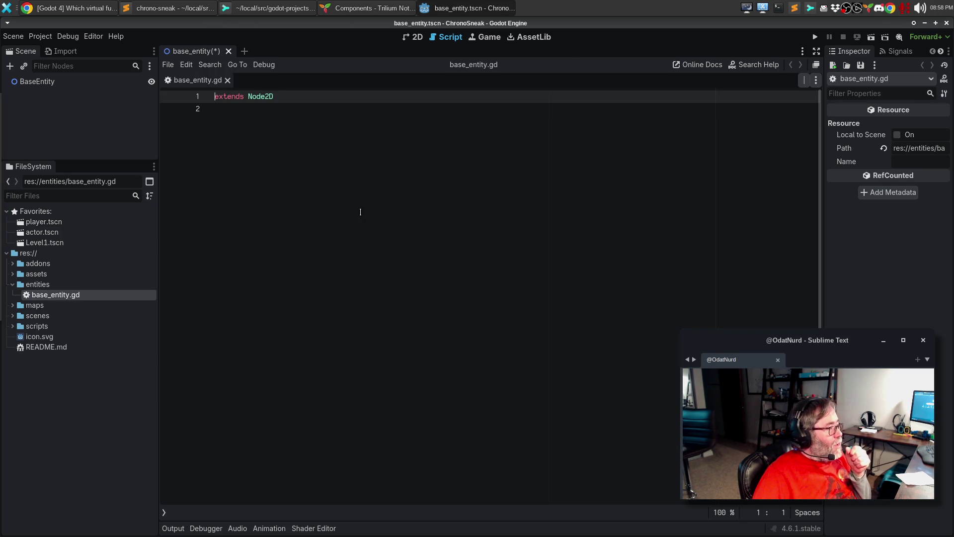
# Declare class_name Entity on the line below extends Node2D.
pyautogui.press('Down')
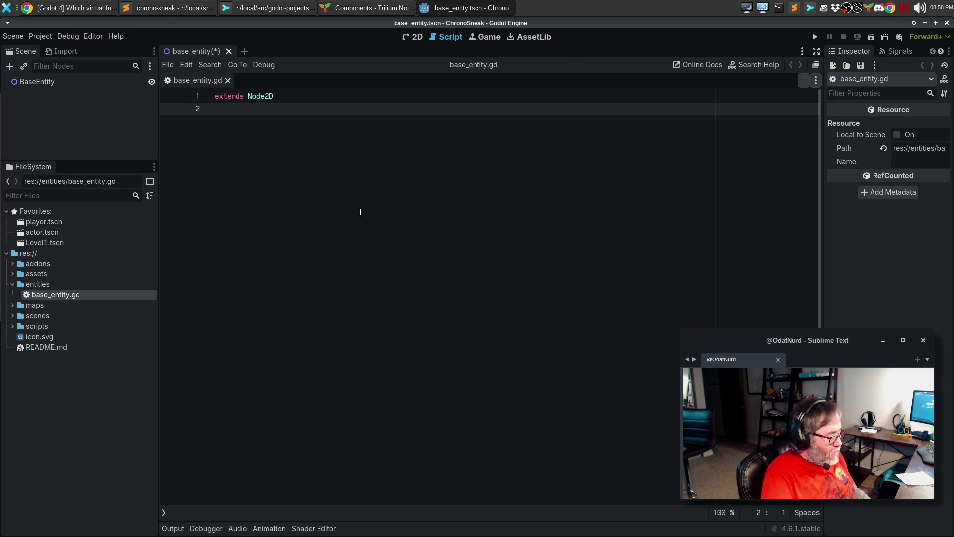
pyautogui.write('clsss')
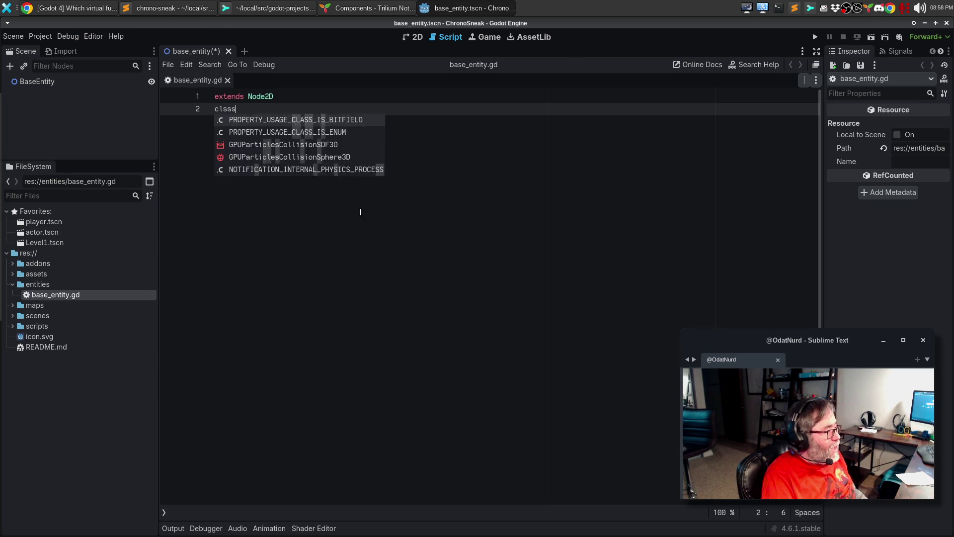
pyautogui.press('BackSpace')
pyautogui.press('BackSpace')
pyautogui.press('BackSpace')
pyautogui.write('ass_name ')
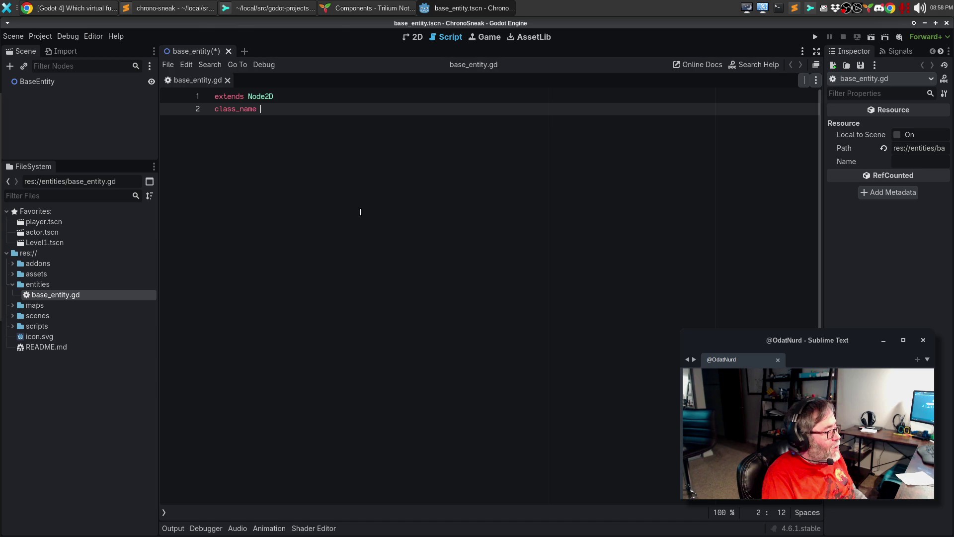
pyautogui.write('Entity')
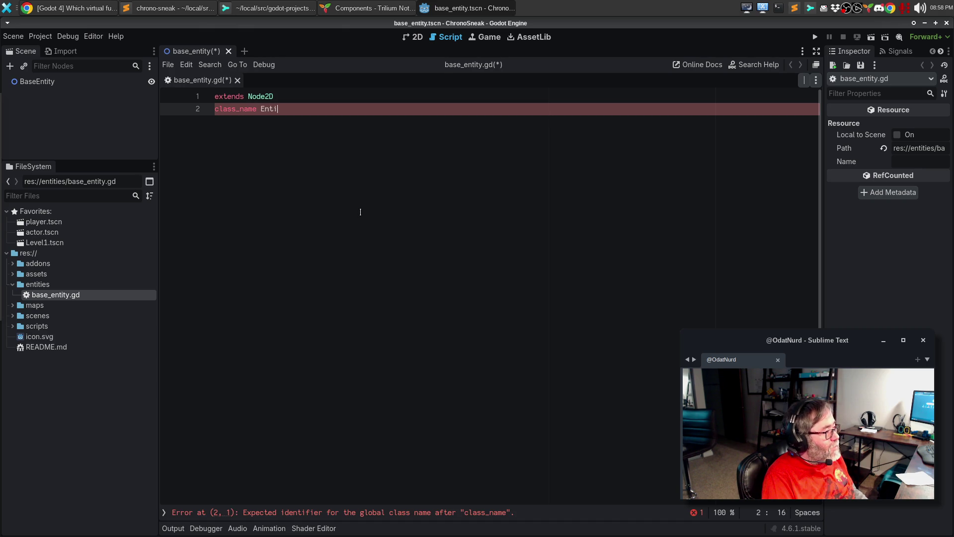
pyautogui.press('Return')
pyautogui.press('Return')
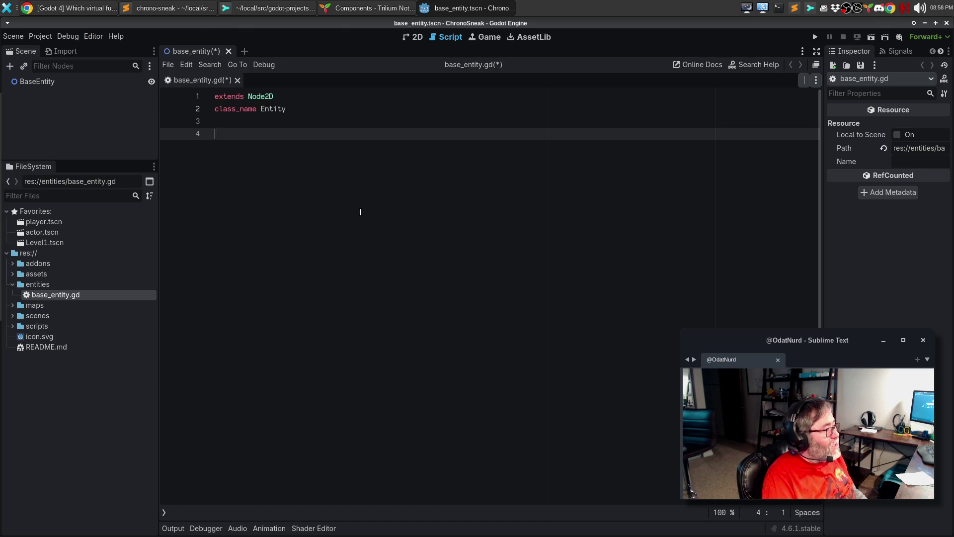
# Copy the dashed separator comment from scripts/TurnManager.gd and paste it twice into base_entity.gd.
pyautogui.click(48, 323)
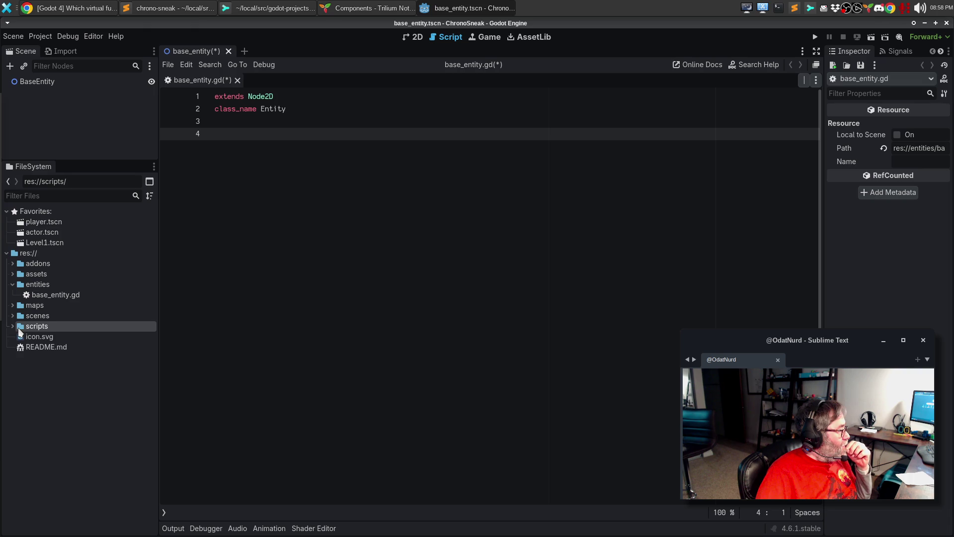
pyautogui.doubleClick(49, 326)
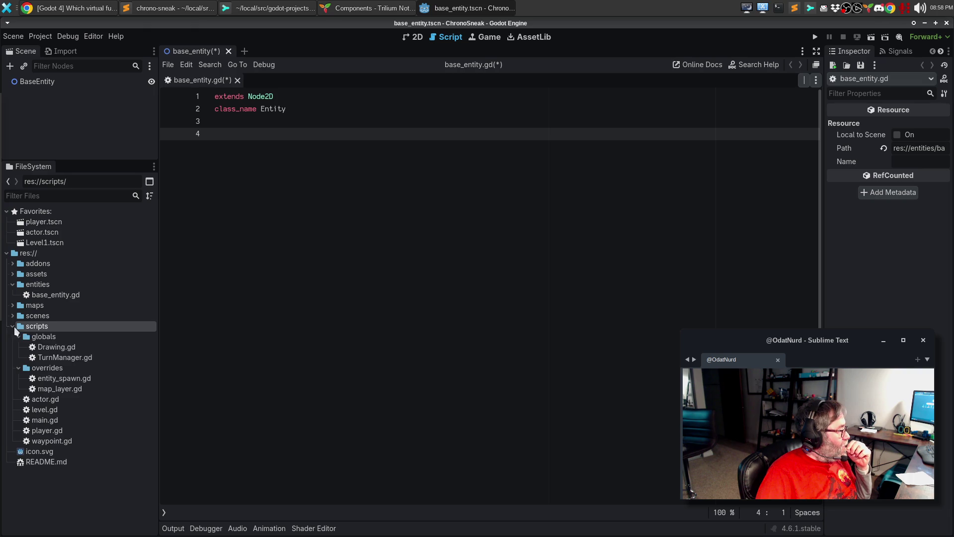
pyautogui.doubleClick(65, 358)
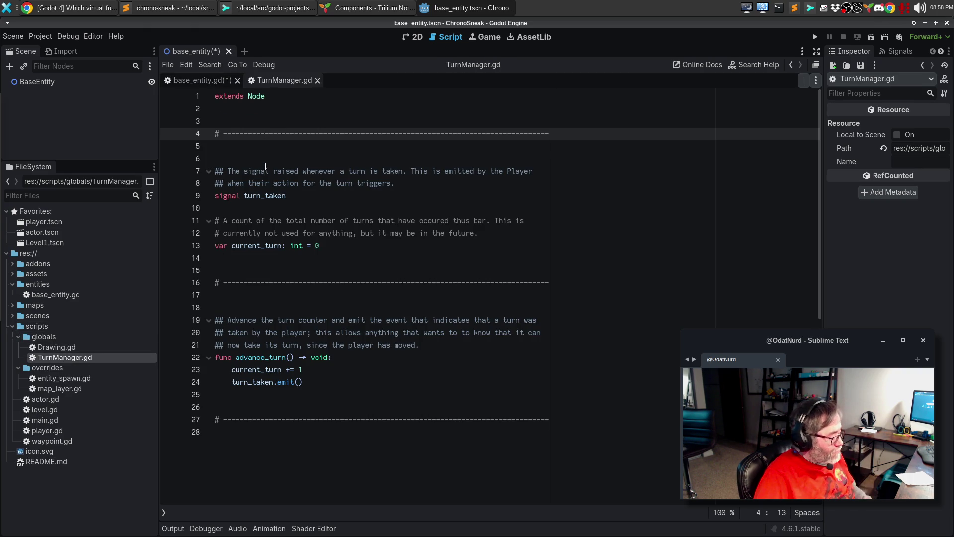
pyautogui.tripleClick(278, 132)
pyautogui.hotkey('ctrl', 'c')
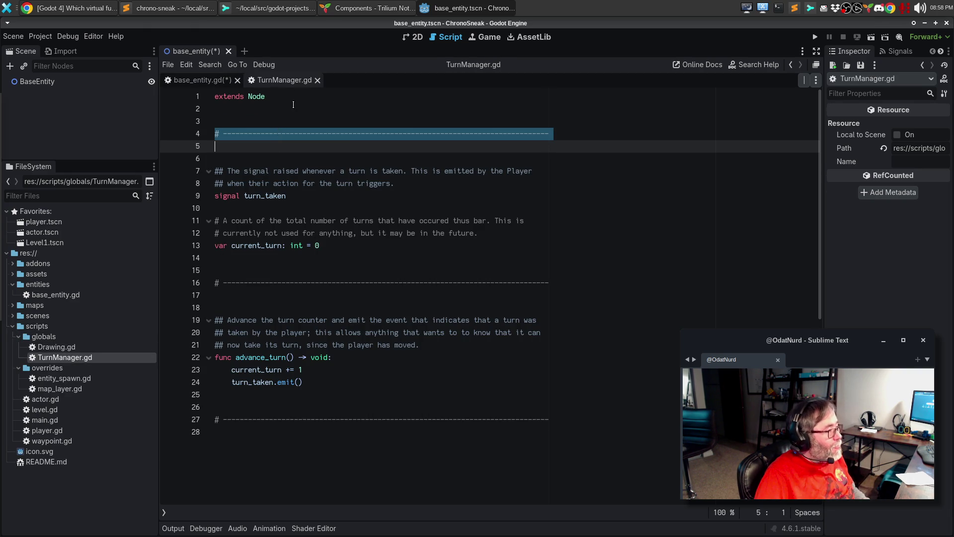
pyautogui.click(318, 80)
pyautogui.press('Up')
pyautogui.press('Down')
pyautogui.hotkey('ctrl', 'v')
pyautogui.press('Return')
pyautogui.press('Return')
pyautogui.press('Return')
pyautogui.hotkey('ctrl', 'v')
pyautogui.press('Up')
pyautogui.press('Up')
pyautogui.press('Up')
pyautogui.press('Down')
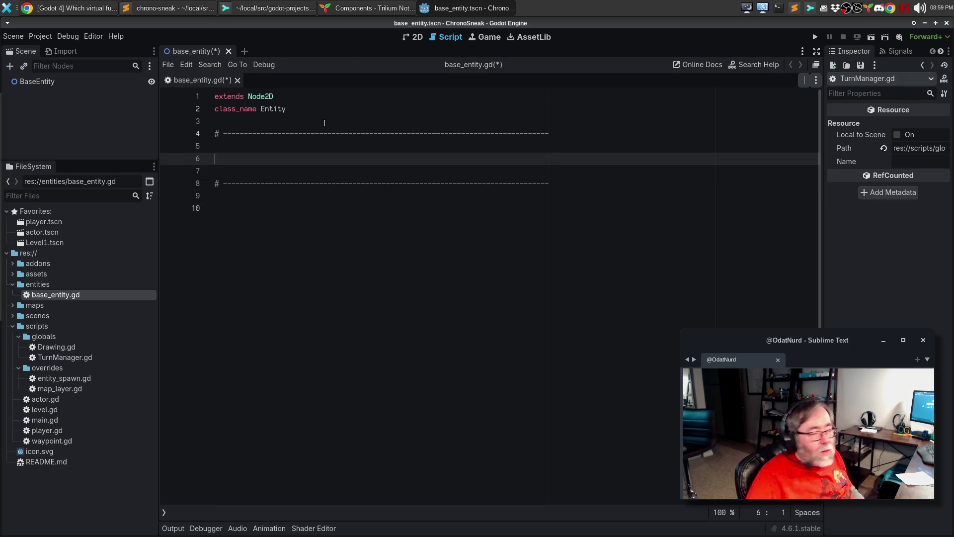
# Copy the component-support code block from the Trilium Components note and paste it at the end of base_entity.gd.
pyautogui.click(350, 8)
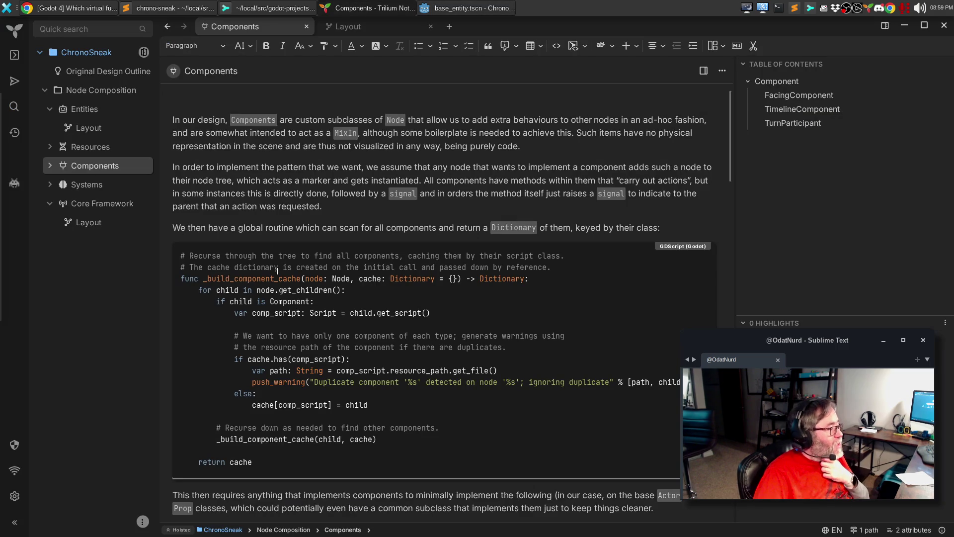
pyautogui.scroll(-5, 278, 272)
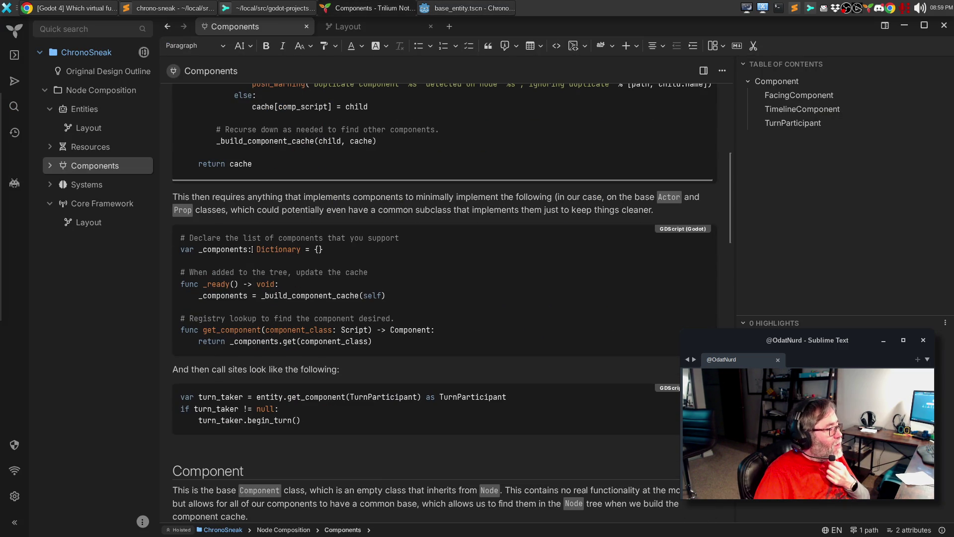
pyautogui.tripleClick(253, 240)
pyautogui.click(340, 245)
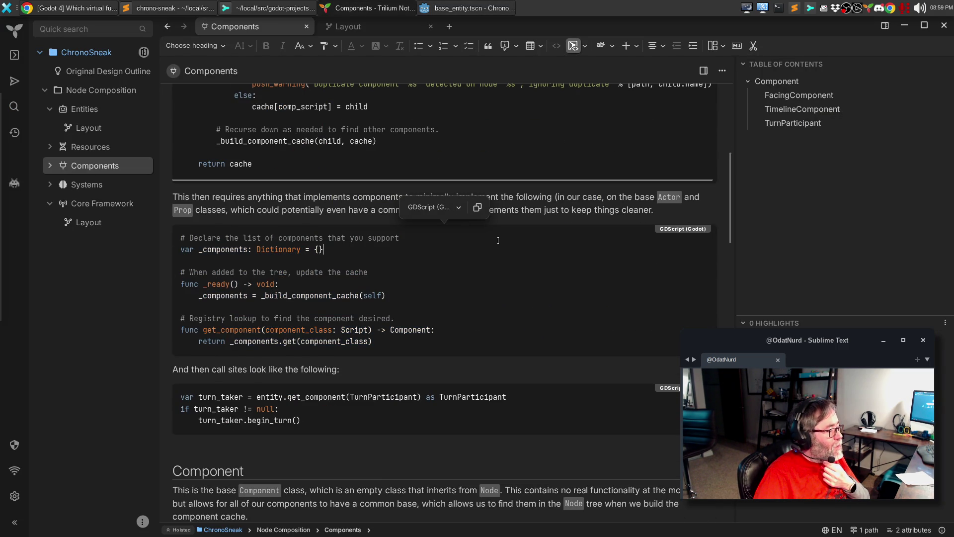
pyautogui.click(477, 207)
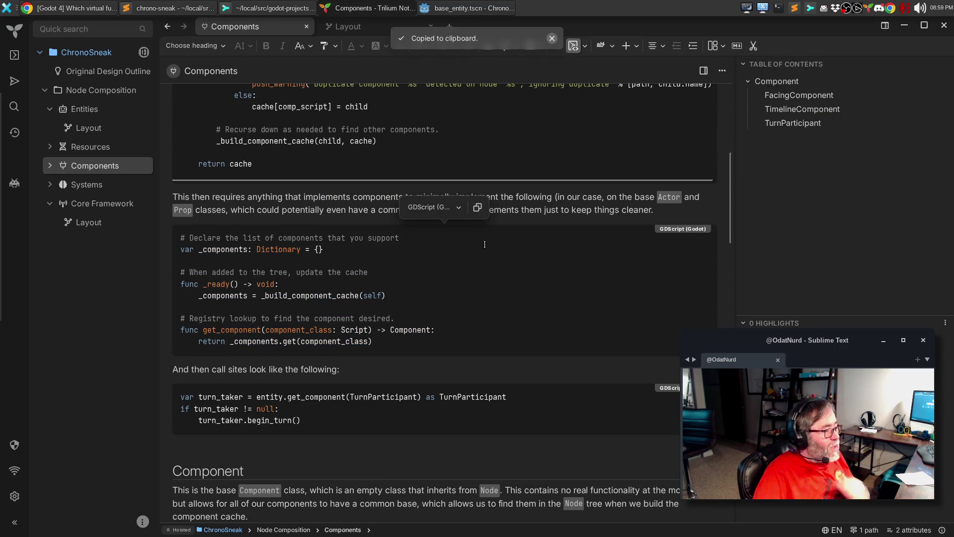
pyautogui.hotkey('alt', 'Tab')
pyautogui.click(304, 240)
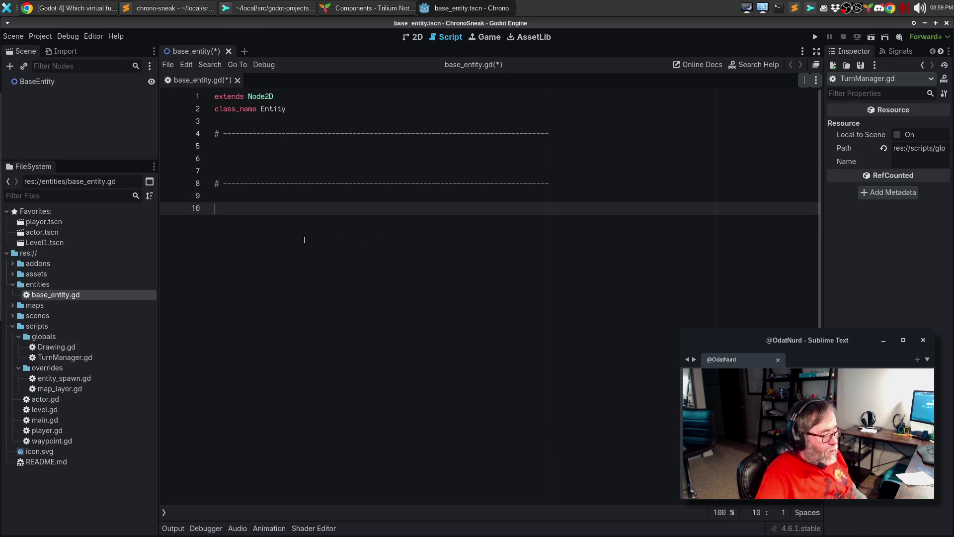
pyautogui.press('Return')
pyautogui.press('Return')
pyautogui.hotkey('ctrl', 'v')
# Copy the _build_component_cache code block from the Components note.
pyautogui.hotkey('alt', 'Tab')
pyautogui.scroll(5, 520, 214)
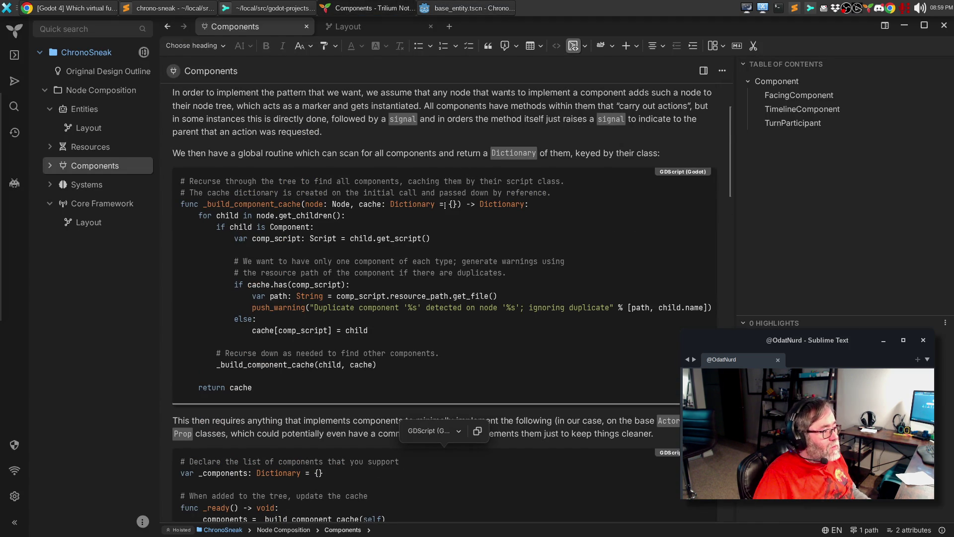
pyautogui.click(477, 151)
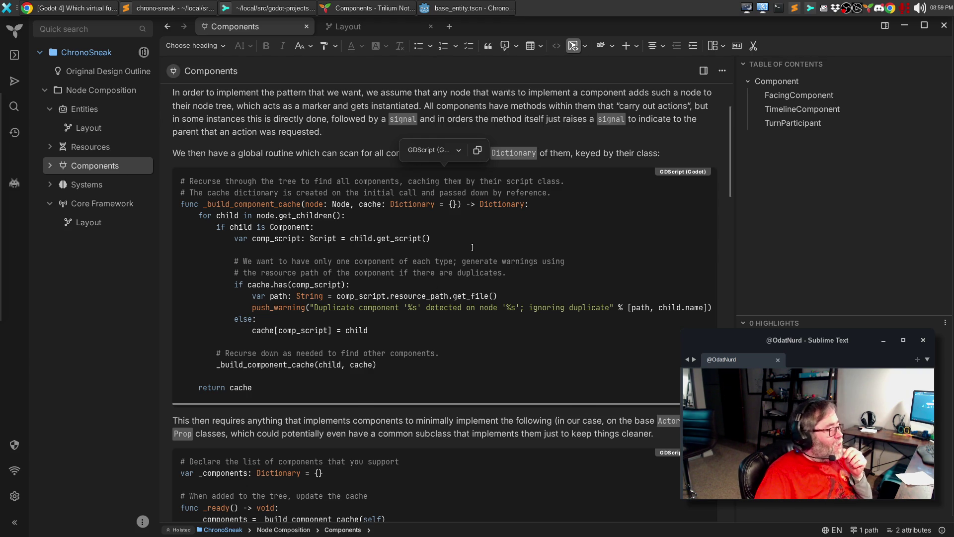
pyautogui.click(477, 150)
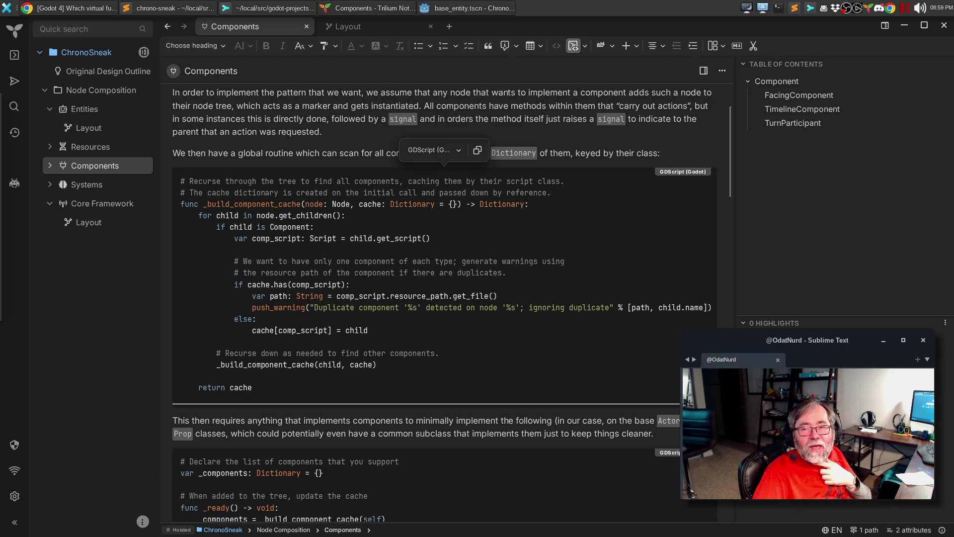
pyautogui.click(447, 8)
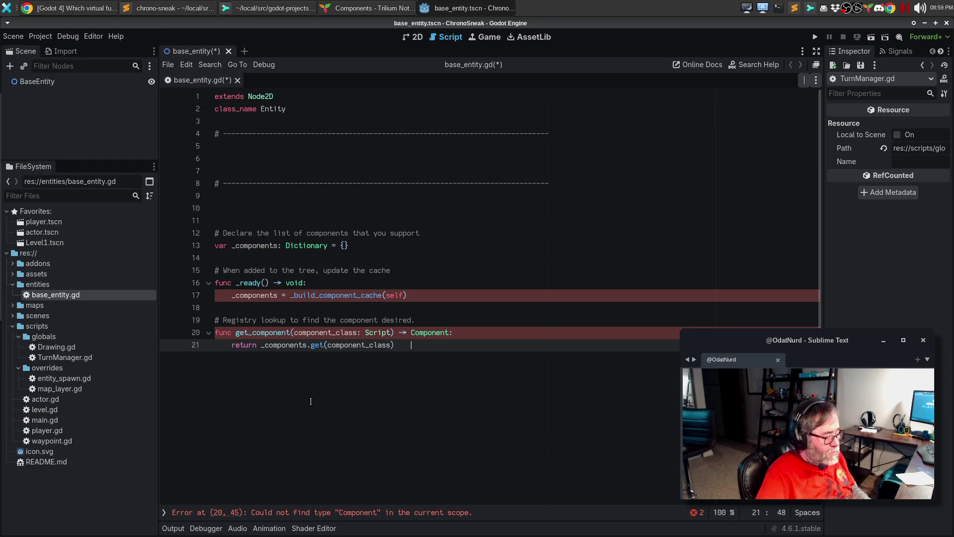
# Paste _build_component_cache and move the _components declaration into the first separator section.
pyautogui.press('Return')
pyautogui.press('Return')
pyautogui.press('Return')
pyautogui.hotkey('ctrl', 'v')
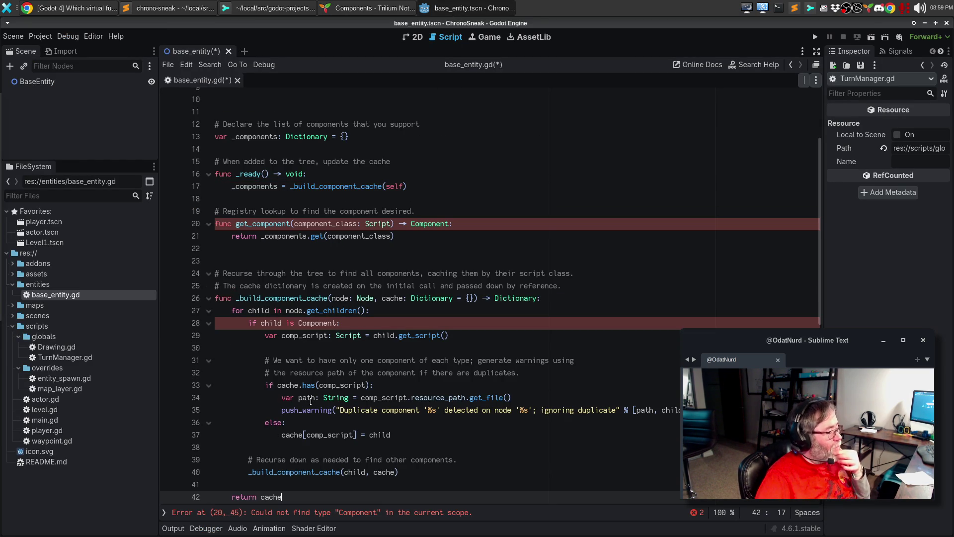
pyautogui.scroll(3, 335, 315)
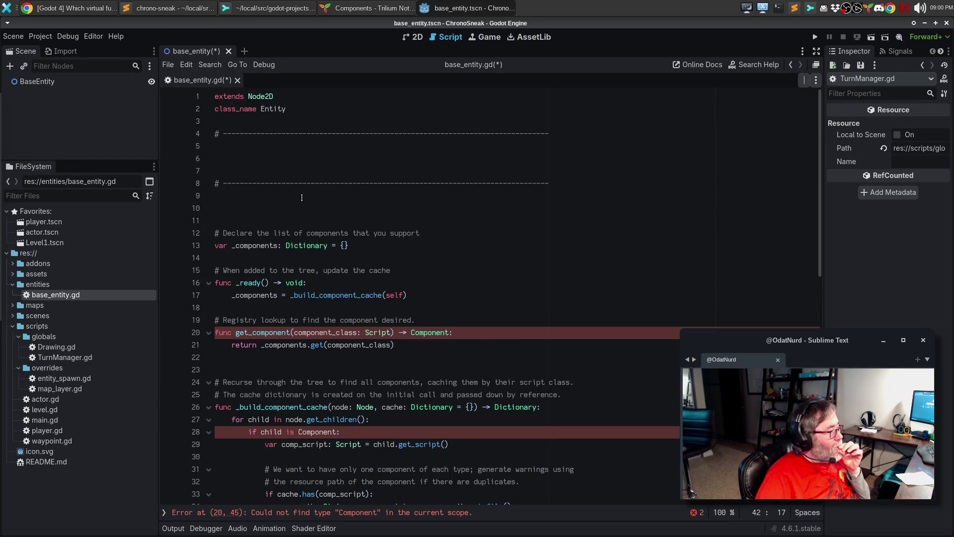
pyautogui.moveTo(390, 250); pyautogui.dragTo(188, 241)
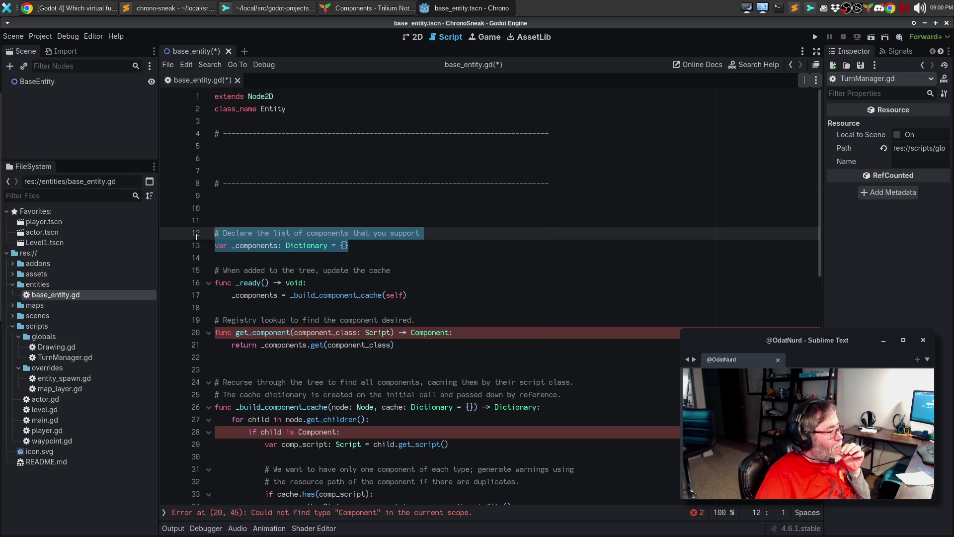
pyautogui.press('BackSpace')
pyautogui.click(230, 148)
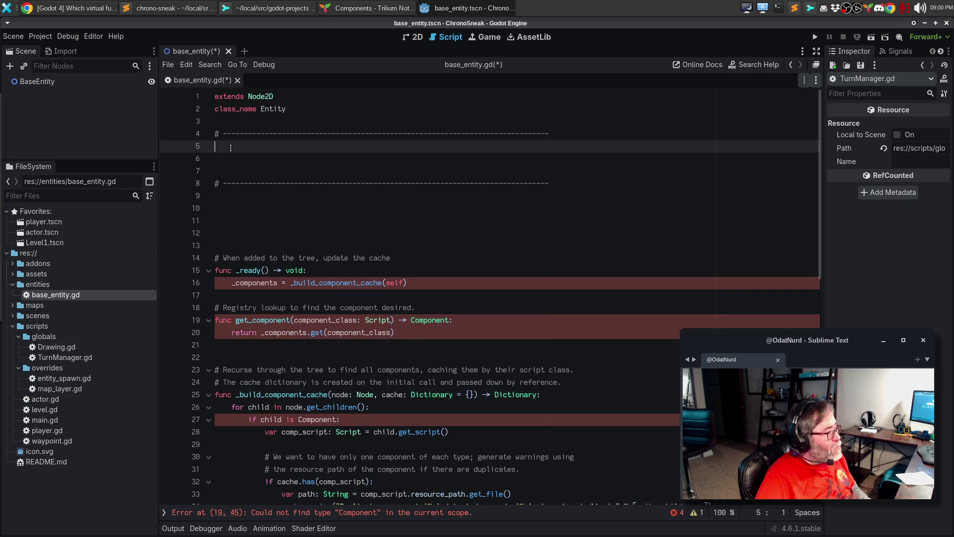
pyautogui.press('Down')
pyautogui.press('Return')
pyautogui.hotkey('ctrl', 'v')
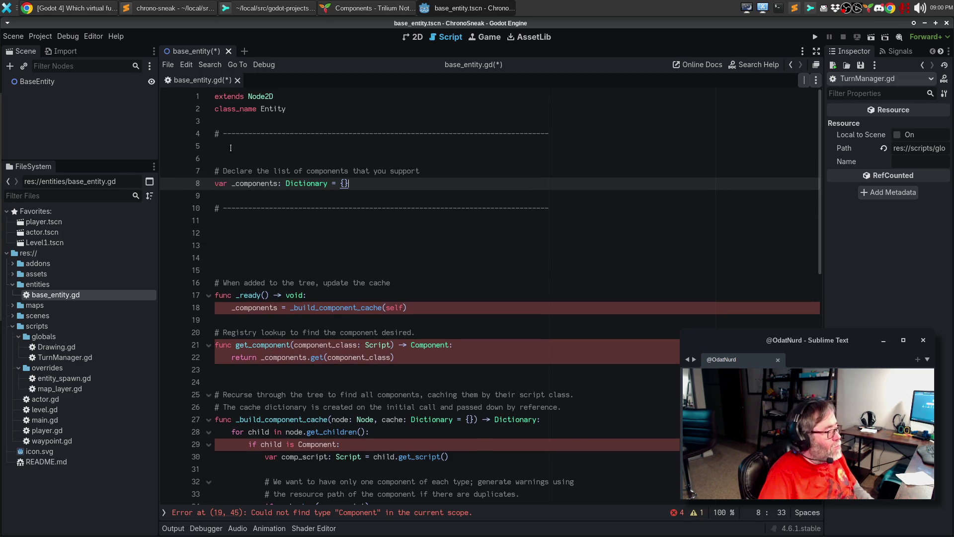
# Write a ## doc comment for _components: attached components, keyed on the component's class name, replacing the old comment.
pyautogui.write('## THe')
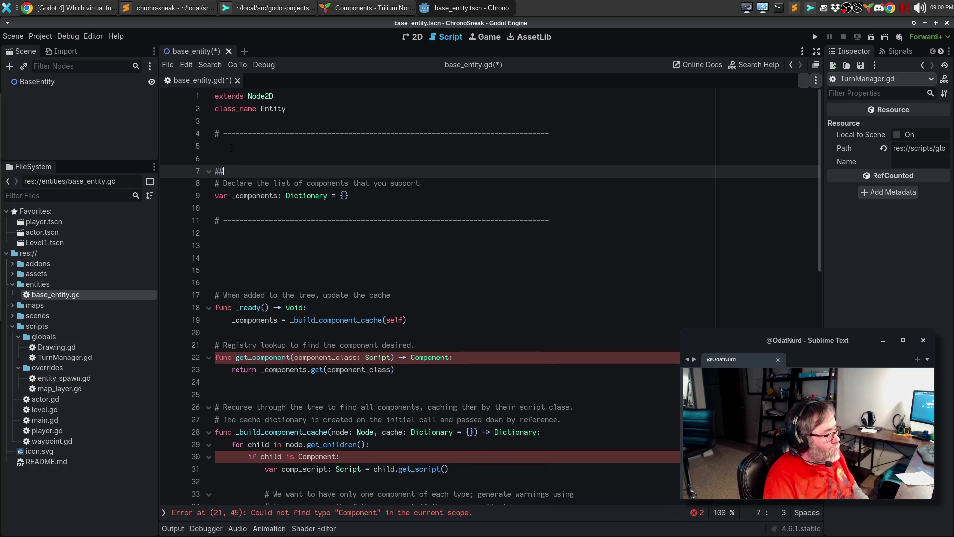
pyautogui.press('BackSpace')
pyautogui.press('BackSpace')
pyautogui.write('he')
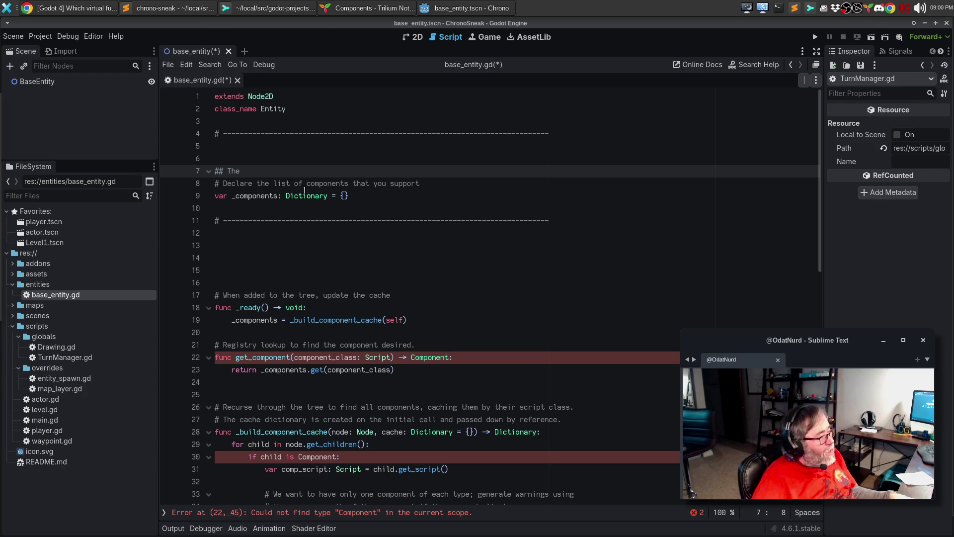
pyautogui.write('components th')
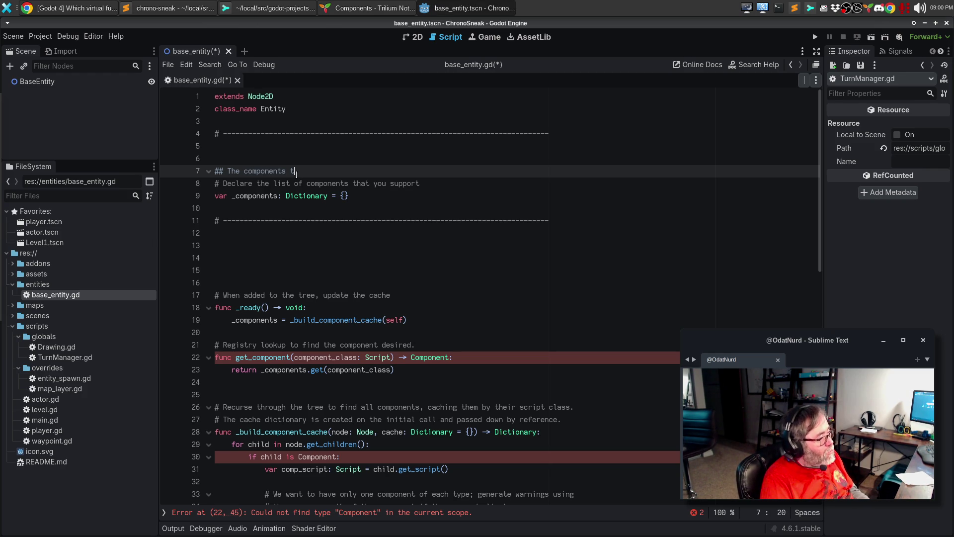
pyautogui.write('at are attach')
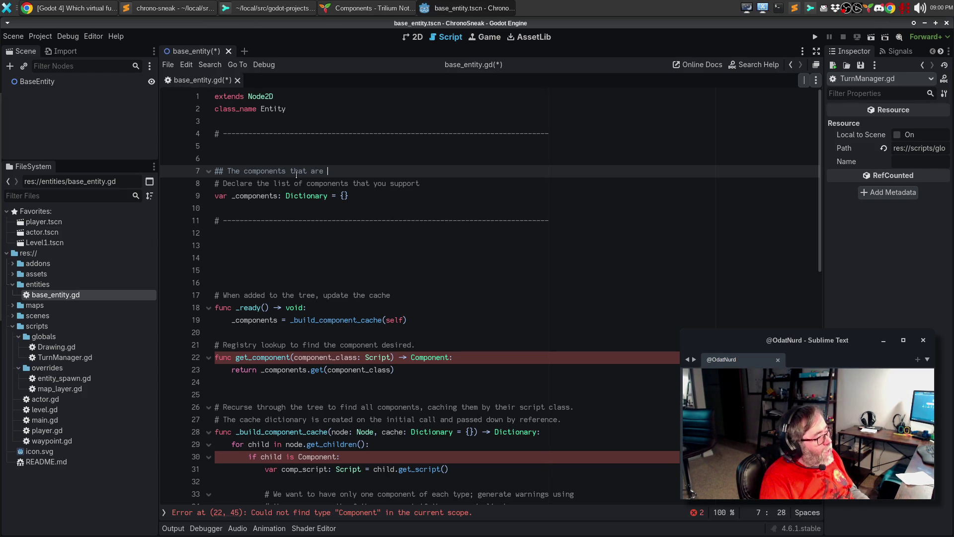
pyautogui.write('ed to this entity')
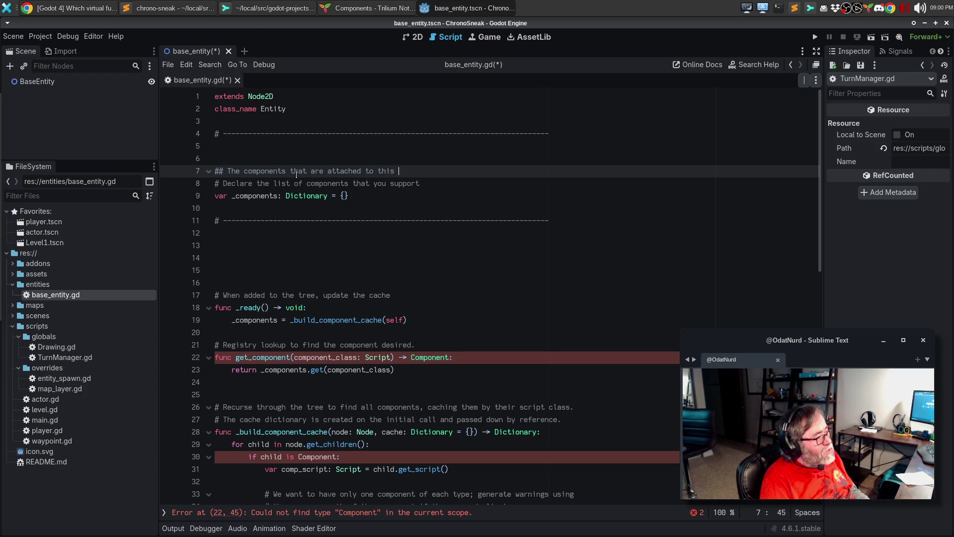
pyautogui.write(';t ')
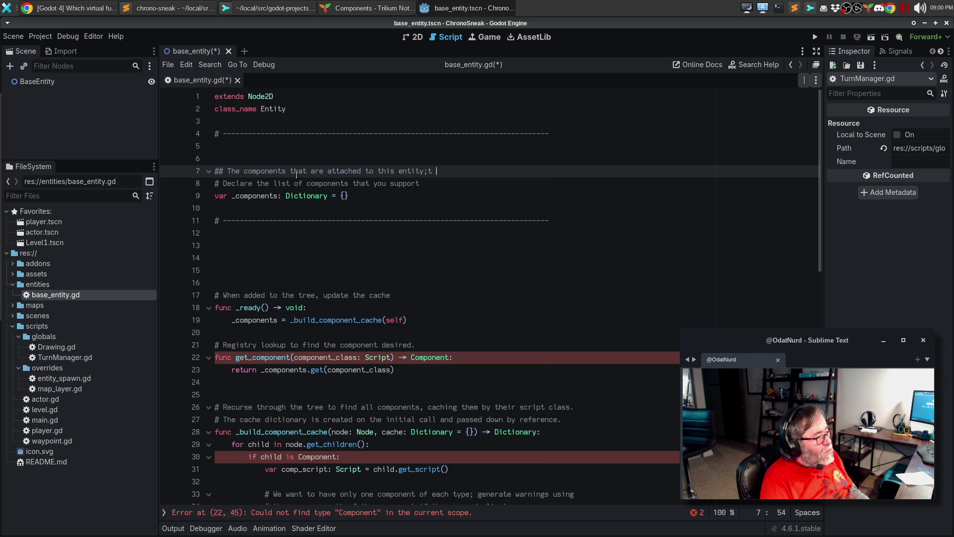
pyautogui.write('. THe')
pyautogui.press('BackSpace')
pyautogui.press('BackSpace')
pyautogui.write('he dictio')
pyautogui.write('nary is keyed ')
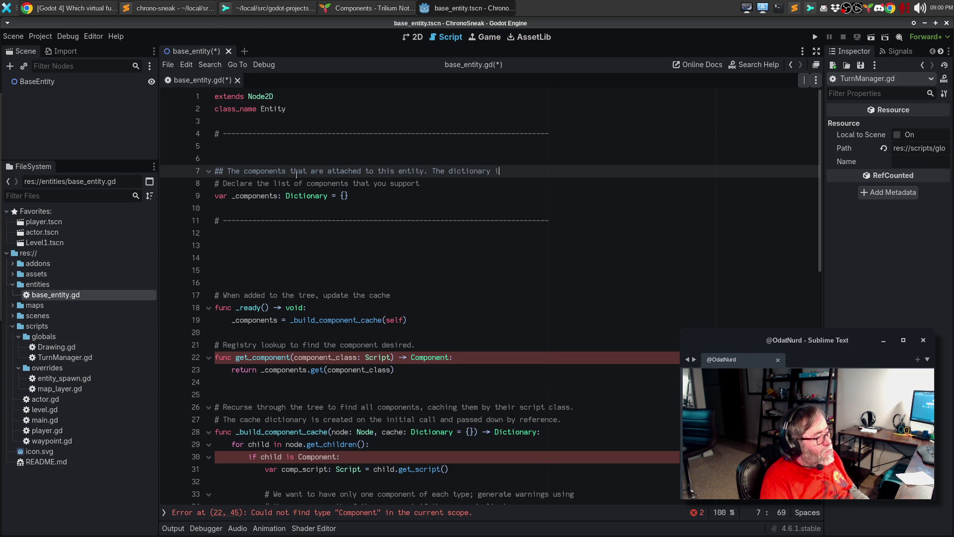
pyautogui.write('on the')
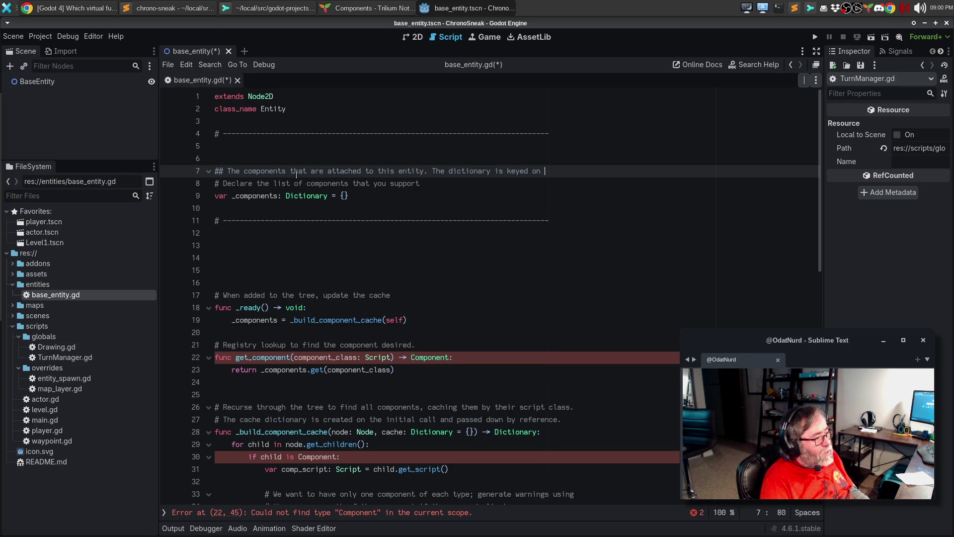
pyautogui.press('Return')
pyautogui.write('## class name of the ')
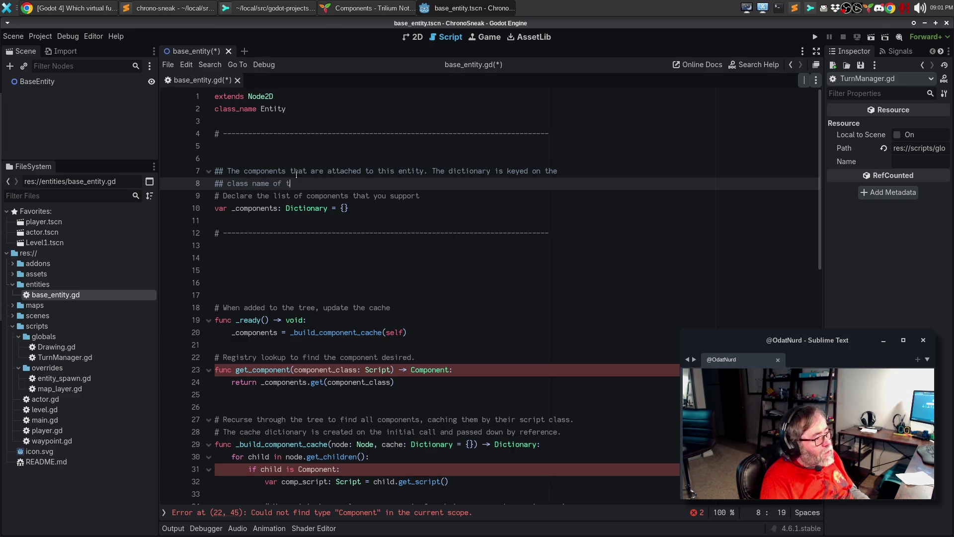
pyautogui.write('compone,t wi')
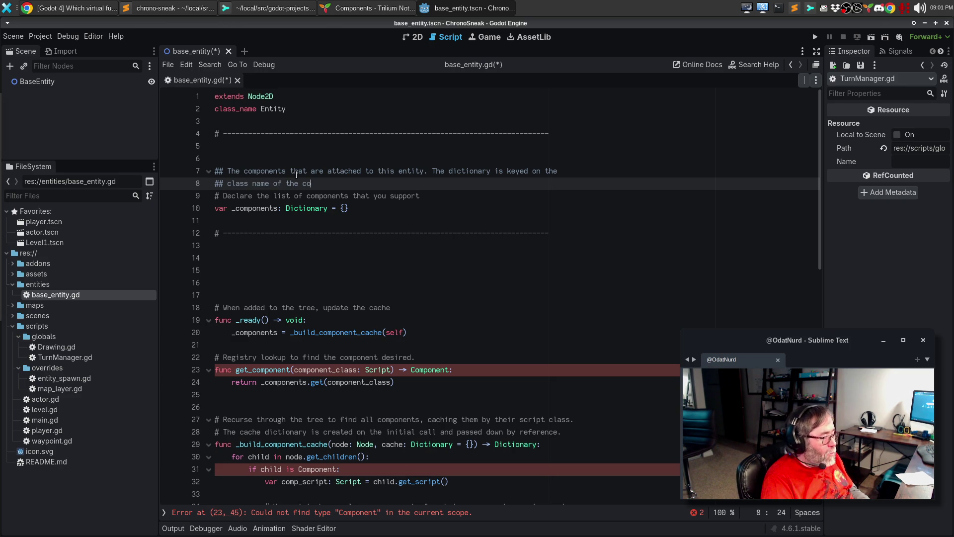
pyautogui.press('BackSpace')
pyautogui.press('BackSpace')
pyautogui.press('BackSpace')
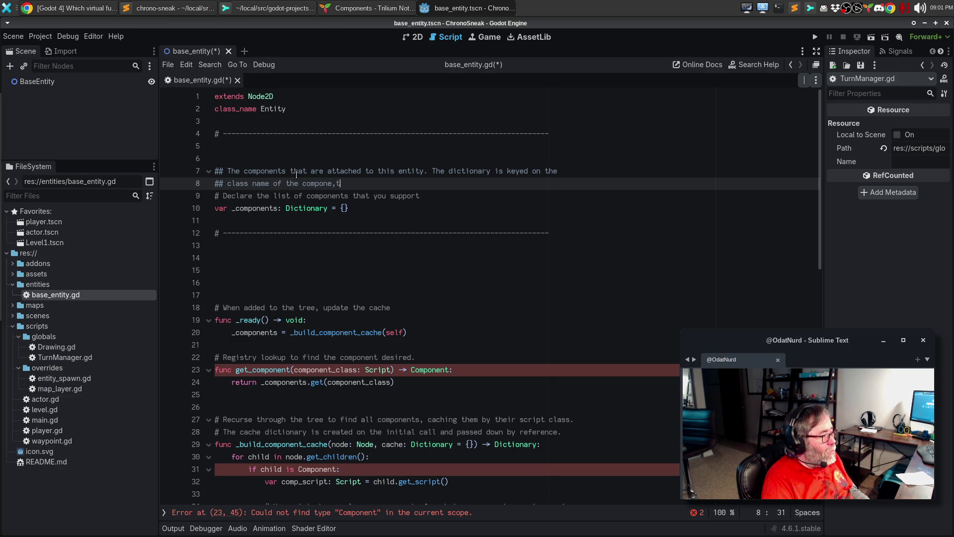
pyautogui.write('ent.')
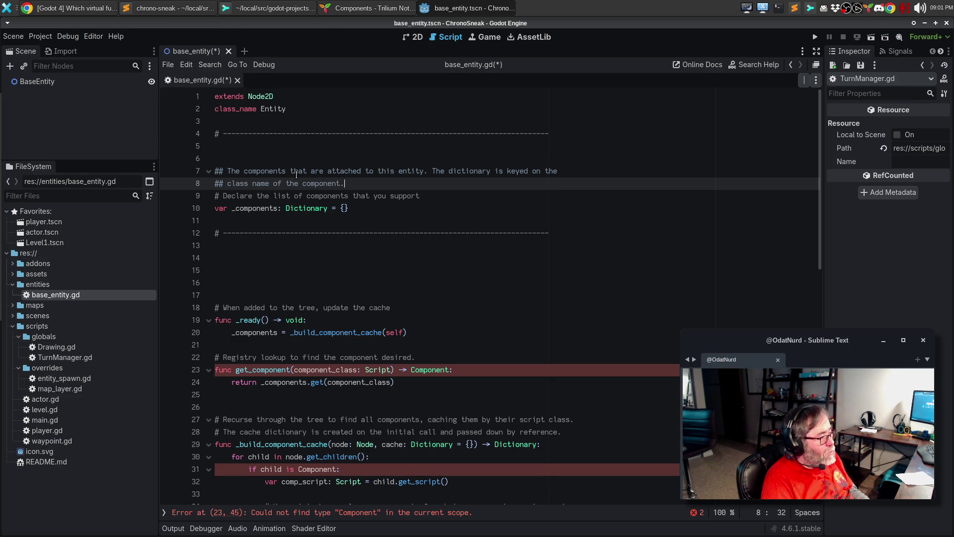
pyautogui.press('Down')
pyautogui.hotkey('ctrl', 'shift', 'k')
pyautogui.press('Up')
pyautogui.hotkey('alt', 'q')
# Tidy the blank lines around the _components declaration and above the _ready function.
pyautogui.press('Return')
pyautogui.press('Down')
pyautogui.press('Down')
pyautogui.press('Down')
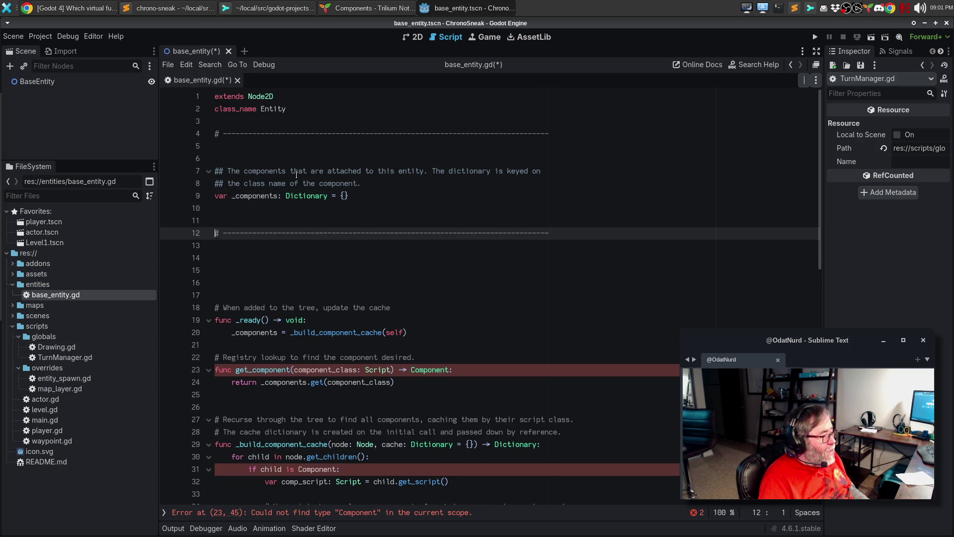
pyautogui.press('Up')
pyautogui.press('Up')
pyautogui.press('Up')
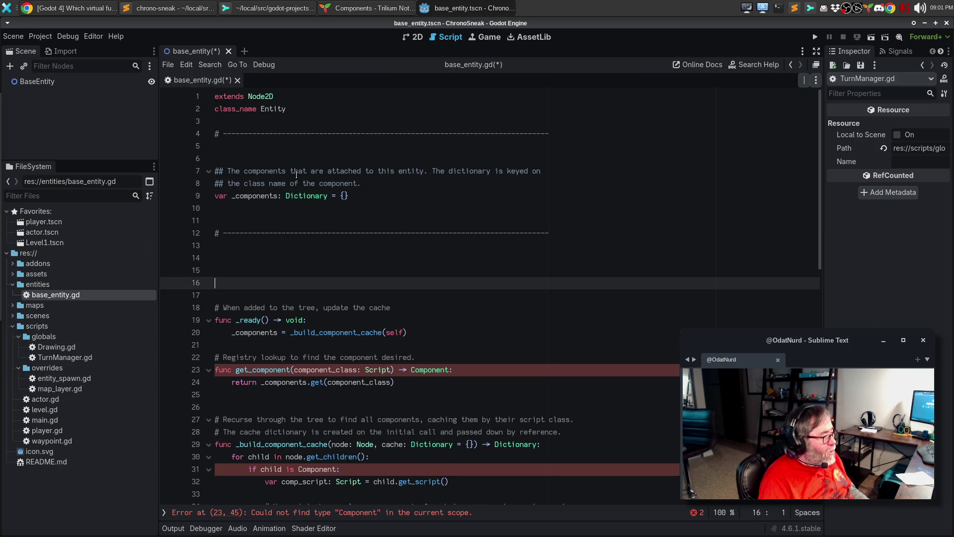
pyautogui.press('Up')
pyautogui.press('Up')
pyautogui.press('Up')
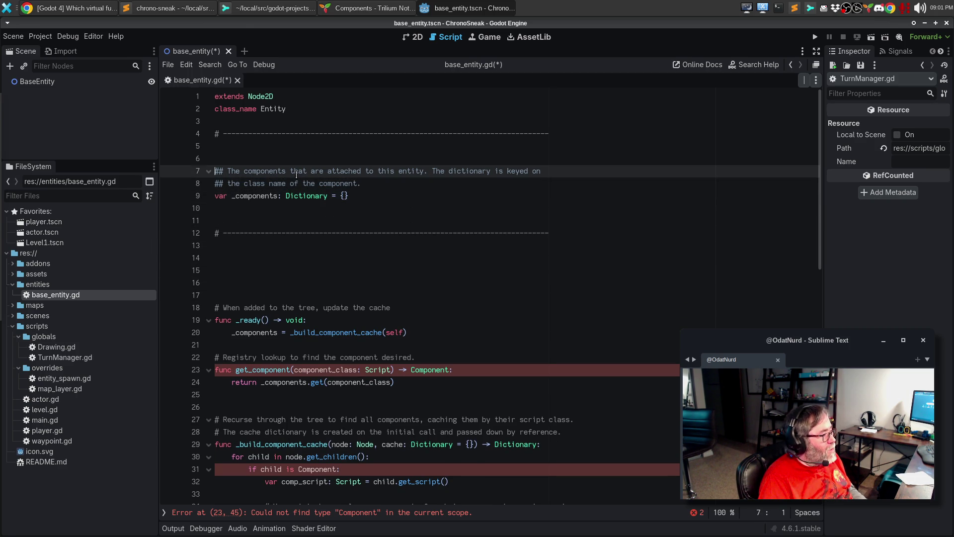
pyautogui.press('Down')
pyautogui.press('Down')
pyautogui.press('Down')
pyautogui.press('BackSpace')
pyautogui.press('Down')
pyautogui.press('Down')
pyautogui.press('Down')
pyautogui.press('BackSpace')
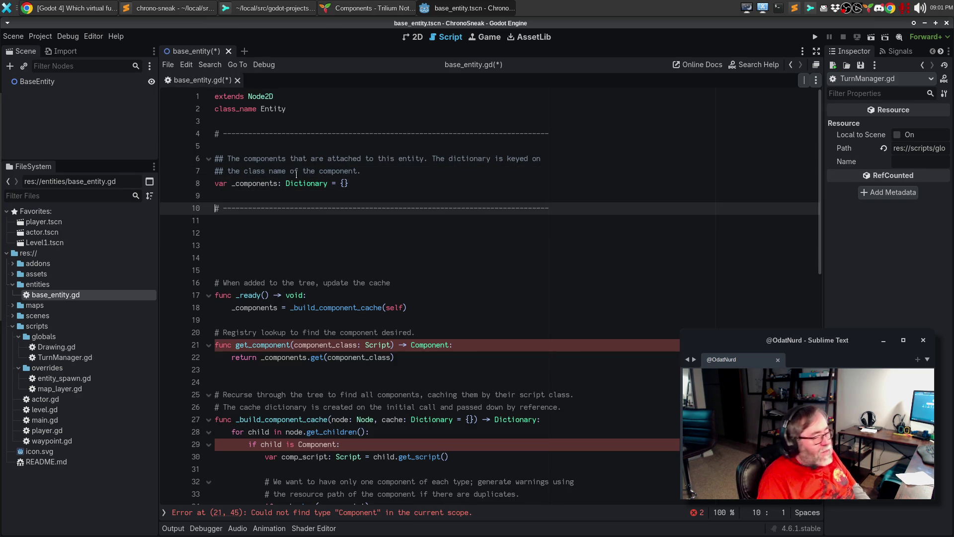
pyautogui.press('Down')
pyautogui.press('Down')
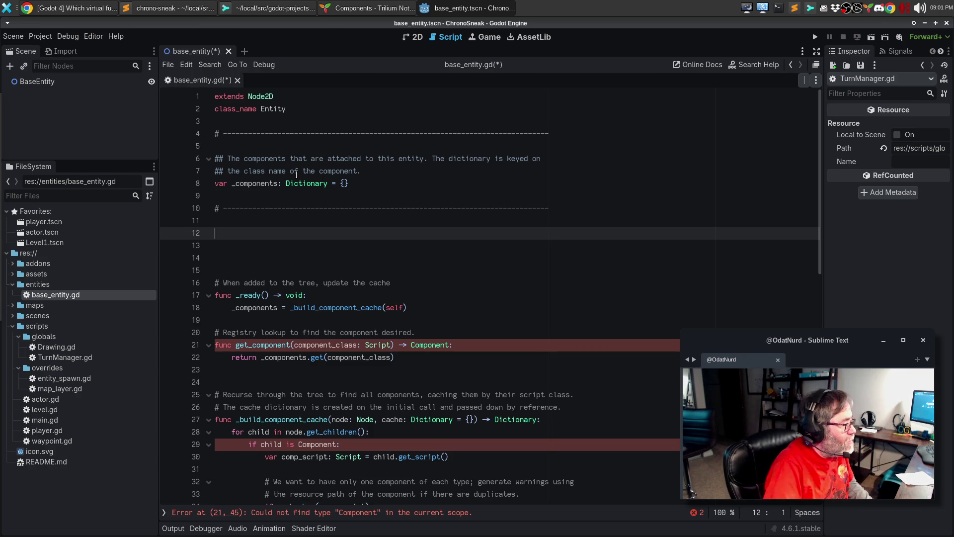
pyautogui.write('#')
pyautogui.press('BackSpace')
pyautogui.write('# When')
pyautogui.press('BackSpace')
pyautogui.press('BackSpace')
pyautogui.press('BackSpace')
pyautogui.press('BackSpace')
pyautogui.press('BackSpace')
pyautogui.press('BackSpace')
pyautogui.press('Down')
pyautogui.press('Down')
pyautogui.press('Down')
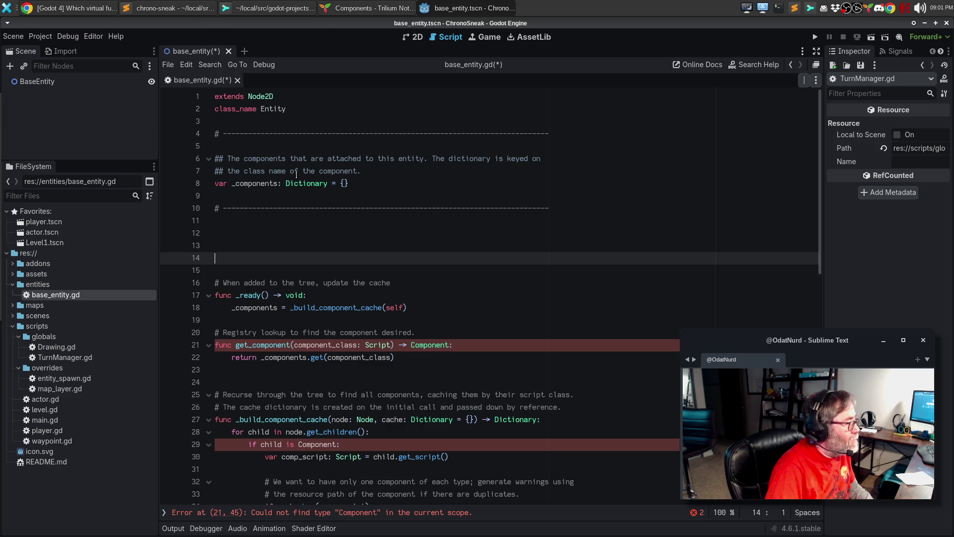
pyautogui.press('BackSpace')
pyautogui.press('BackSpace')
pyautogui.press('BackSpace')
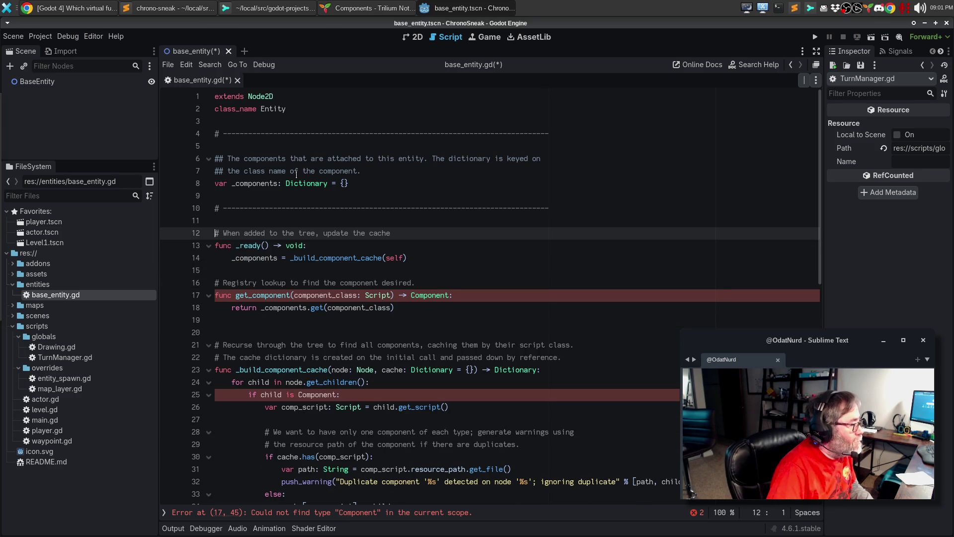
# Start a '# When we are added to the tree,' comment inside _ready and delete the old comment above it.
pyautogui.press('Down')
pyautogui.press('End')
pyautogui.press('Return')
pyautogui.write('#')
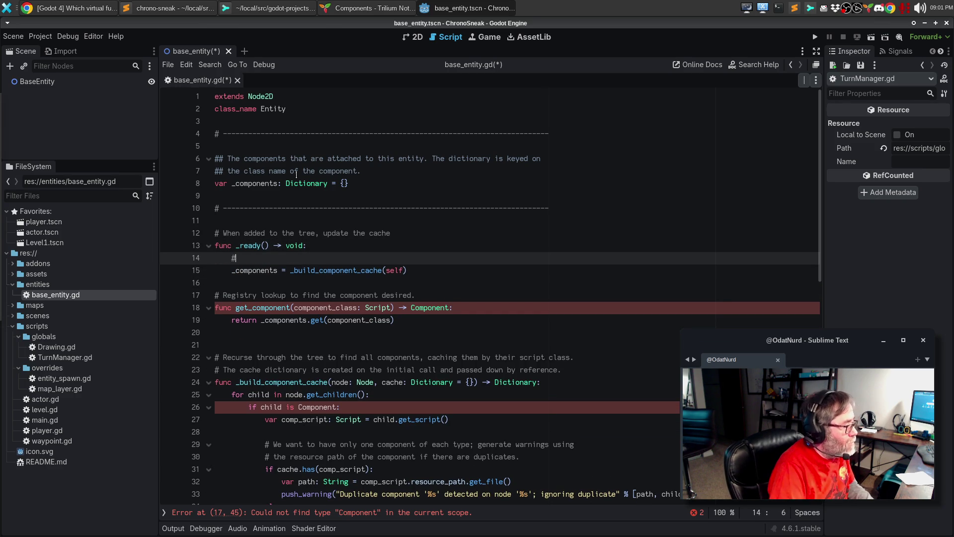
pyautogui.write(' When we are ad')
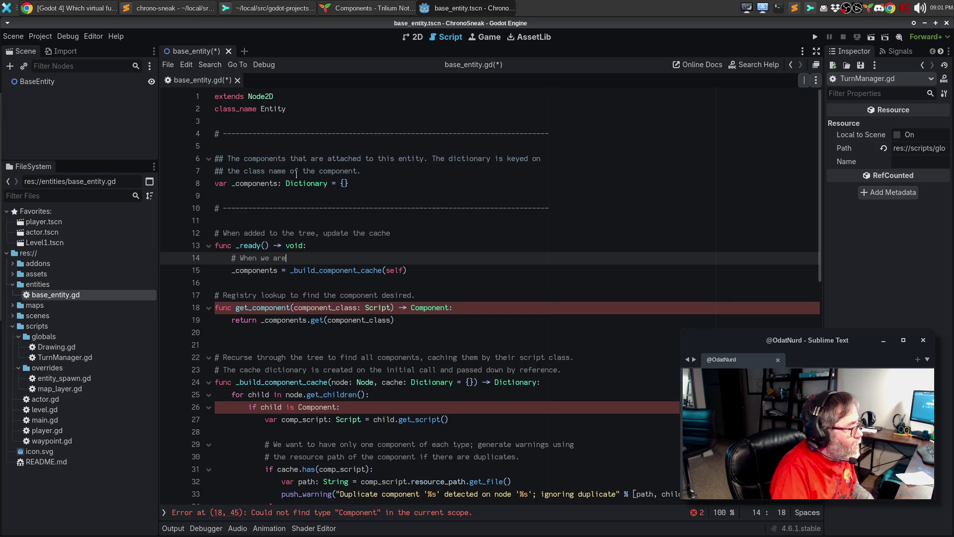
pyautogui.write('ded to the tree')
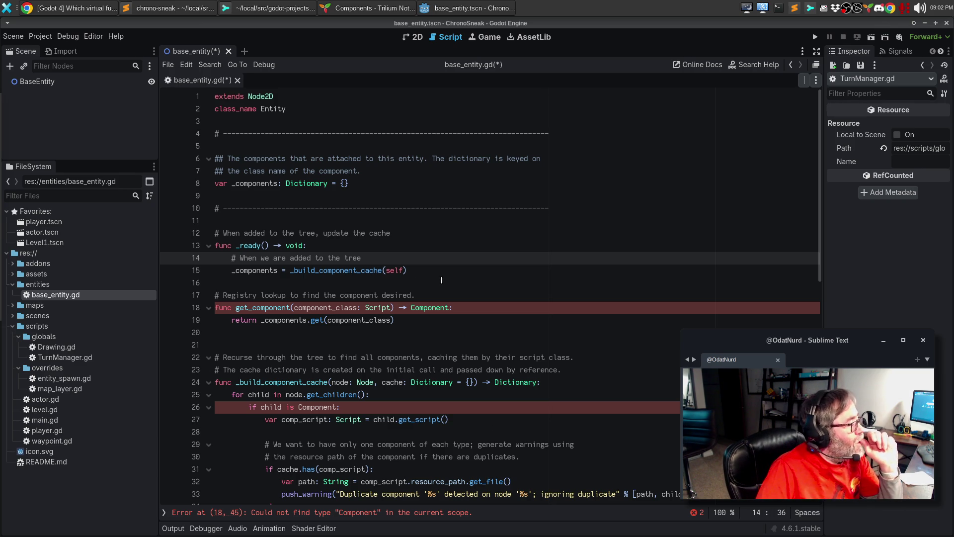
pyautogui.write(',')
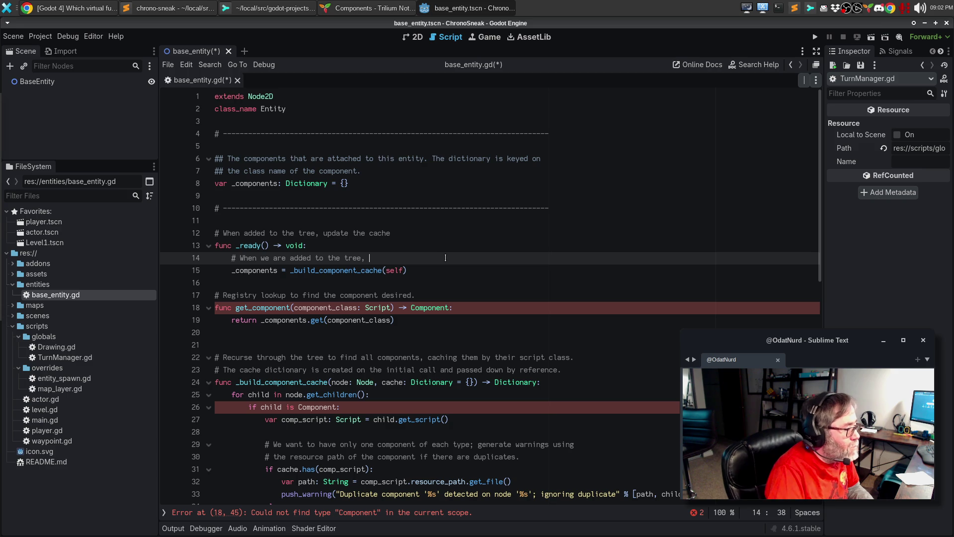
pyautogui.press('Up')
pyautogui.press('Up')
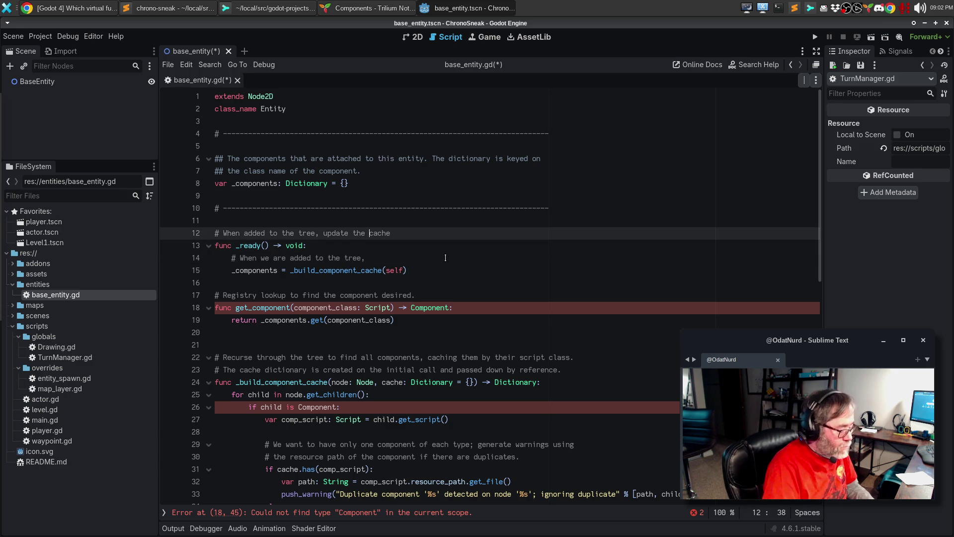
pyautogui.hotkey('ctrl', 'shift', 'k')
pyautogui.press('Down')
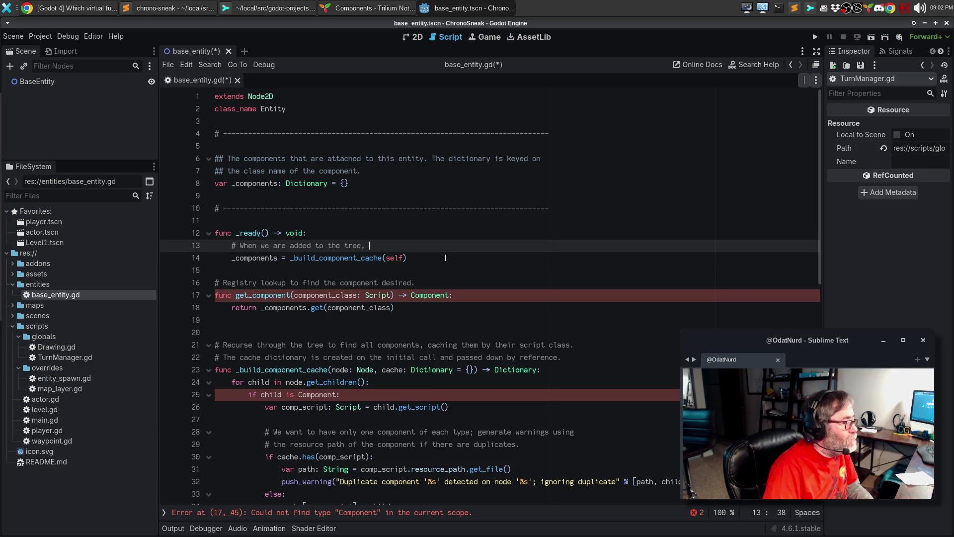
pyautogui.press('Up')
pyautogui.press('Up')
pyautogui.press('Return')
pyautogui.write('#')
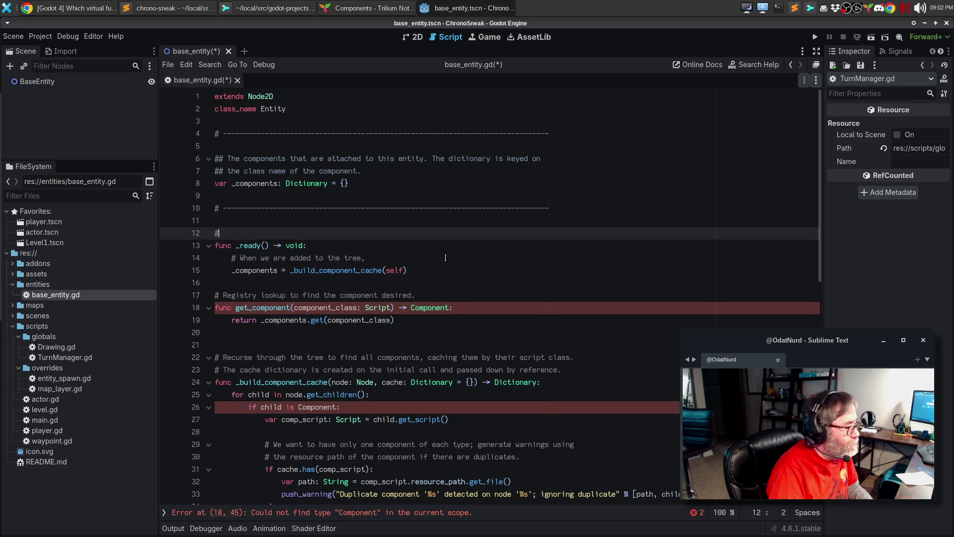
pyautogui.press('BackSpace')
pyautogui.press('BackSpace')
pyautogui.press('Down')
pyautogui.press('Down')
# Complete the comment: capture our list of components; this could conceivably be an empty dictionary, which is ok.
pyautogui.write('capture our list of components')
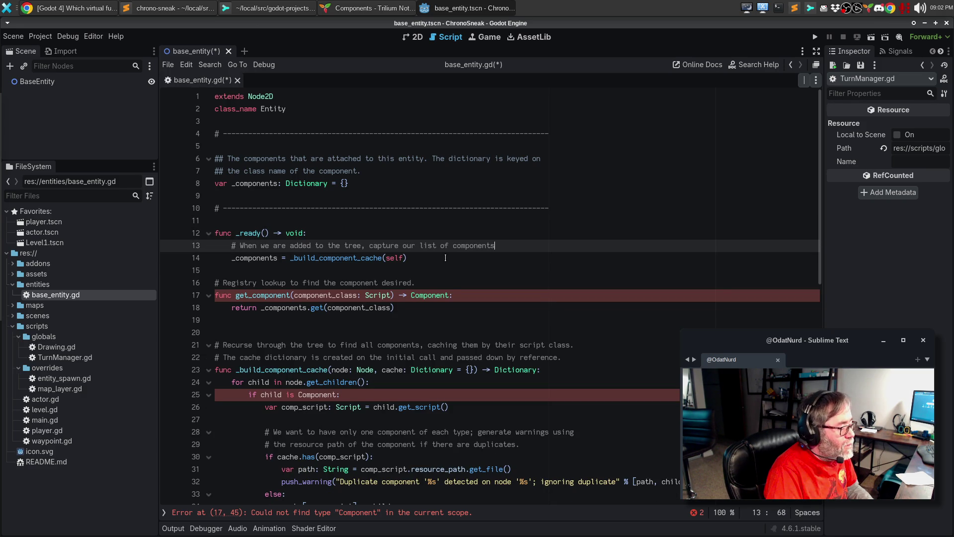
pyautogui.press('BackSpace')
pyautogui.write(', this')
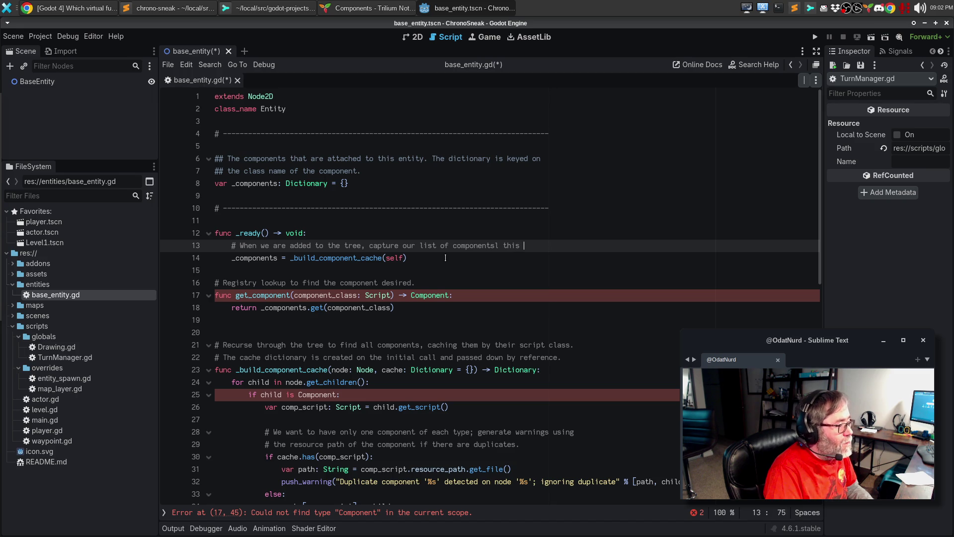
pyautogui.press('BackSpace')
pyautogui.press('BackSpace')
pyautogui.press('BackSpace')
pyautogui.write('; this could')
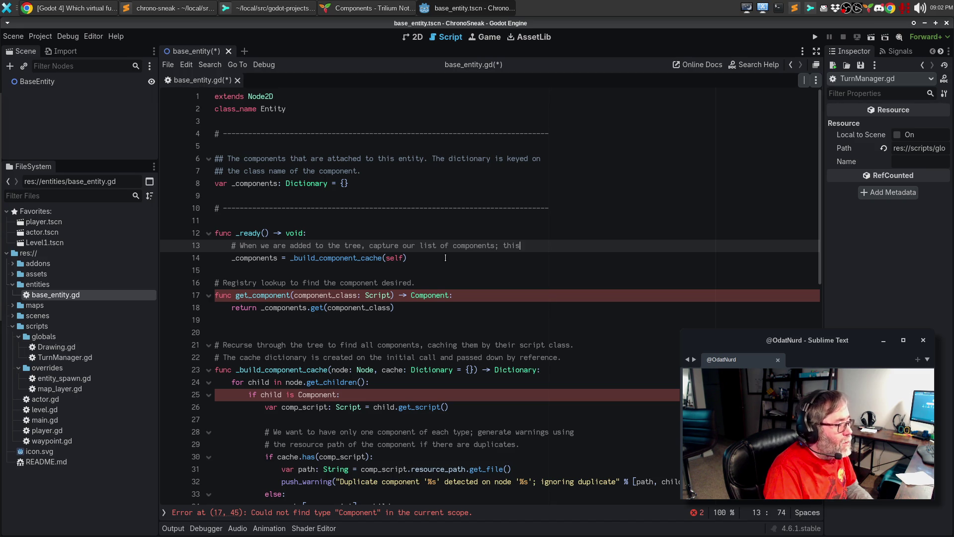
pyautogui.press('Return')
pyautogui.write('# conceivabl')
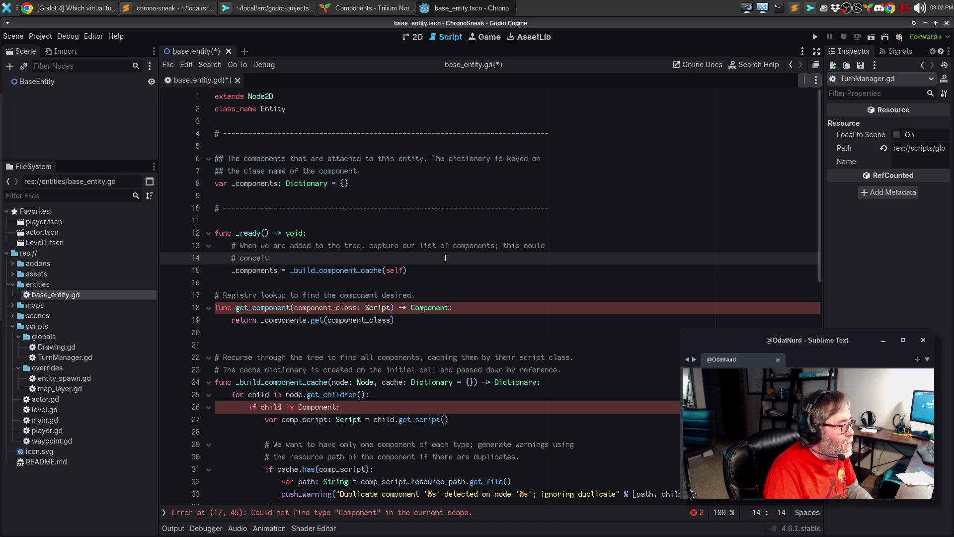
pyautogui.write('y be an empty di')
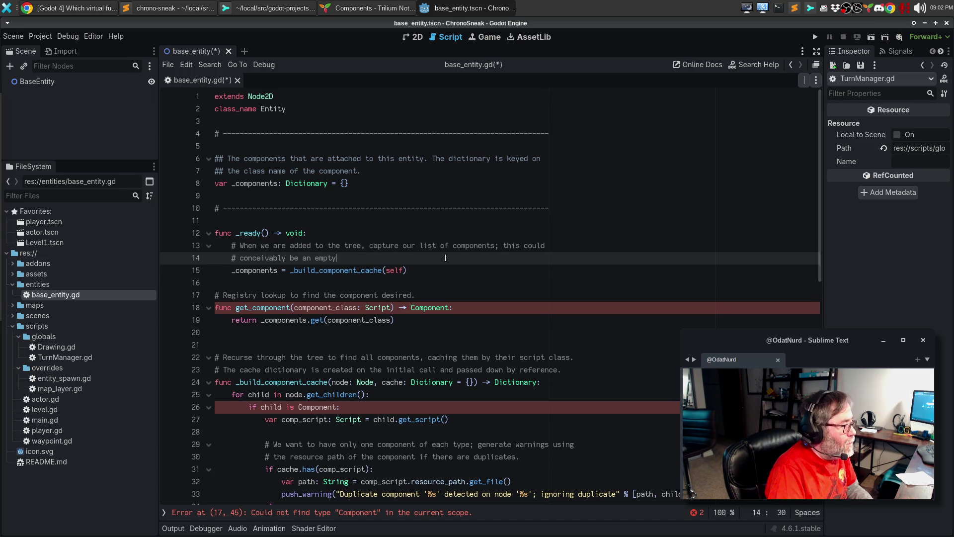
pyautogui.write('ctionary, which is ok.')
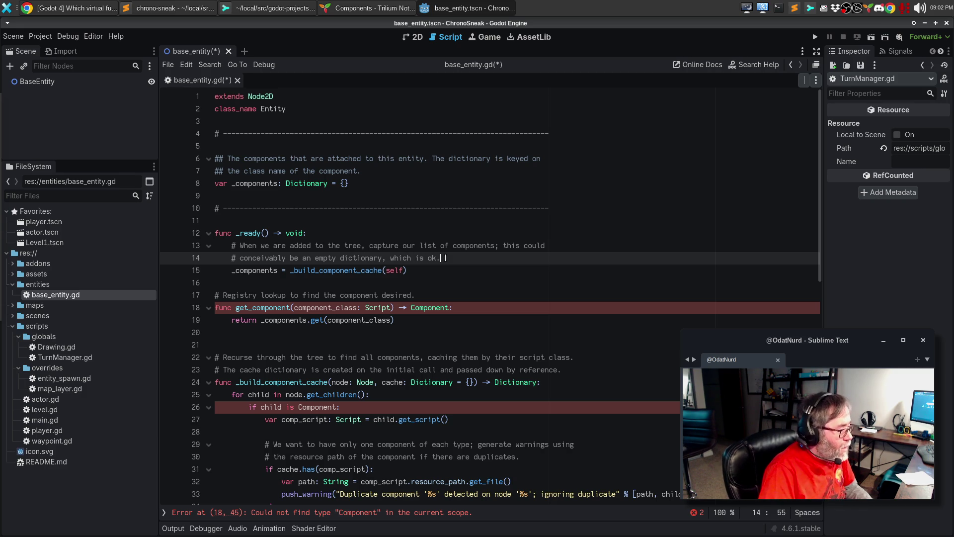
pyautogui.press('Down')
pyautogui.press('Down')
pyautogui.press('Down')
pyautogui.press('Down')
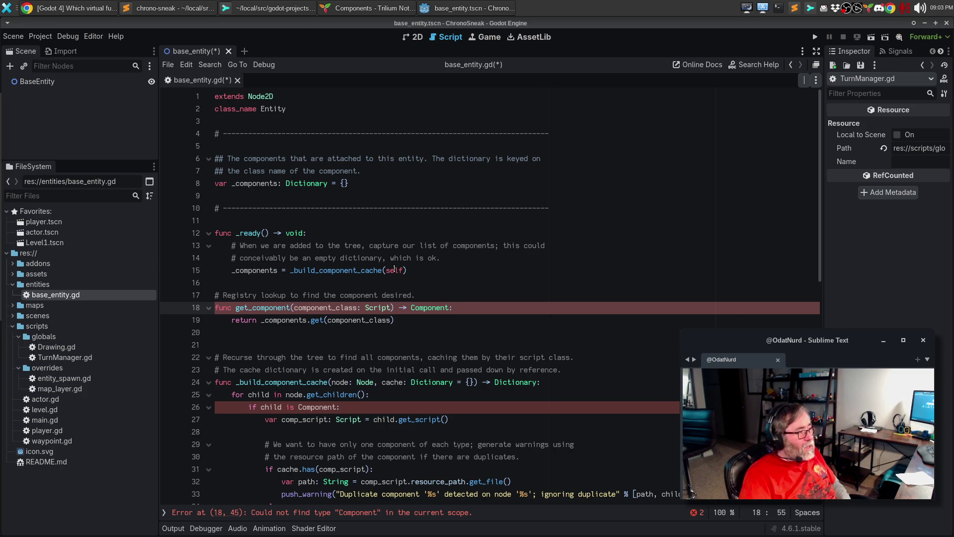
pyautogui.click(389, 267)
pyautogui.hotkey('ctrl', 'Home')
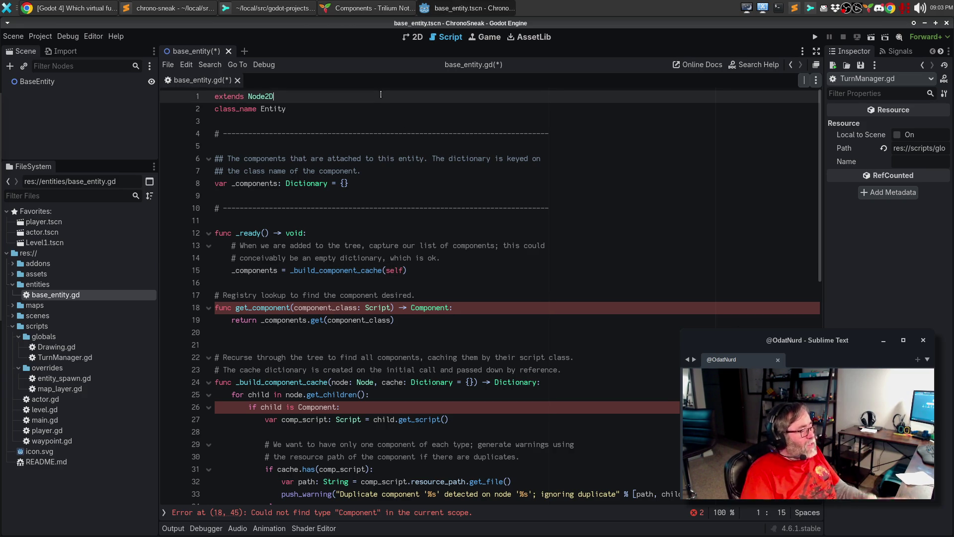
pyautogui.press('Return')
pyautogui.press('Up')
pyautogui.write('@tool')
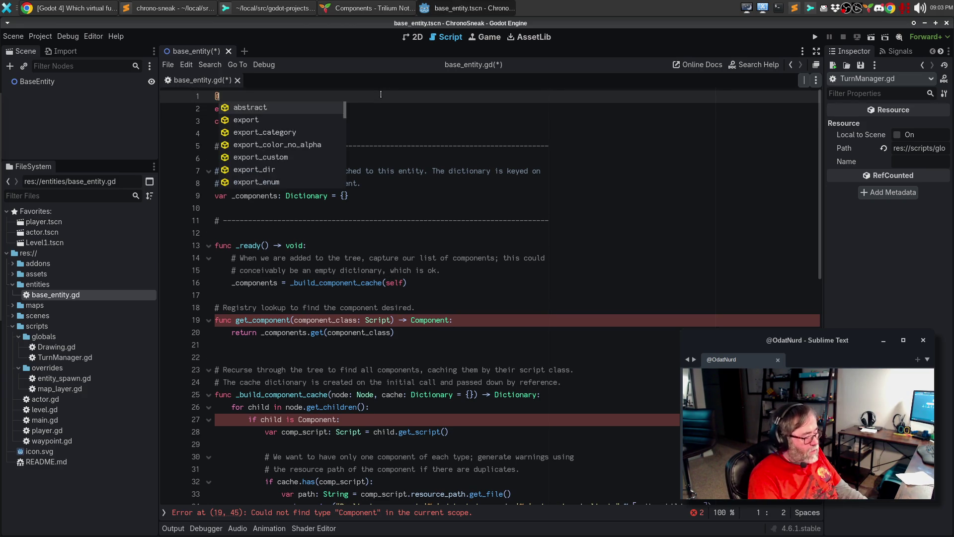
pyautogui.press('Escape')
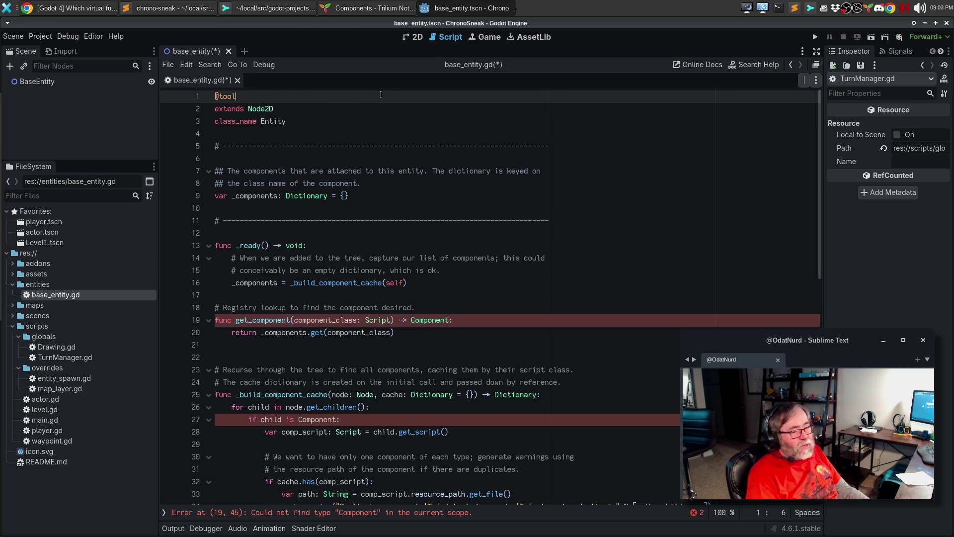
pyautogui.hotkey('ctrl', 's')
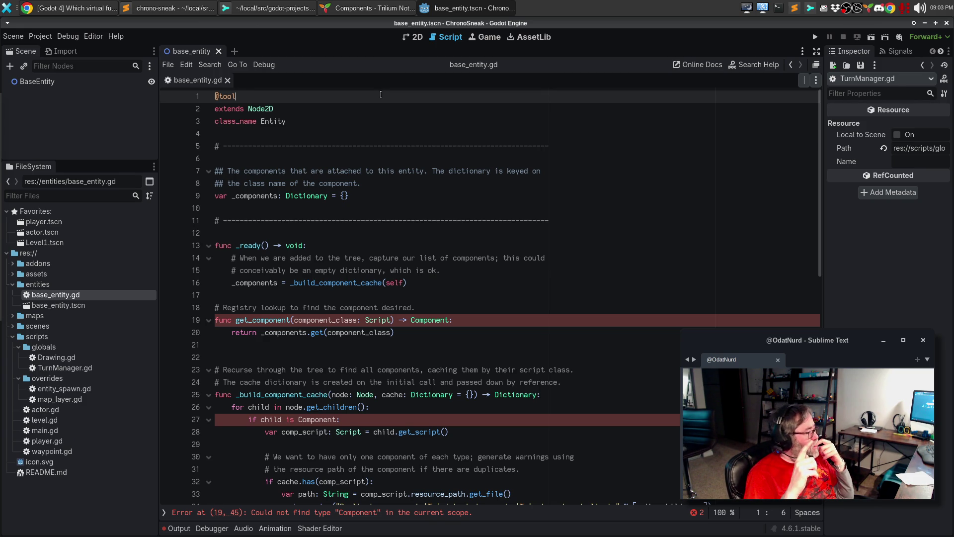
pyautogui.rightClick(32, 252)
# Create a components folder in the project root.
pyautogui.moveTo(48, 264)
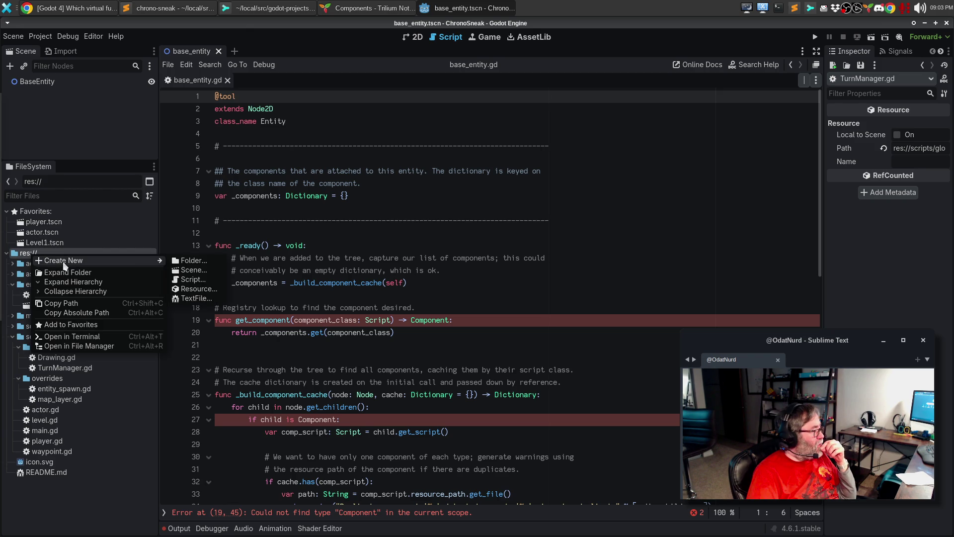
pyautogui.click(188, 267)
pyautogui.write('components')
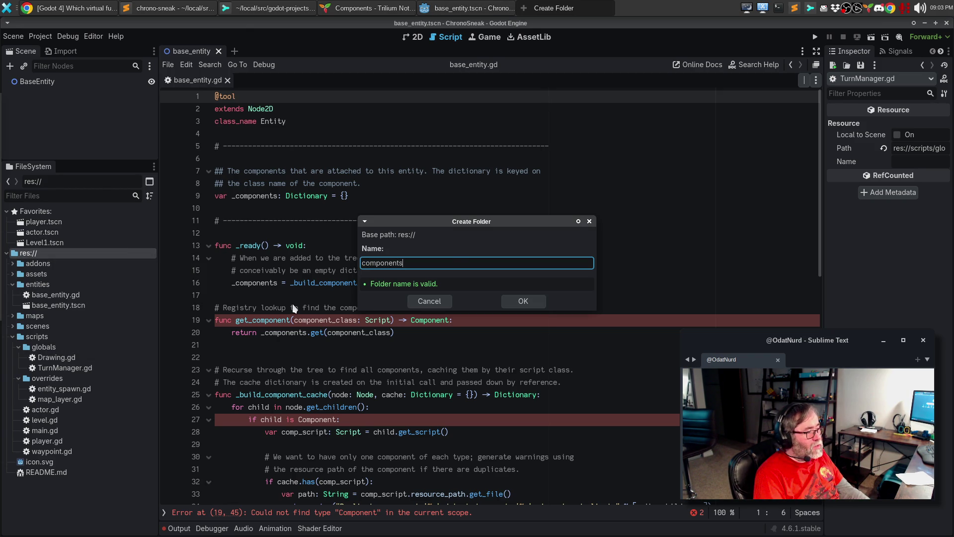
pyautogui.press('Return')
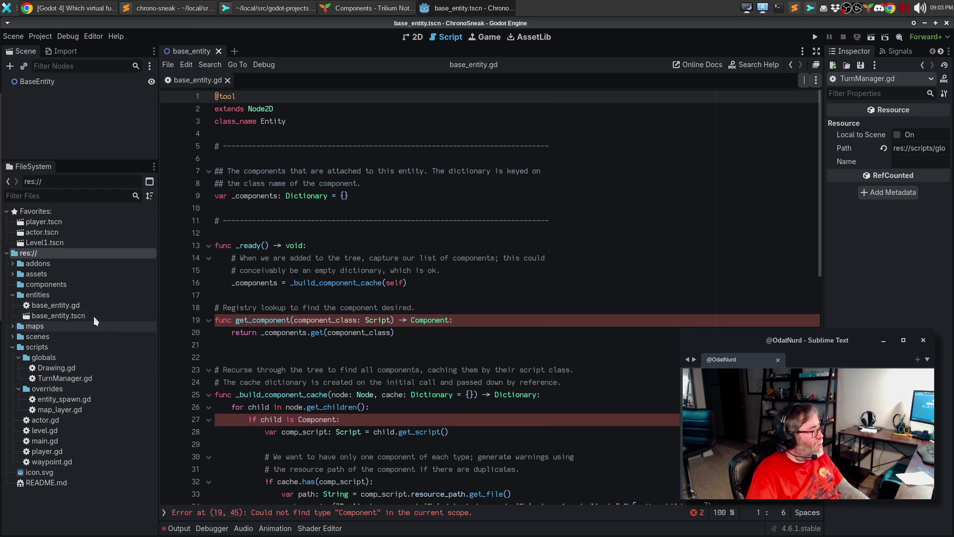
# Create component.gd extending Node inside the components folder and review the Trilium Components note.
pyautogui.rightClick(64, 284)
pyautogui.moveTo(107, 292)
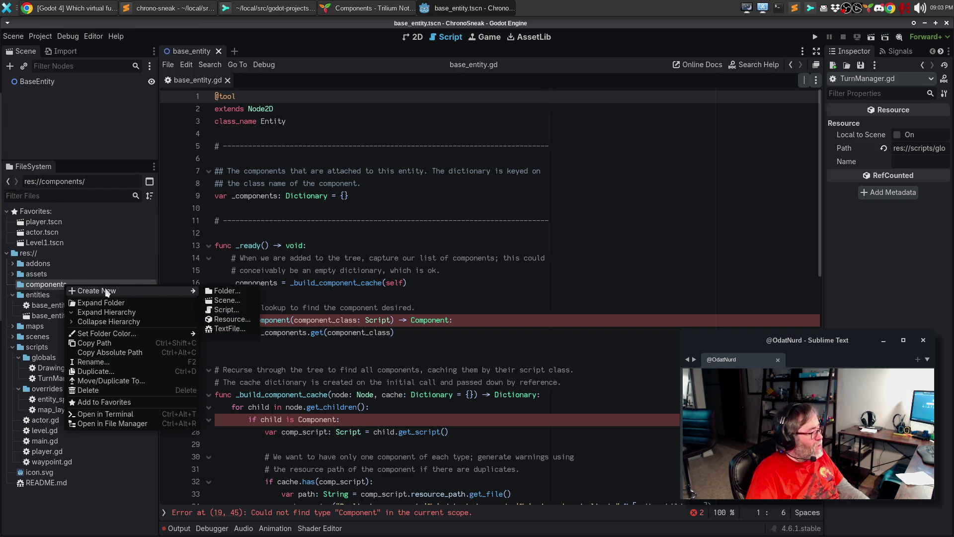
pyautogui.click(226, 309)
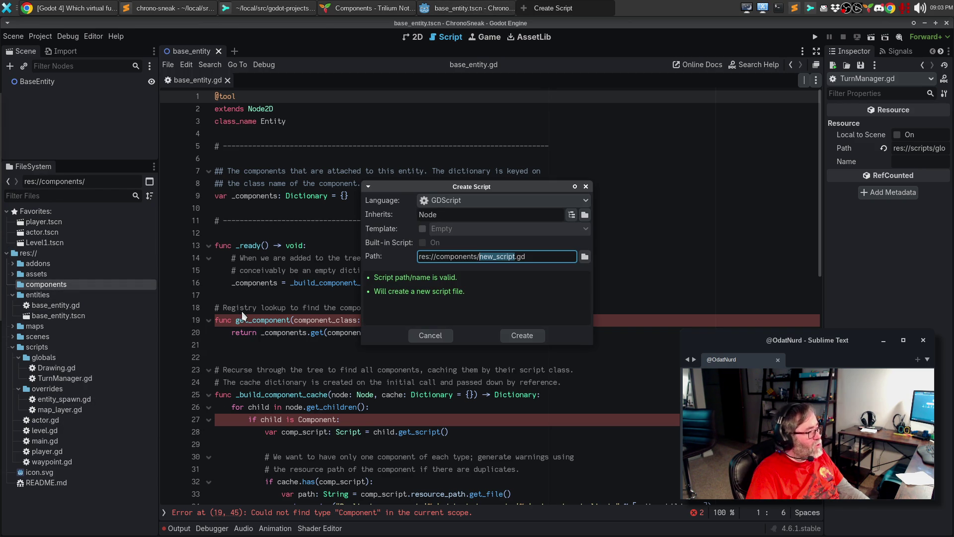
pyautogui.write('b')
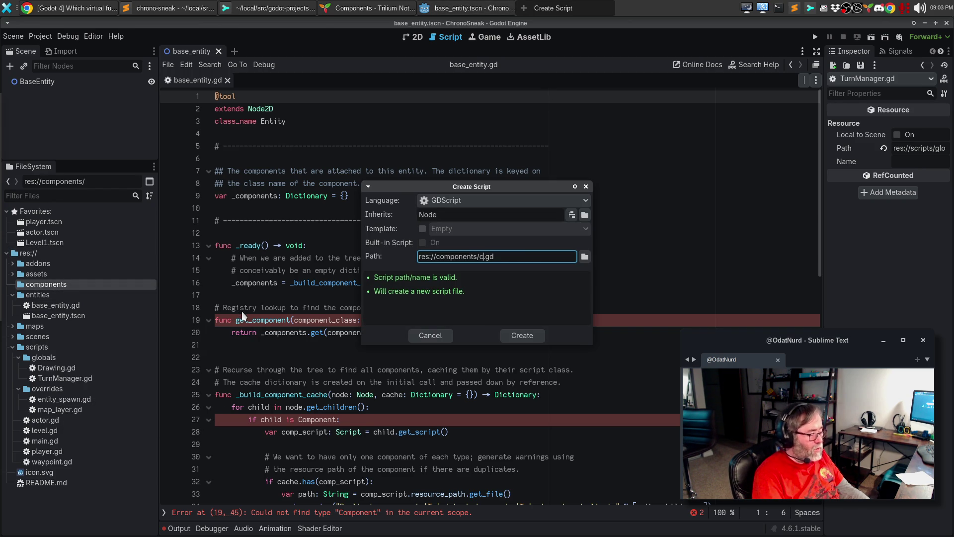
pyautogui.write('ase_com')
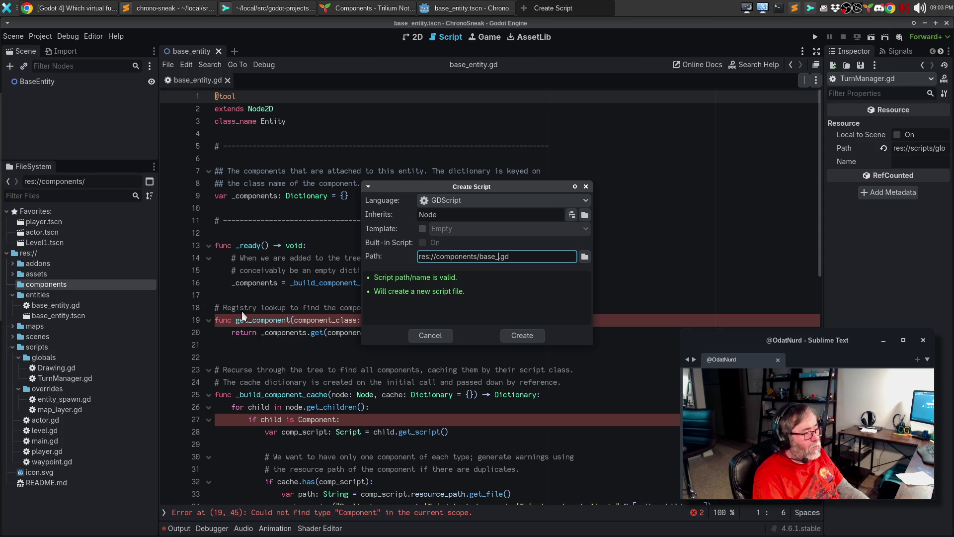
pyautogui.press('BackSpace')
pyautogui.press('BackSpace')
pyautogui.press('BackSpace')
pyautogui.write('component')
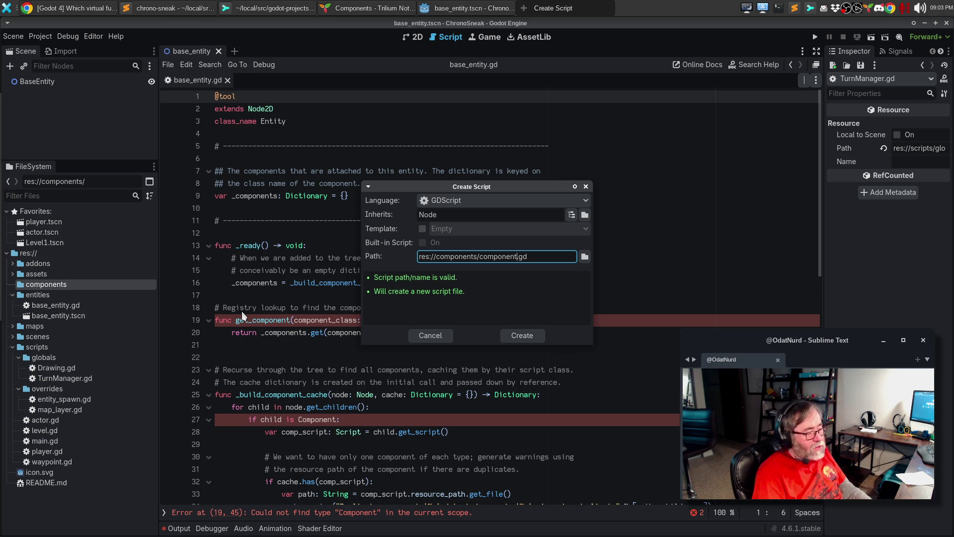
pyautogui.press('Return')
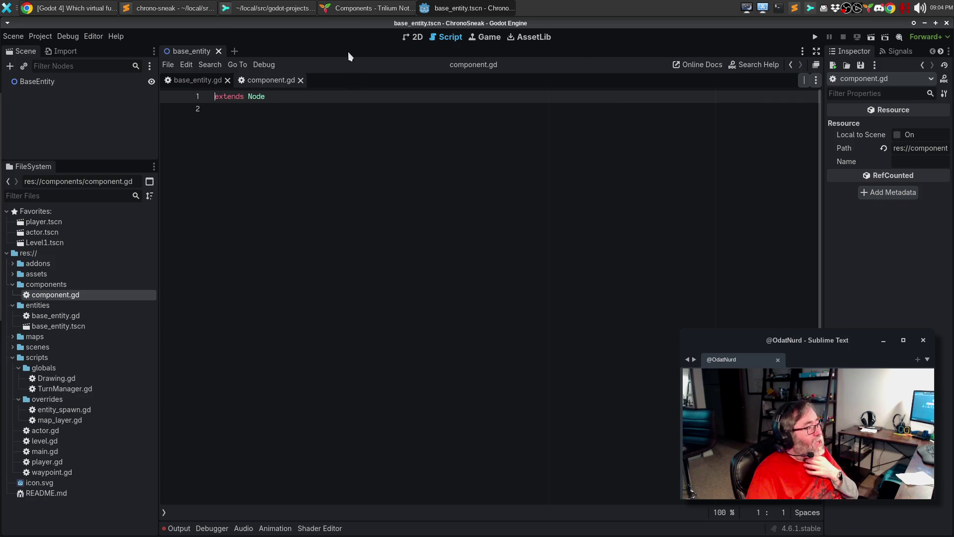
pyautogui.click(349, 8)
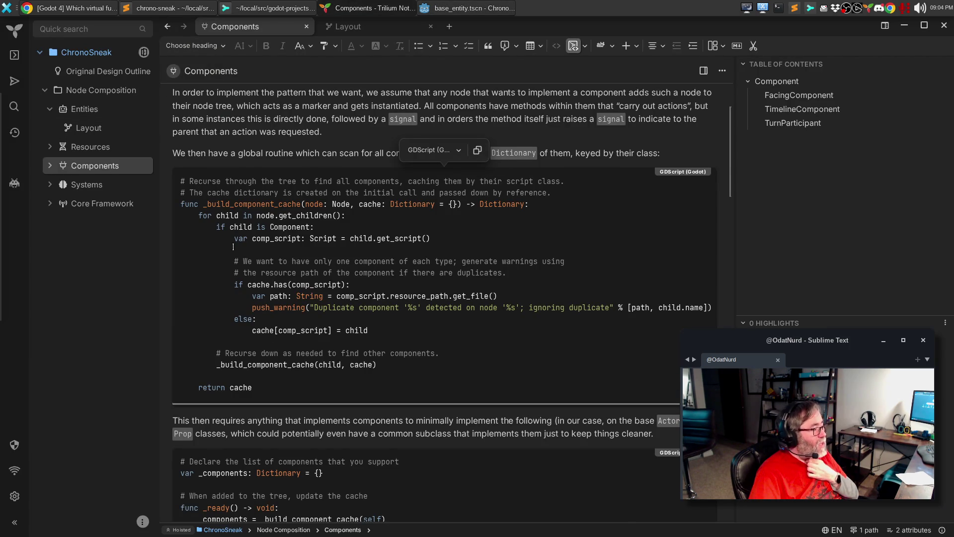
pyautogui.scroll(-10, 237, 242)
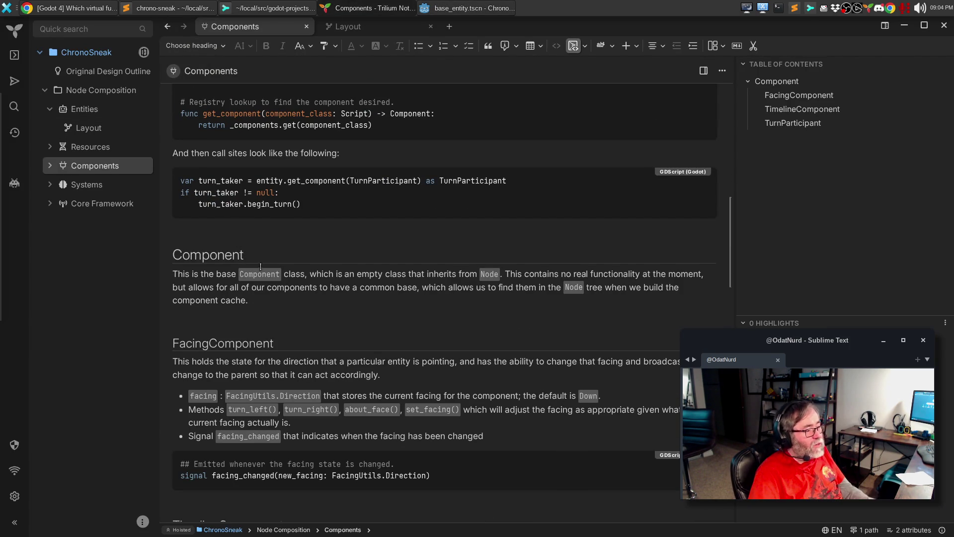
pyautogui.hotkey('alt', 'Tab')
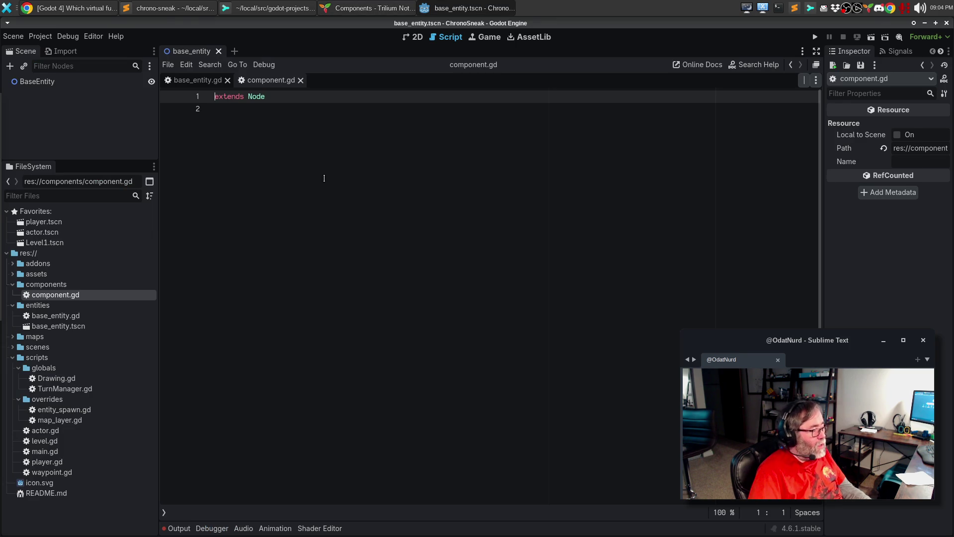
# Add 'class_name Component' on a new line below 'extends Node' in component.gd.
pyautogui.press('End')
pyautogui.press('Return')
pyautogui.write('class_bna')
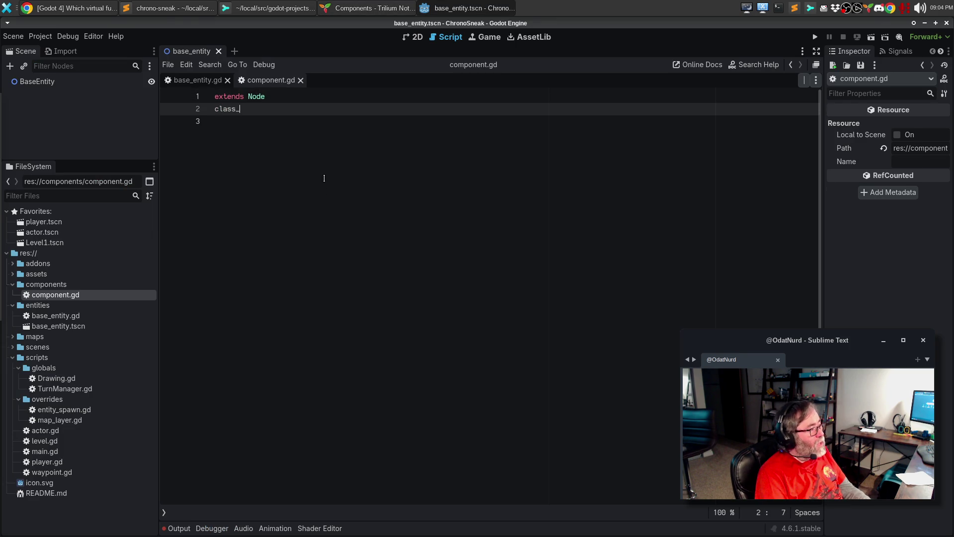
pyautogui.press('BackSpace')
pyautogui.press('BackSpace')
pyautogui.press('BackSpace')
pyautogui.write('name Comp')
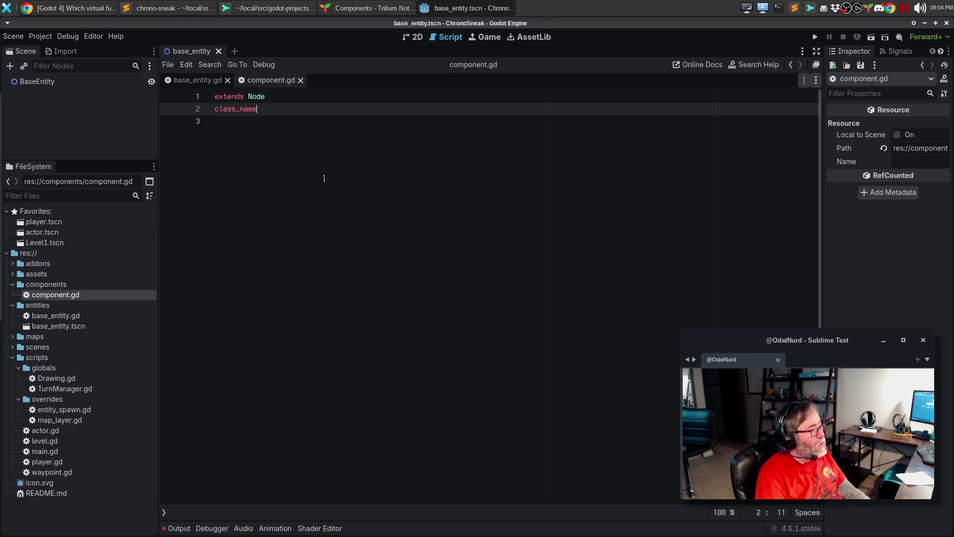
pyautogui.write('onent')
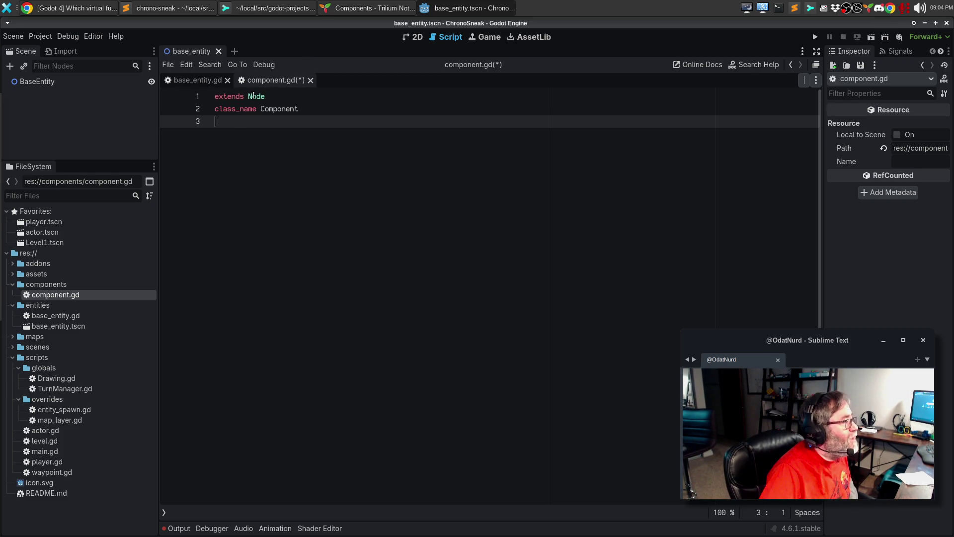
# Save component.gd and confirm base_entity.gd no longer reports the missing Component type.
pyautogui.click(204, 83)
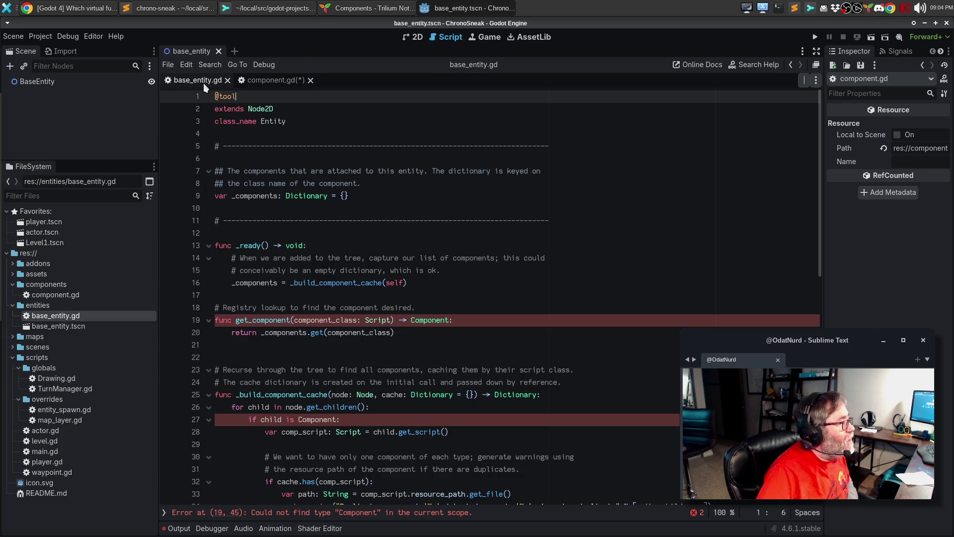
pyautogui.click(419, 332)
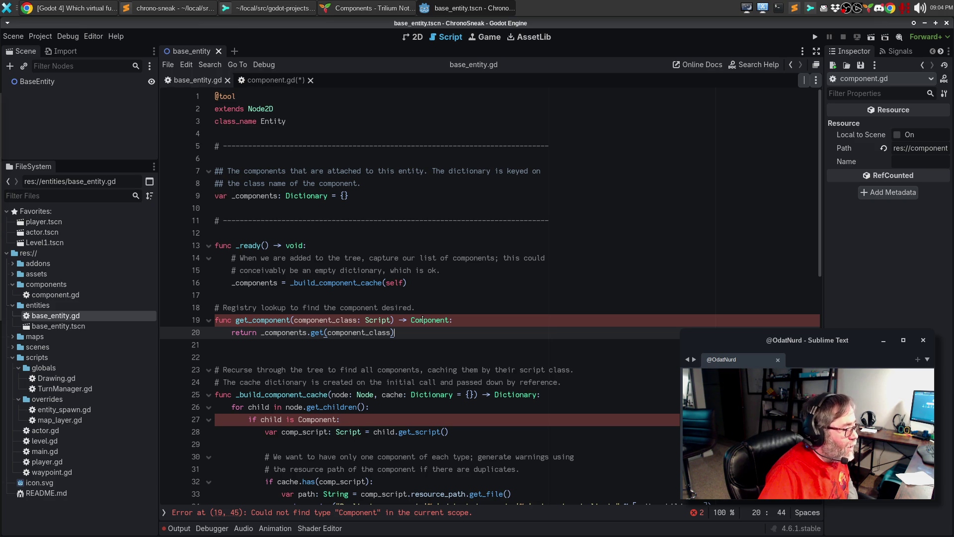
pyautogui.click(272, 80)
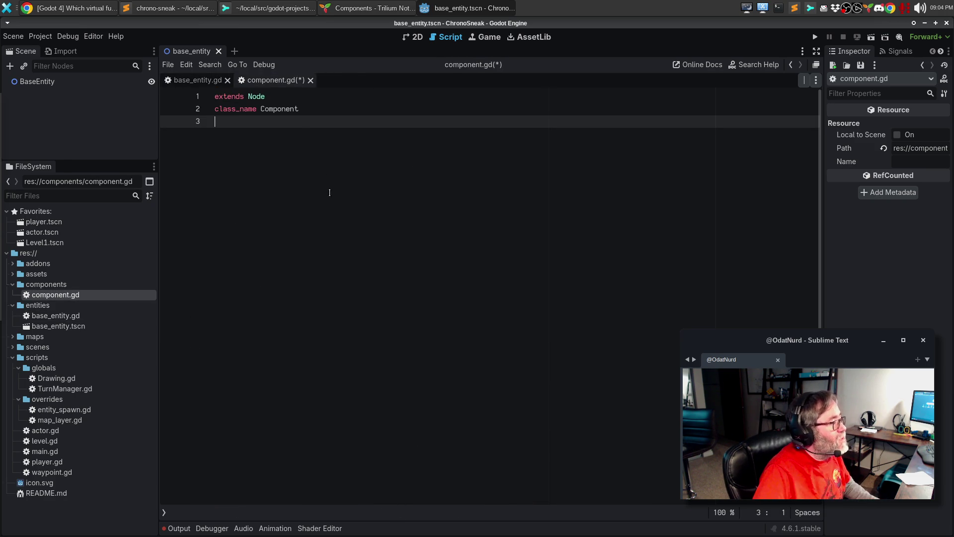
pyautogui.hotkey('ctrl', 's')
pyautogui.click(201, 82)
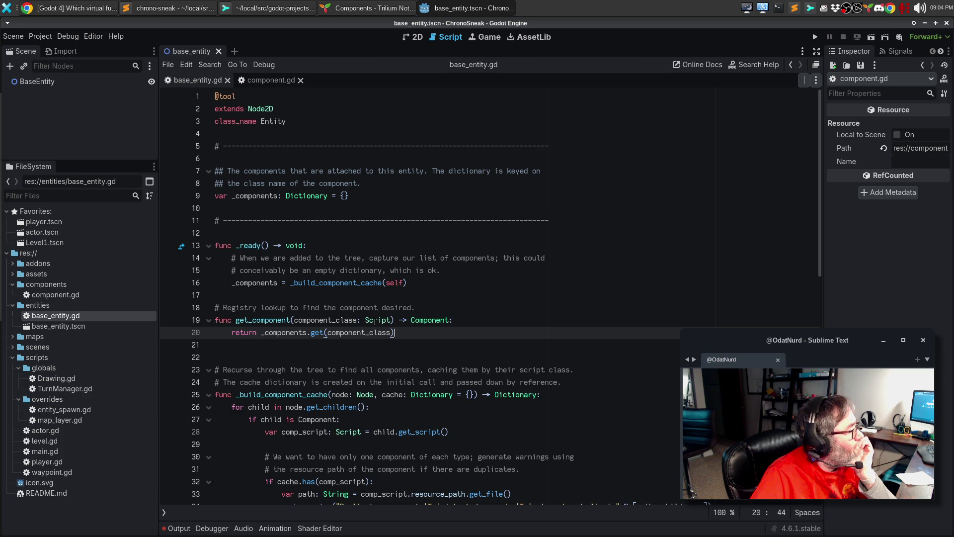
pyautogui.moveTo(374, 322)
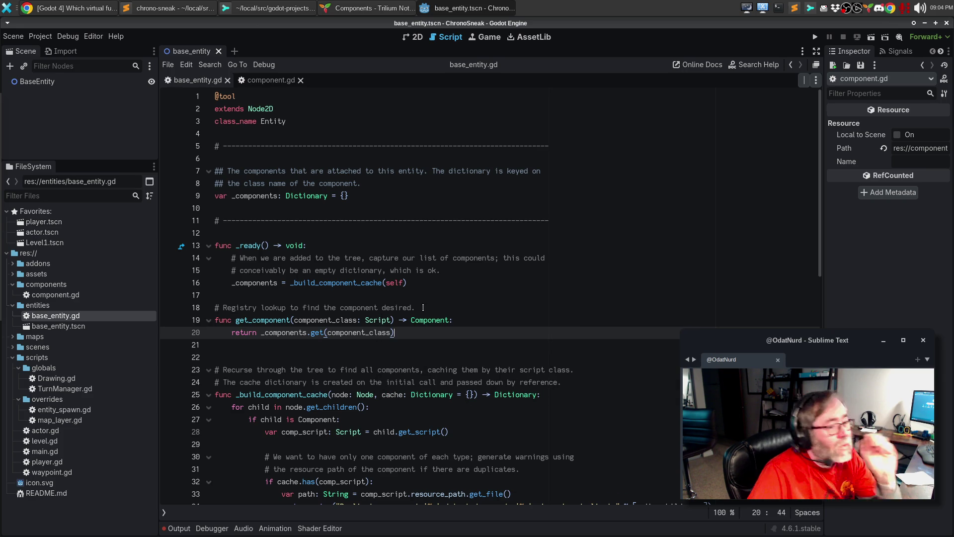
pyautogui.click(115, 4)
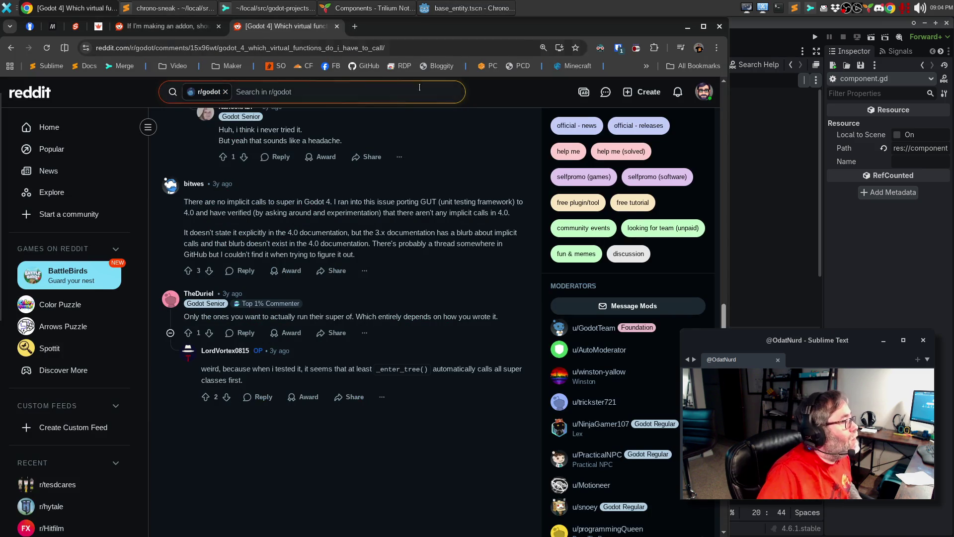
# Search Google for 'godot 4 document classes' and skim the results.
pyautogui.click(369, 52)
pyautogui.write('godot 4 annot')
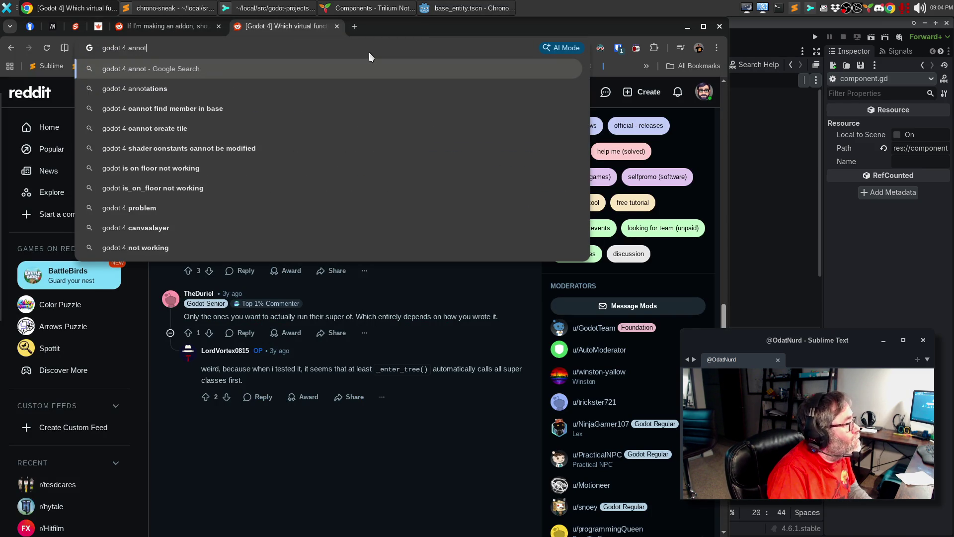
pyautogui.press('BackSpace')
pyautogui.press('BackSpace')
pyautogui.press('BackSpace')
pyautogui.write('document classes')
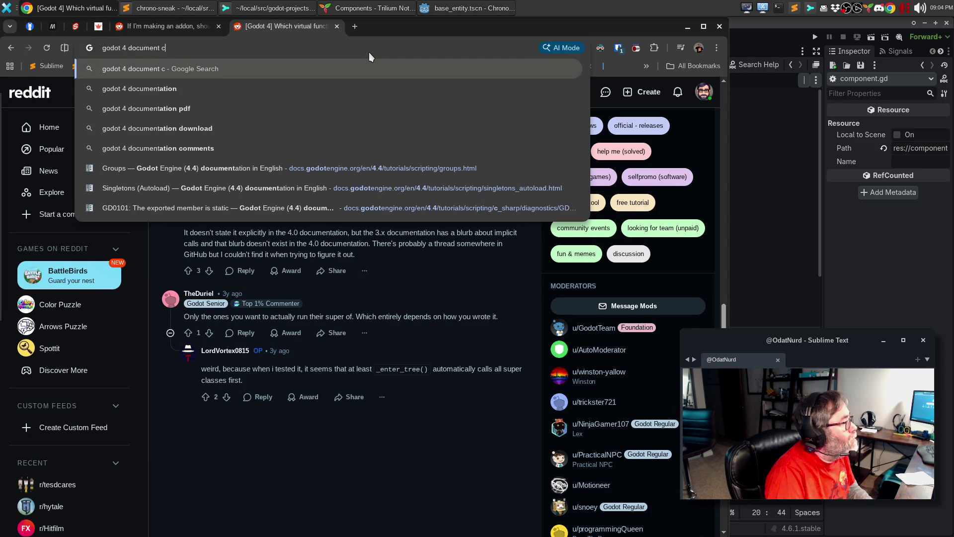
pyautogui.press('Return')
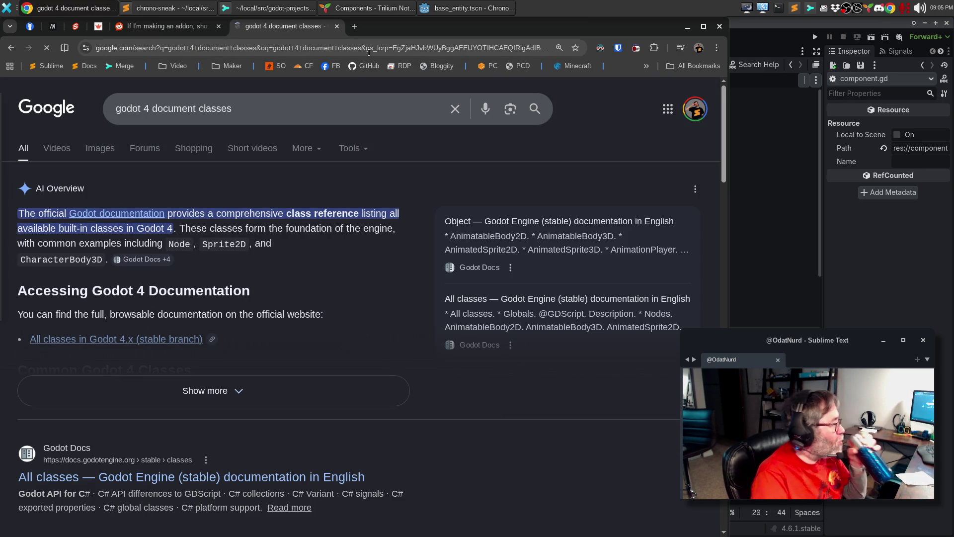
pyautogui.scroll(-5, 259, 270)
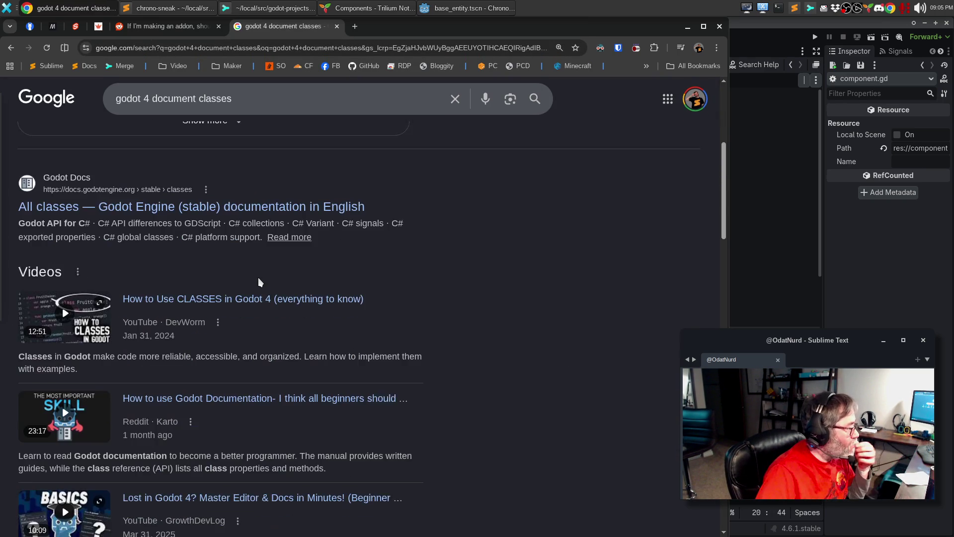
pyautogui.scroll(-7, 475, 314)
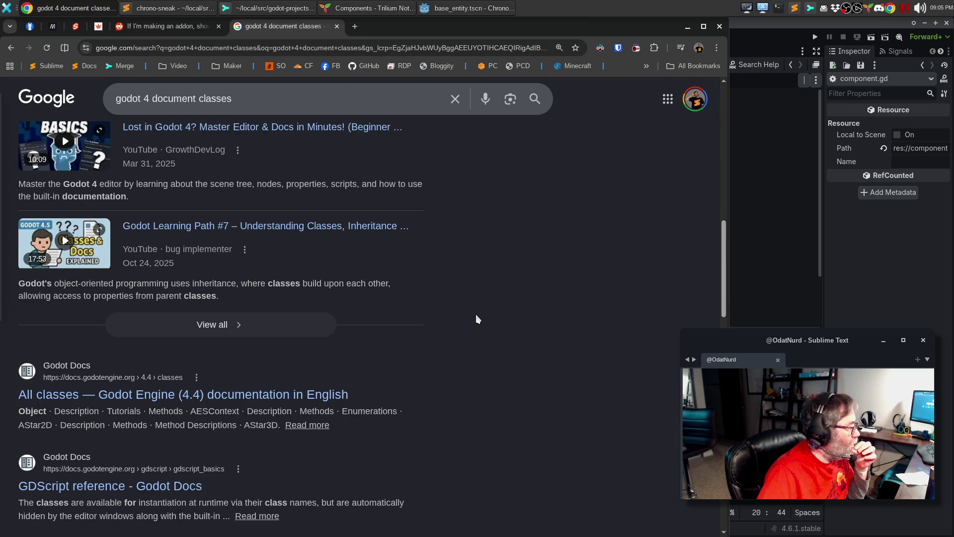
pyautogui.scroll(-6, 476, 314)
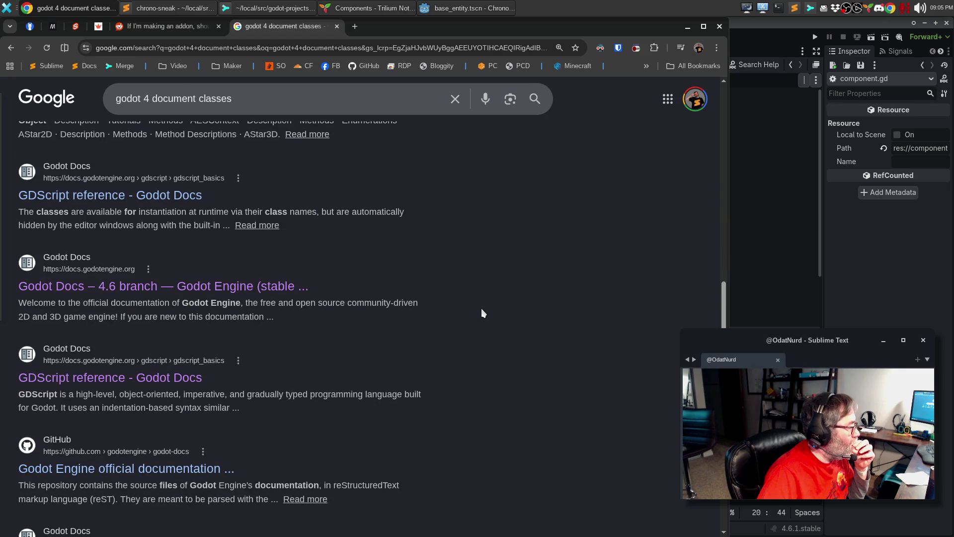
pyautogui.scroll(20, 482, 309)
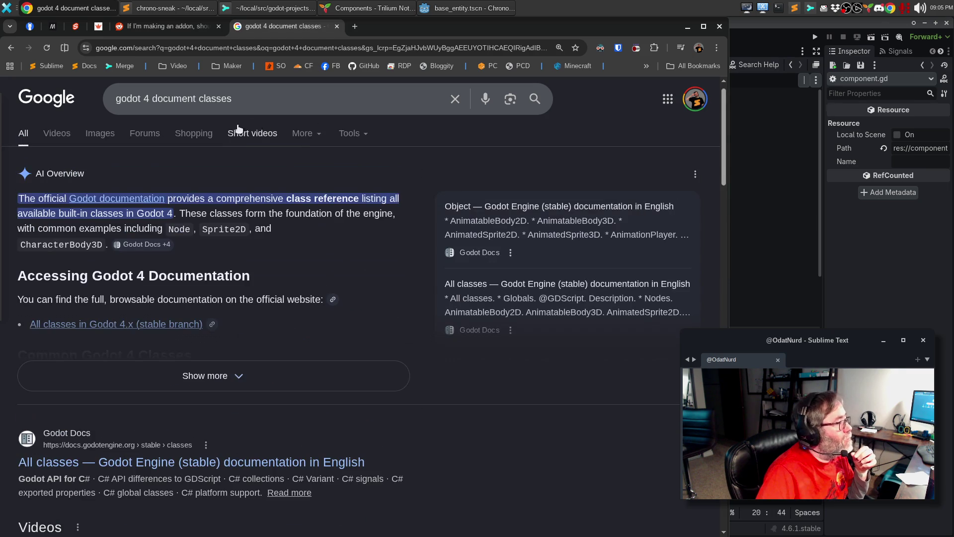
# Refine the search to 'godot 4 how to document classes' and open the Reddit post 'How to document your Godot code'.
pyautogui.click(150, 102)
pyautogui.write('how to')
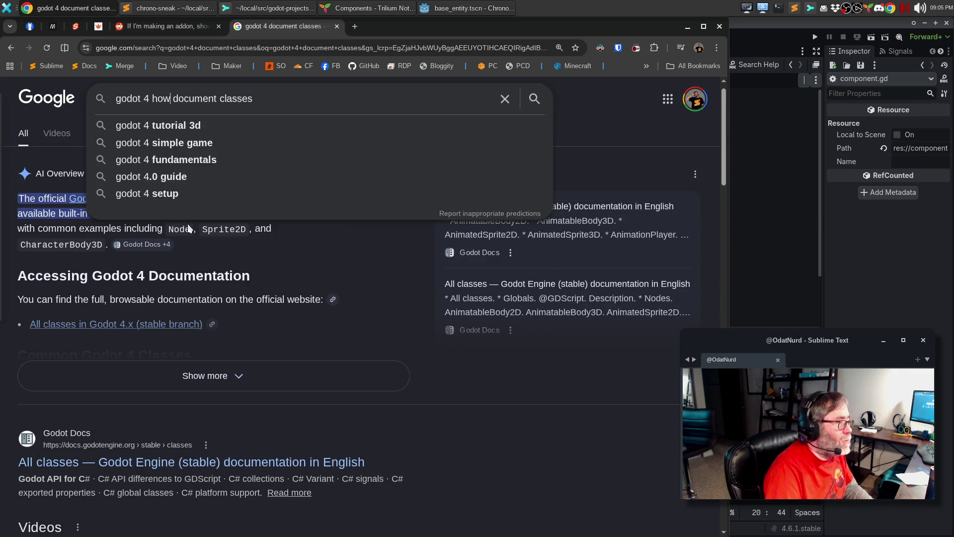
pyautogui.press('Return')
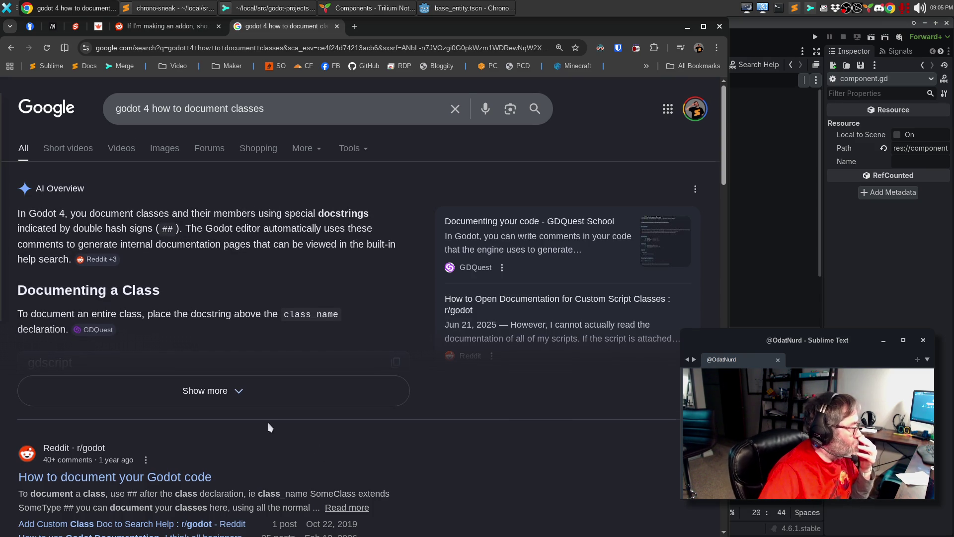
pyautogui.scroll(-2, 268, 423)
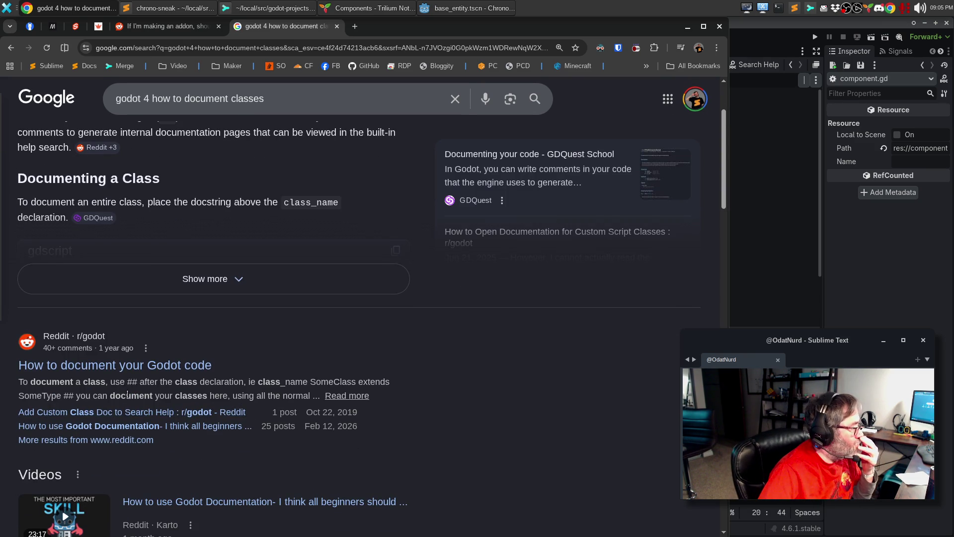
pyautogui.click(123, 368)
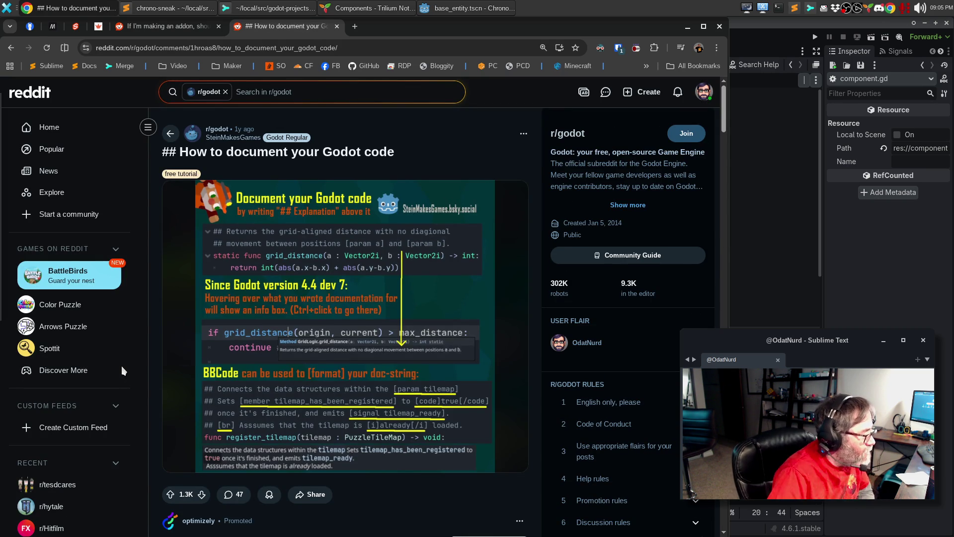
# Read through the Reddit post on documenting Godot code and its comments.
pyautogui.scroll(-5, 124, 370)
pyautogui.scroll(-5, 248, 332)
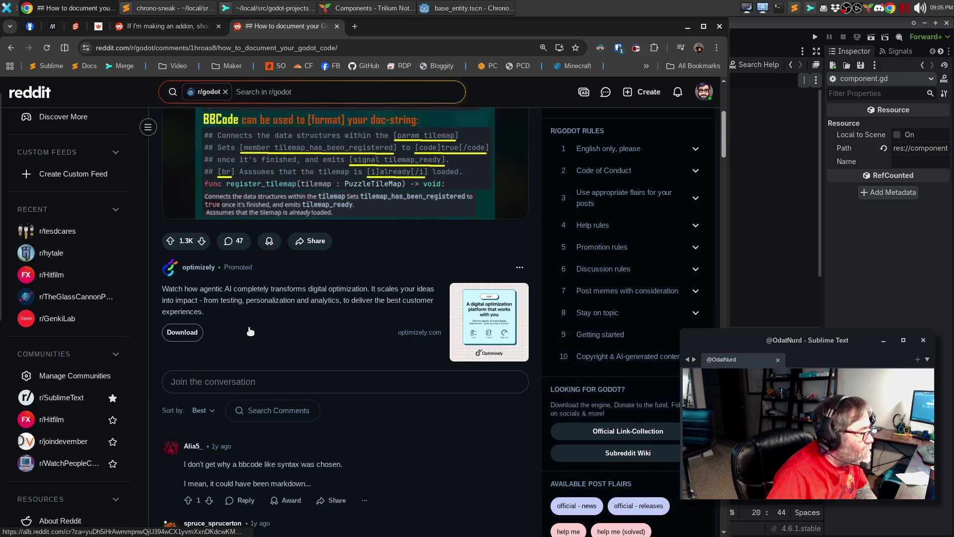
pyautogui.scroll(-3, 250, 331)
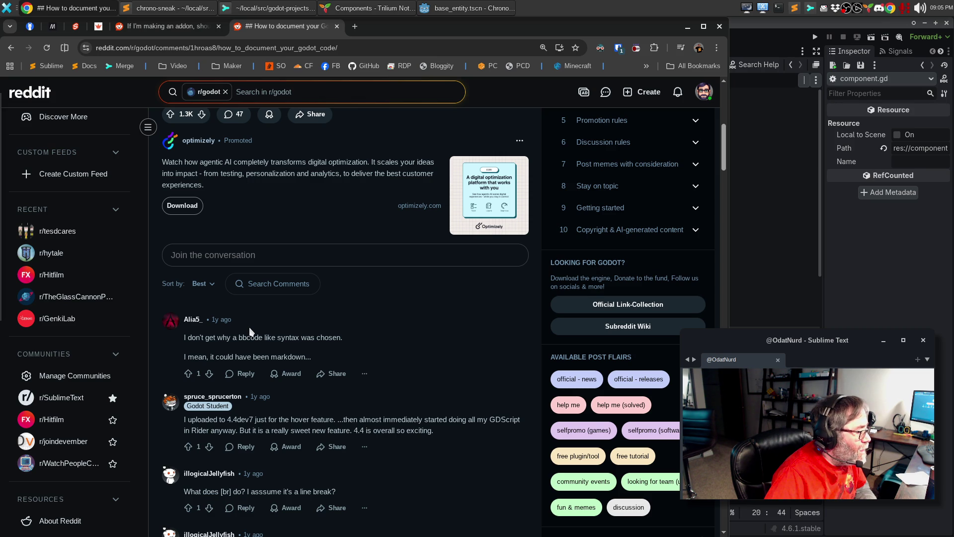
pyautogui.scroll(-3, 249, 331)
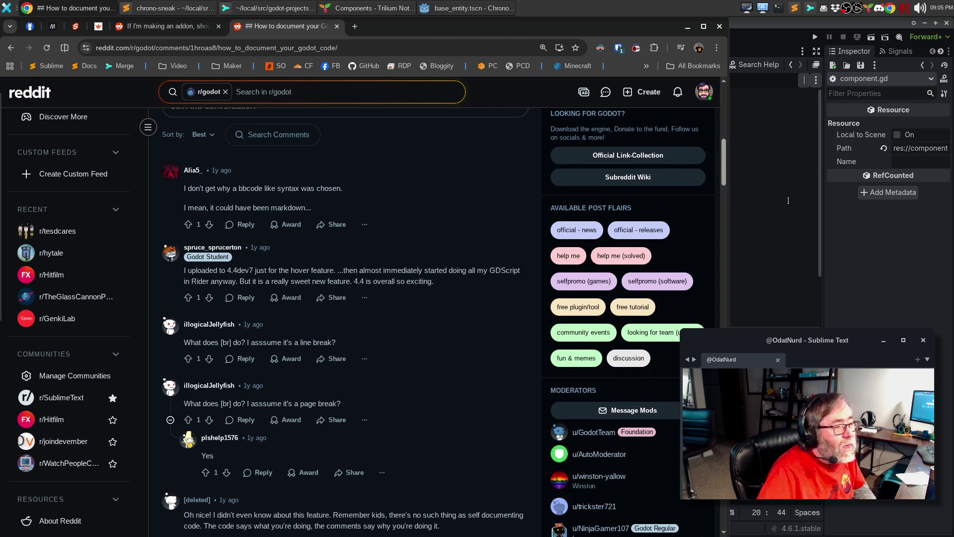
# Start a '###' doc comment on a new line below the Component class declaration in component.gd.
pyautogui.hotkey('alt', 'Tab')
pyautogui.click(273, 81)
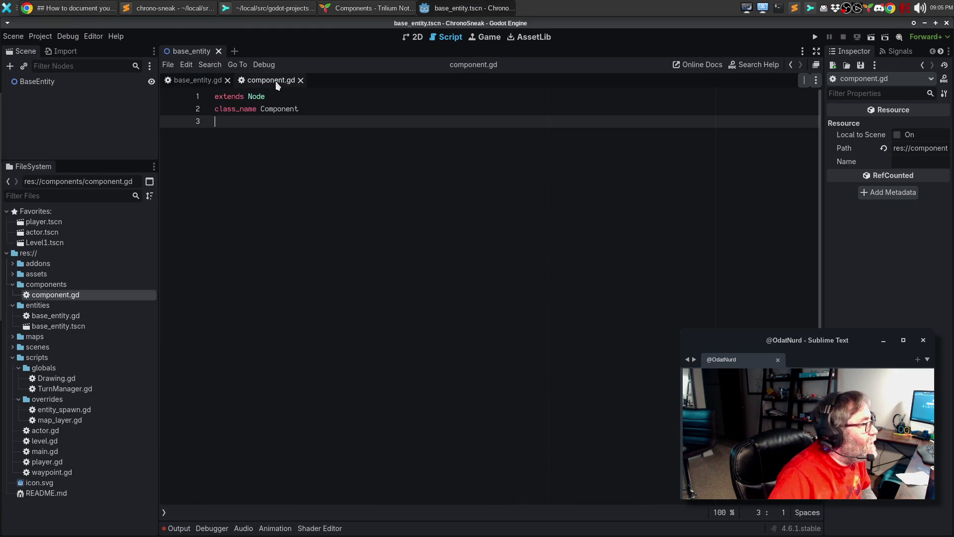
pyautogui.press('Return')
pyautogui.write('###')
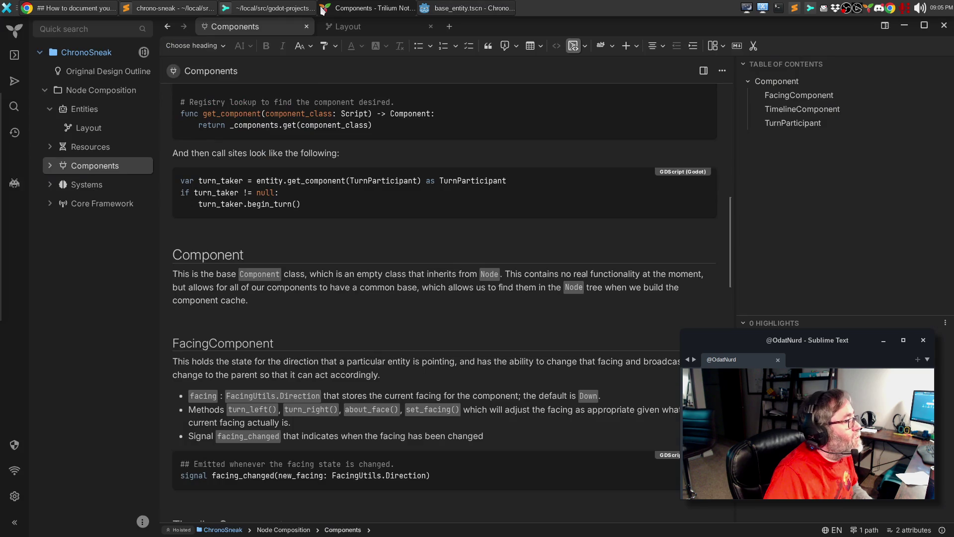
pyautogui.click(323, 10)
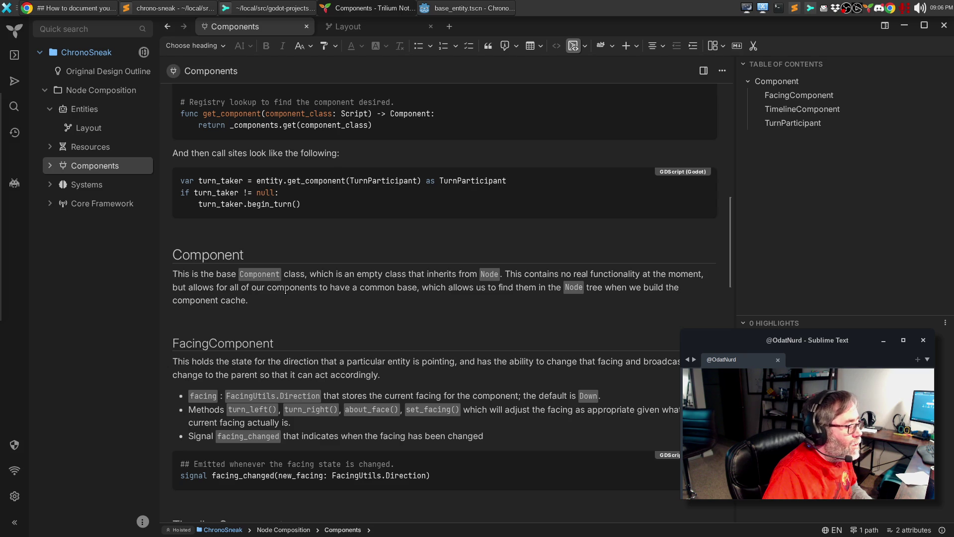
# Select the 'This is the base Component class…' paragraph in the Components note.
pyautogui.moveTo(282, 294); pyautogui.dragTo(169, 280)
# Paste the description as a ## doc comment in component.gd, wrap it into several lines, and save.
pyautogui.hotkey('ctrl', 'c')
pyautogui.hotkey('alt', 'Tab')
pyautogui.hotkey('ctrl', 'v')
pyautogui.press('Home')
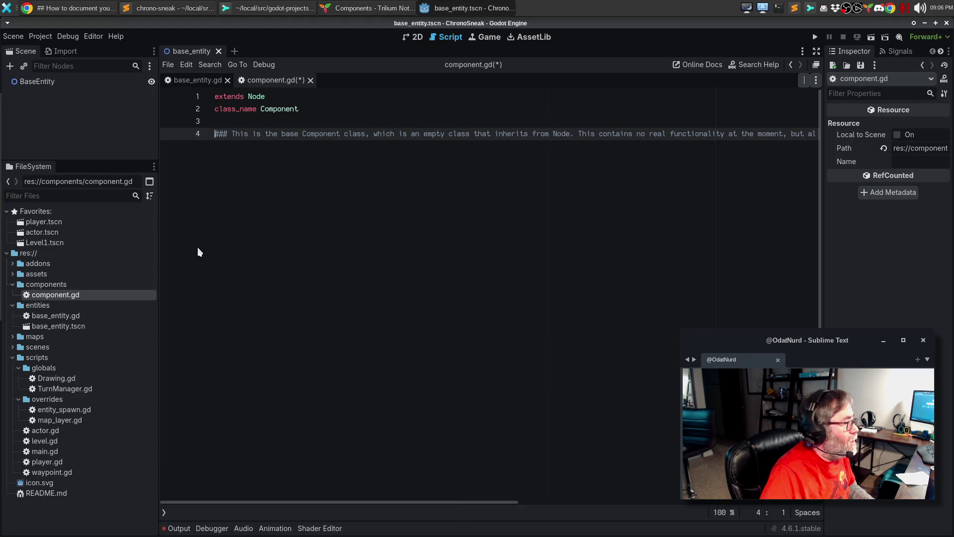
pyautogui.press('BackSpace')
pyautogui.hotkey('alt', 'q')
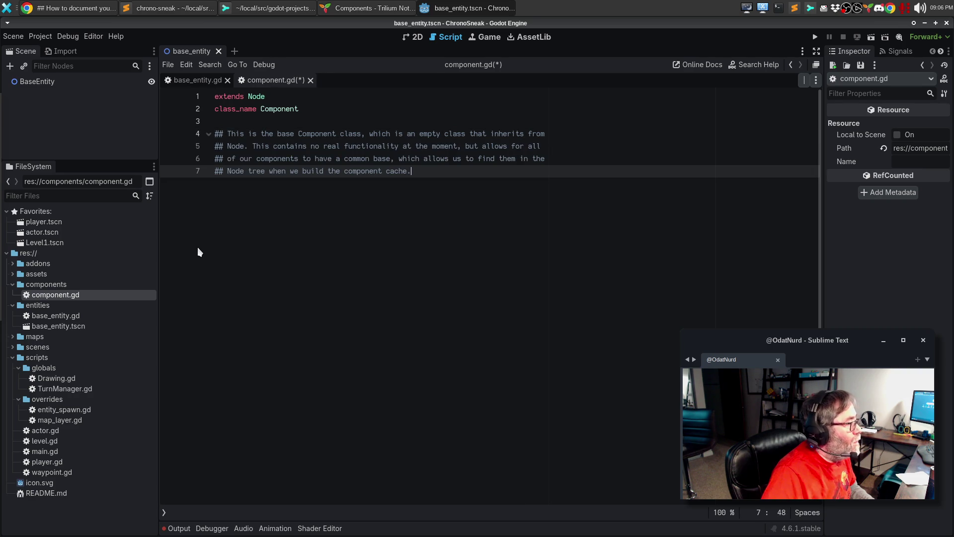
pyautogui.hotkey('ctrl', 's')
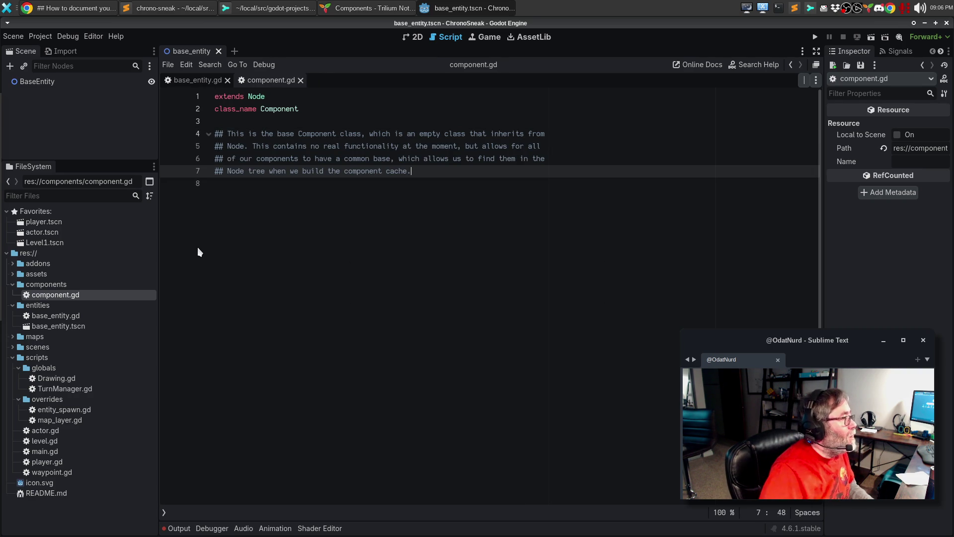
# Add a dashed '# ----' separator comment below the doc comment, matching base_entity.gd's style.
pyautogui.click(197, 80)
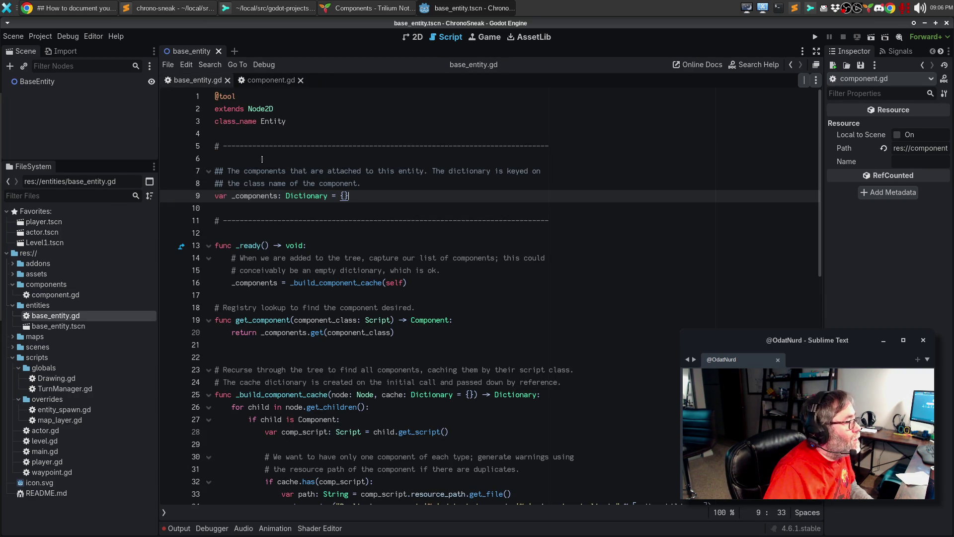
pyautogui.click(271, 80)
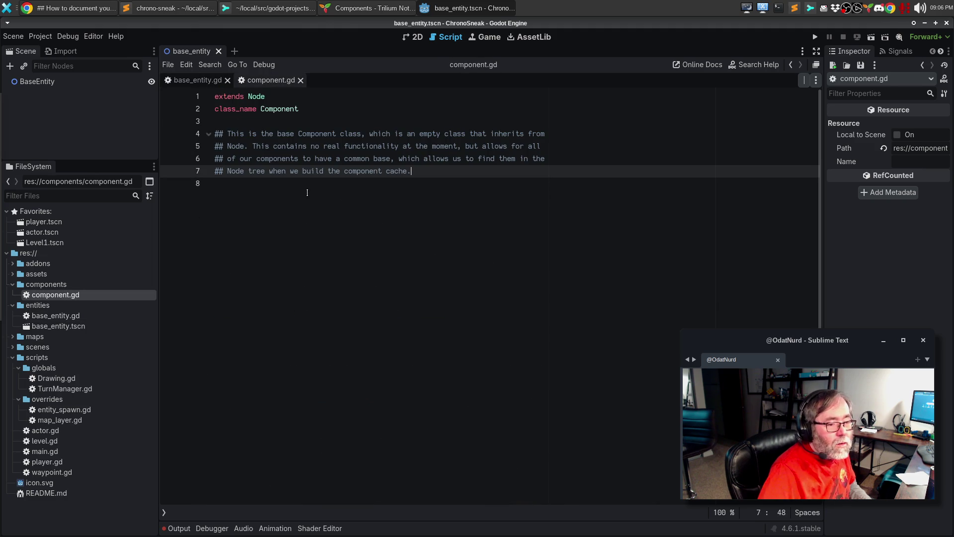
pyautogui.press('Return')
pyautogui.press('Return')
pyautogui.hotkey('ctrl', 'v')
pyautogui.press('Return')
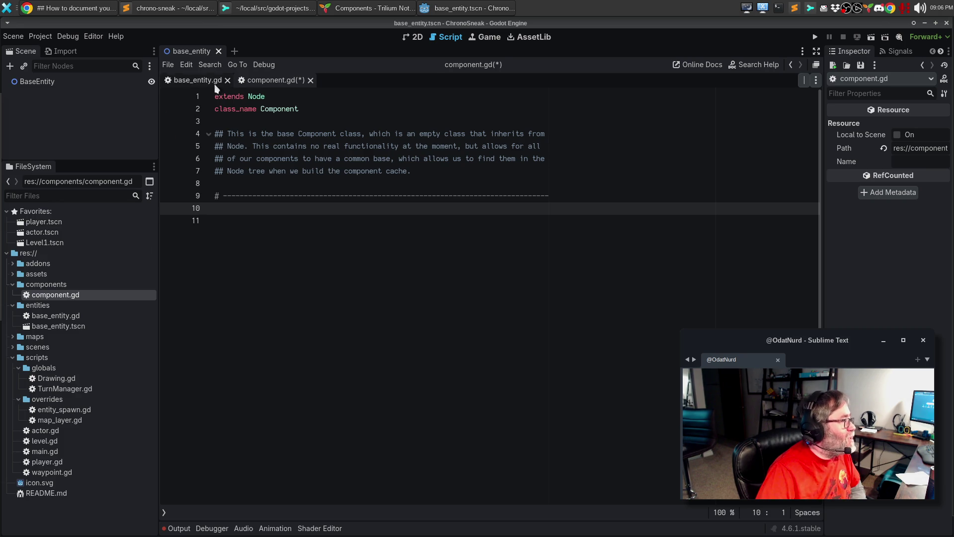
# Briefly try the split script view and the methods list, then return to a single pane.
pyautogui.click(803, 80)
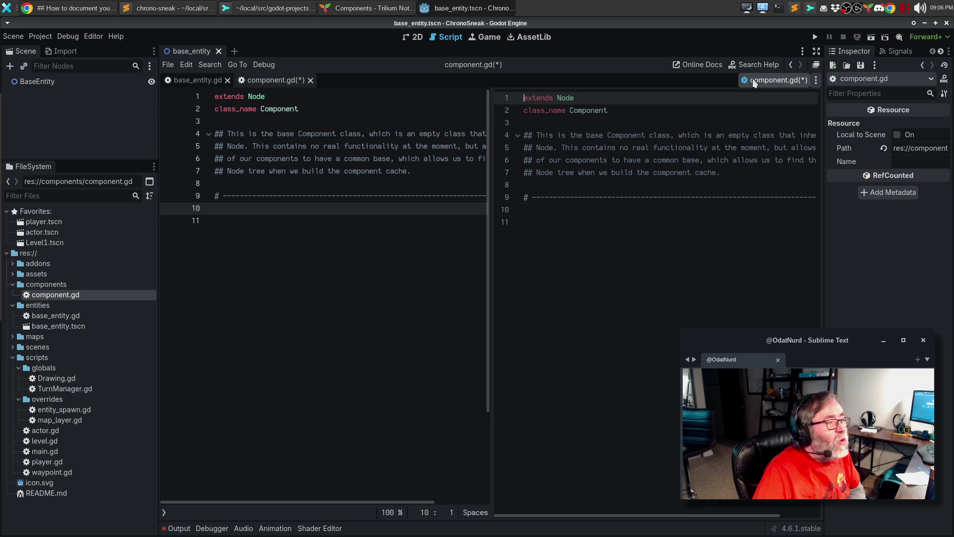
pyautogui.click(804, 81)
pyautogui.click(557, 243)
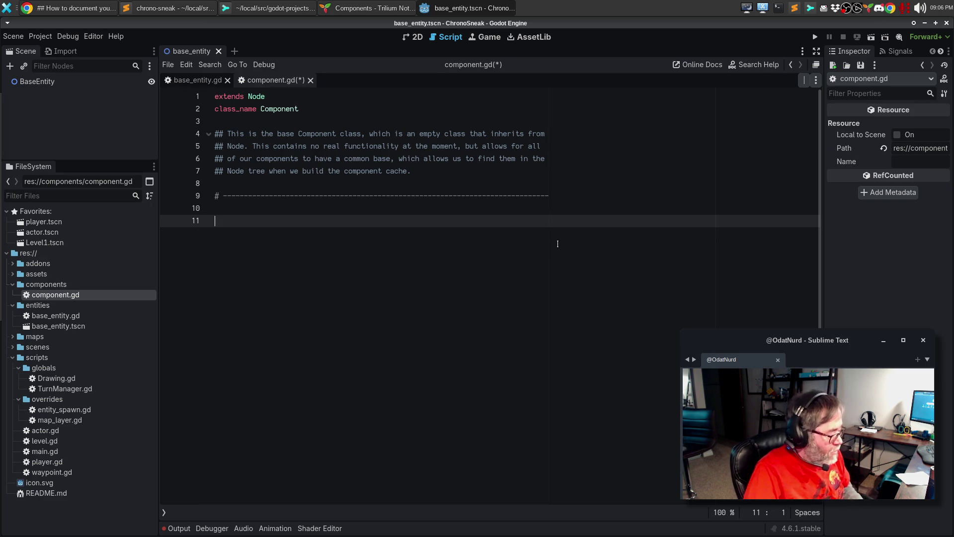
pyautogui.press('super+period')
pyautogui.press('Escape')
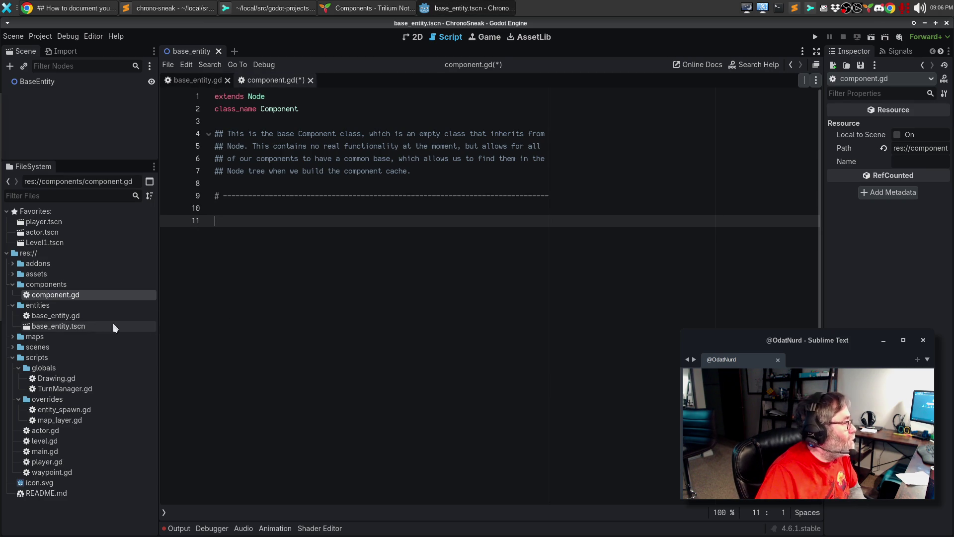
pyautogui.click(68, 433)
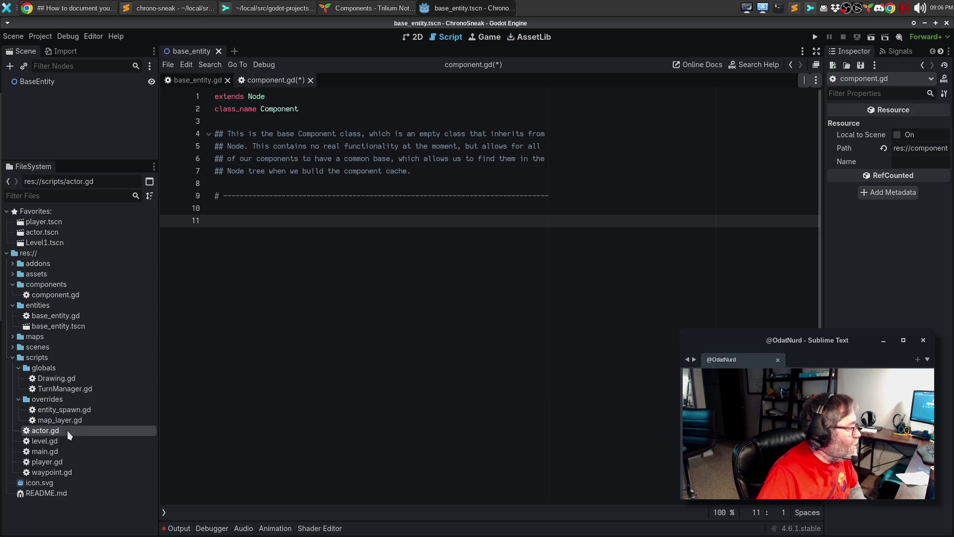
# Open actor.gd and show the methods outline beside the code.
pyautogui.doubleClick(67, 430)
pyautogui.click(472, 332)
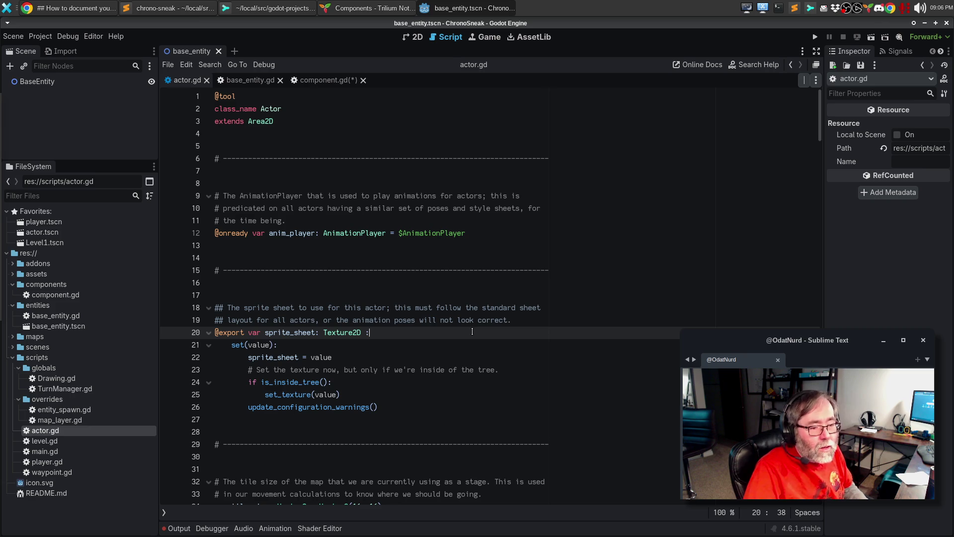
pyautogui.hotkey('ctrl', 'alt', 'f')
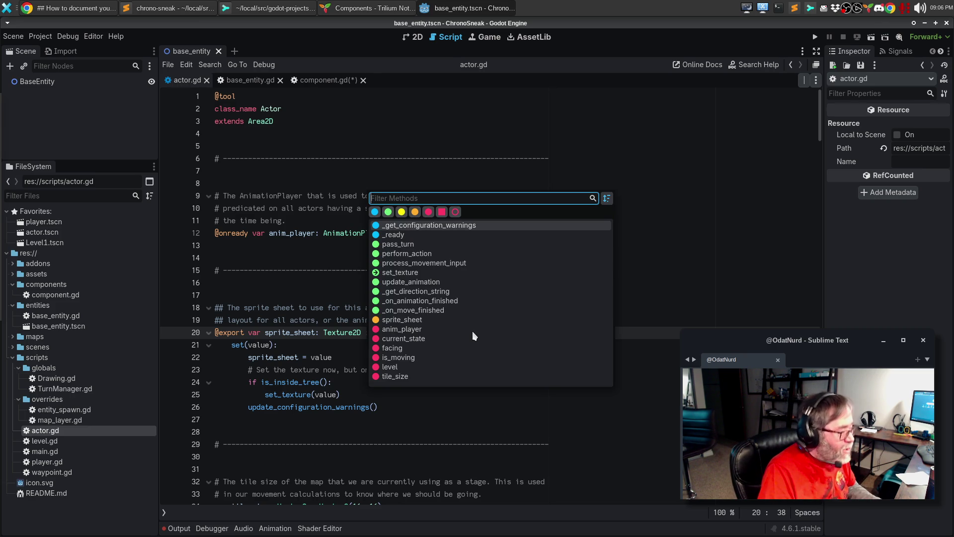
pyautogui.press('Escape')
pyautogui.hotkey('ctrl', 'k')
pyautogui.hotkey('ctrl', 'k')
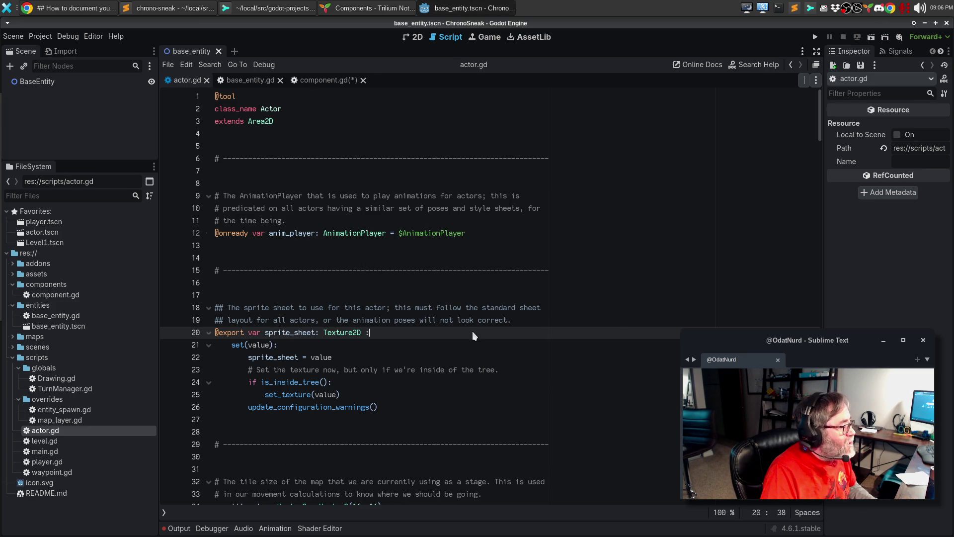
pyautogui.hotkey('ctrl', '\\')
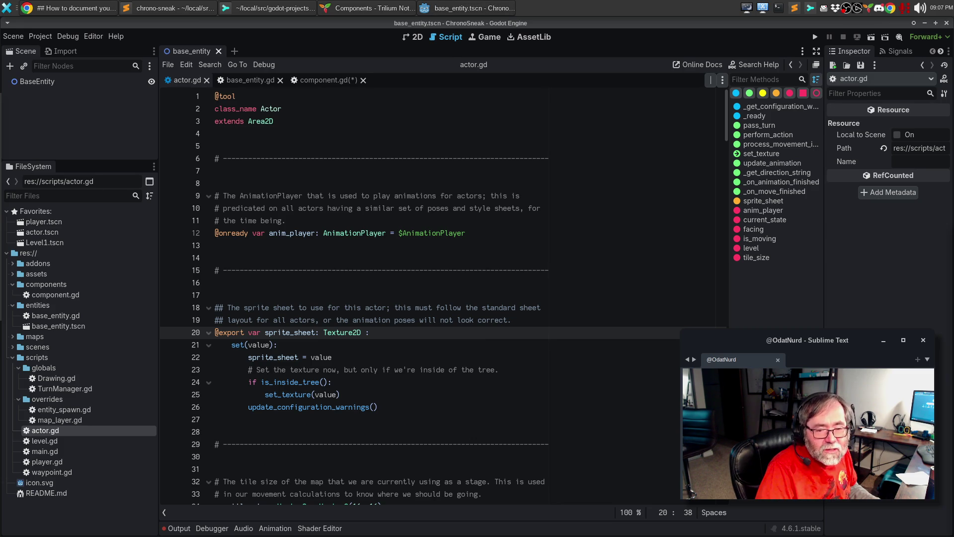
pyautogui.click(737, 97)
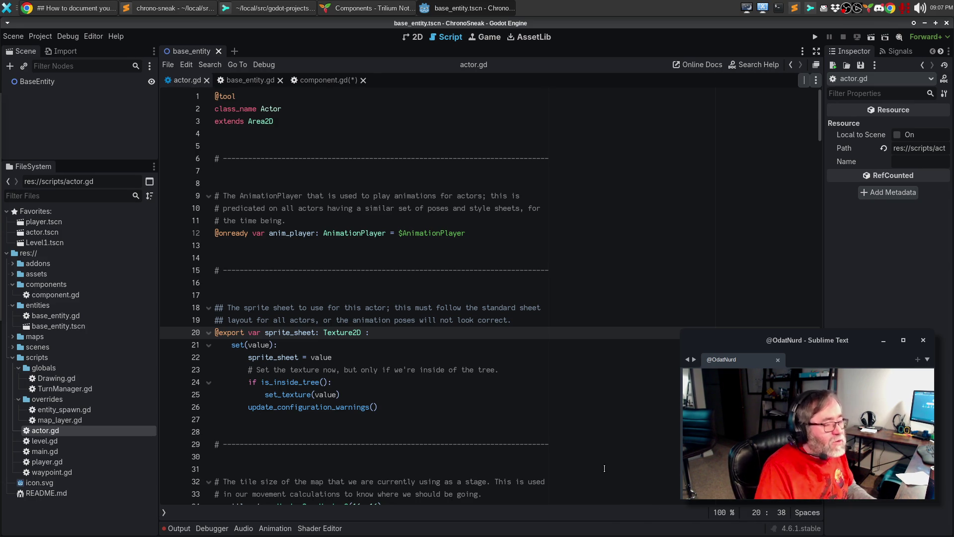
# Jump to actor.gd's _ready() function via Go to Function with 'rea'.
pyautogui.hotkey('ctrl', 'alt', 'f')
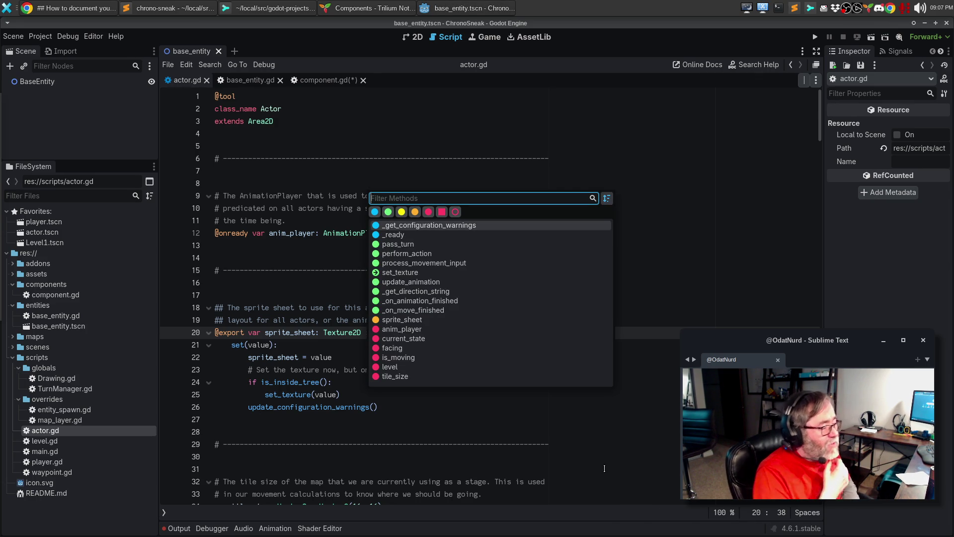
pyautogui.press('Escape')
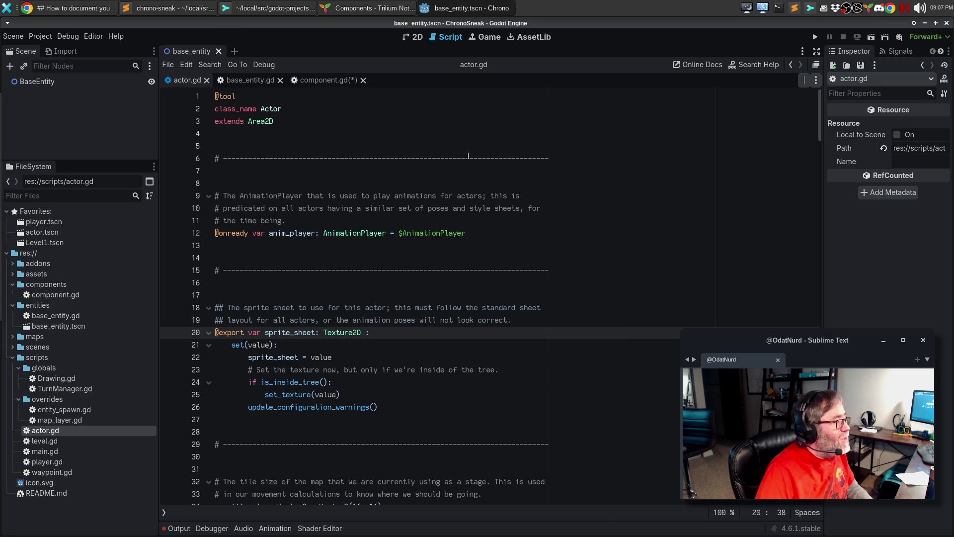
pyautogui.click(468, 156)
pyautogui.hotkey('ctrl', 'alt', 'f')
pyautogui.write('rea')
pyautogui.press('Return')
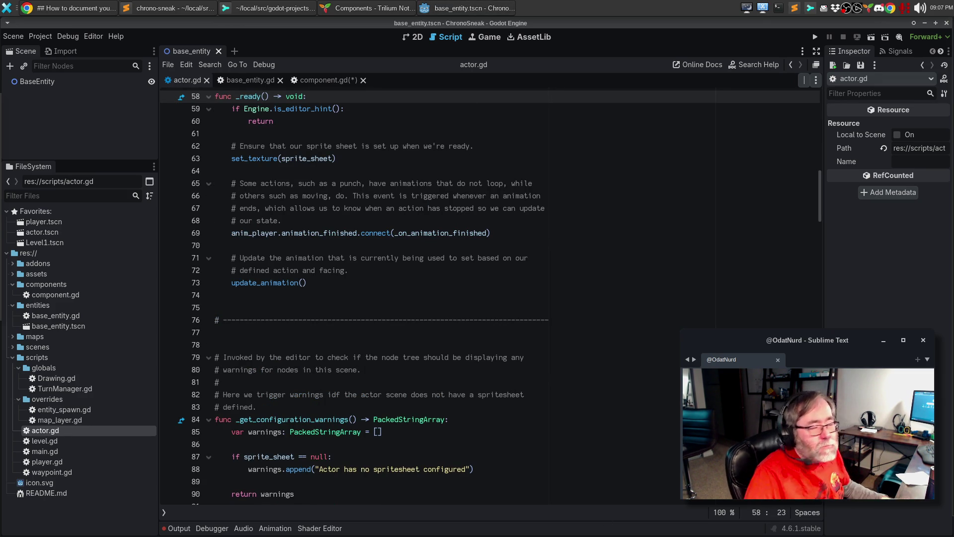
pyautogui.click(86, 7)
# Search 'godot asset script-ide' in a new tab and open the Script-IDE Asset Library page.
pyautogui.hotkey('ctrl', 't')
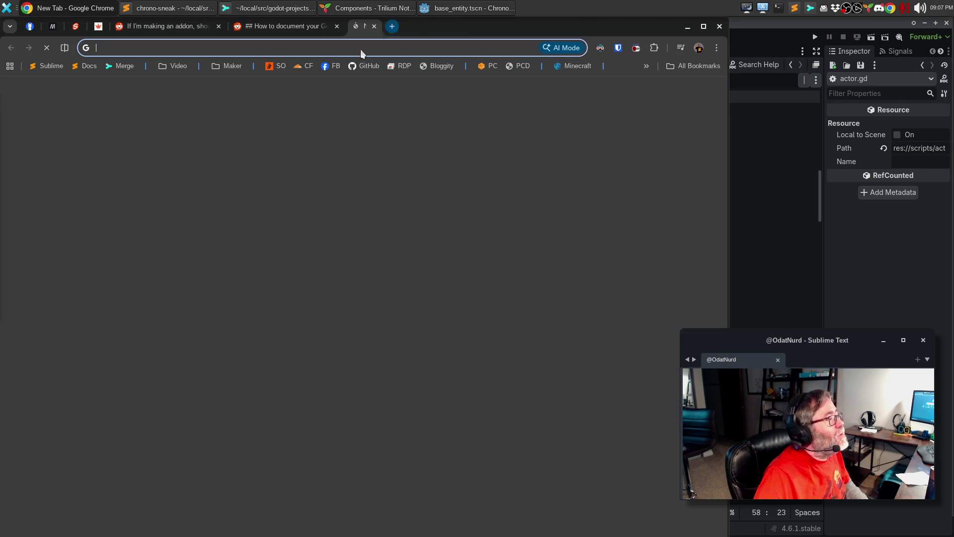
pyautogui.write('godot as')
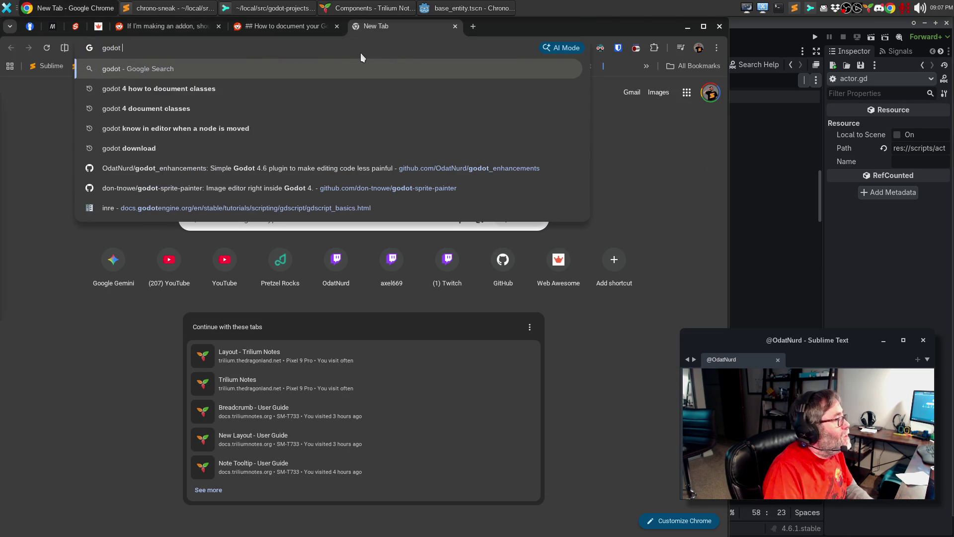
pyautogui.write('set script-')
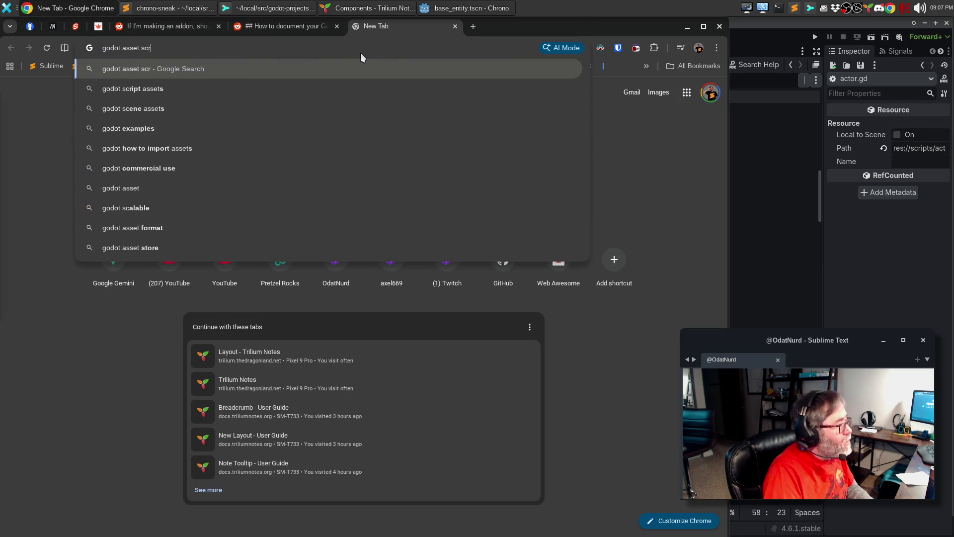
pyautogui.write('ide')
pyautogui.press('Return')
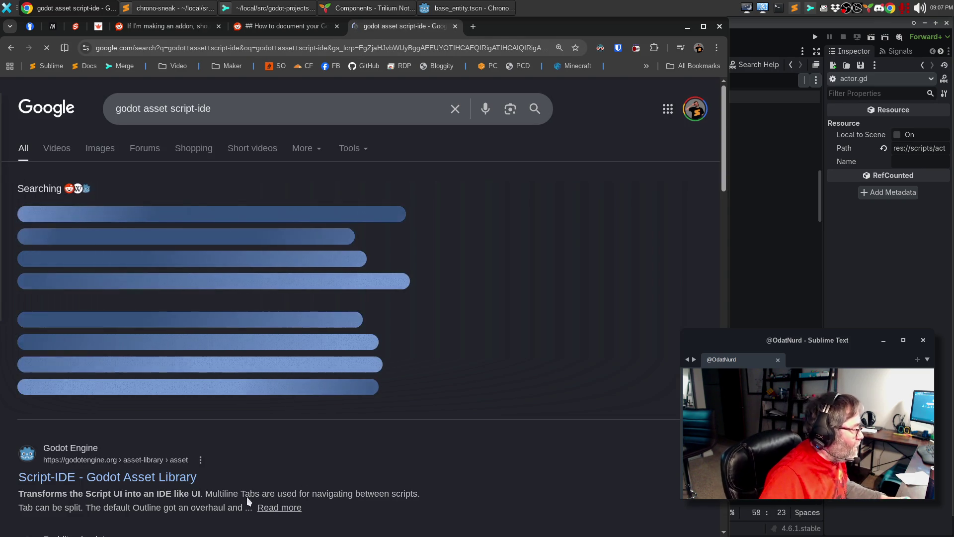
pyautogui.click(167, 476)
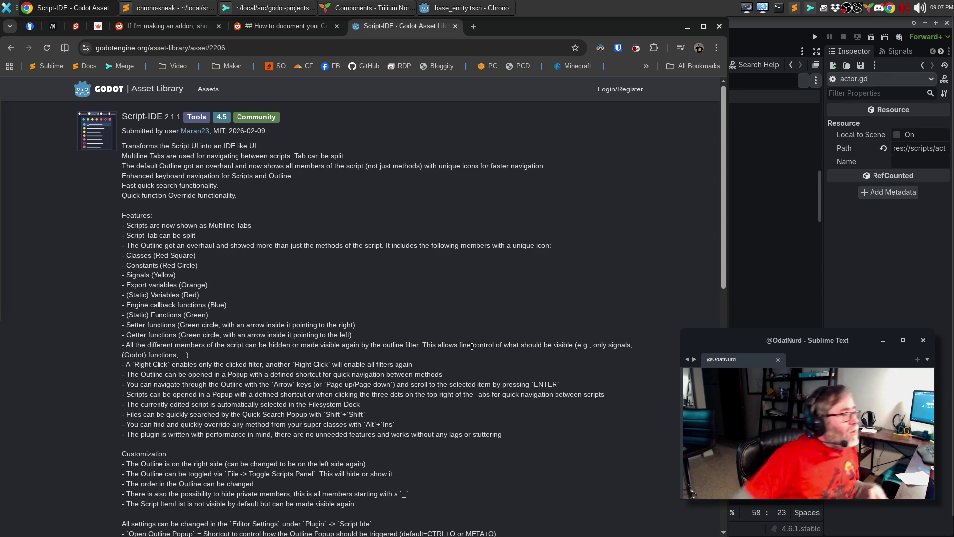
pyautogui.click(447, 8)
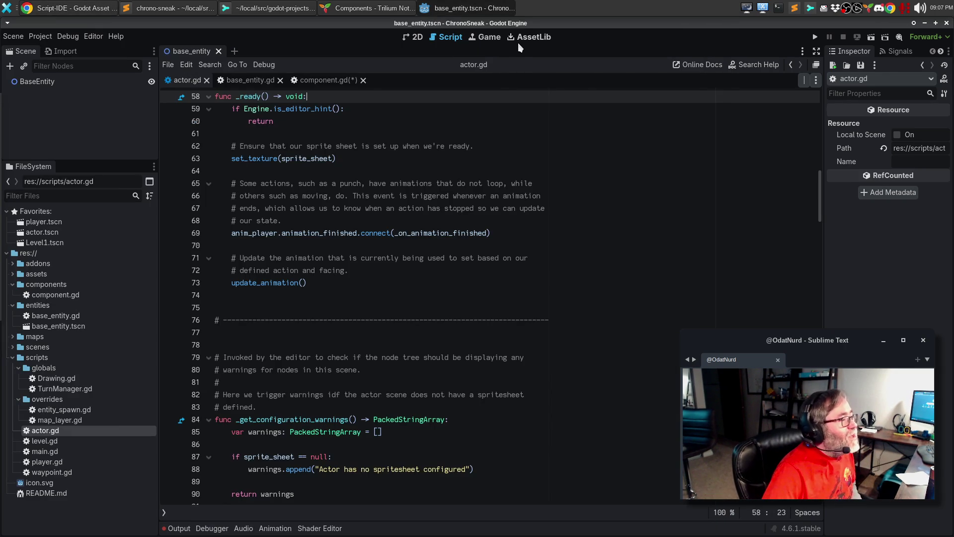
# In AssetLib on the godotengine.org site, search 'script-ide' and view the Script-IDE plugin details.
pyautogui.click(524, 38)
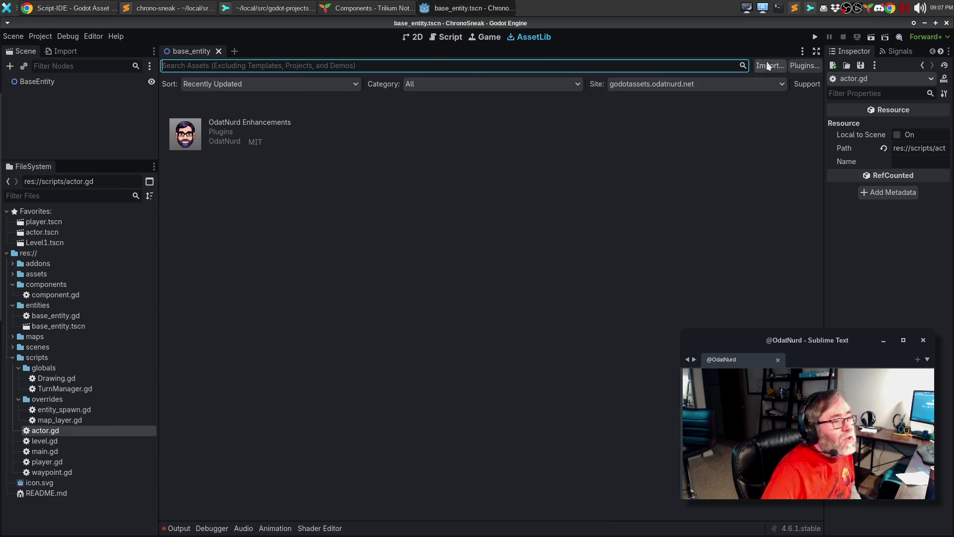
pyautogui.click(641, 85)
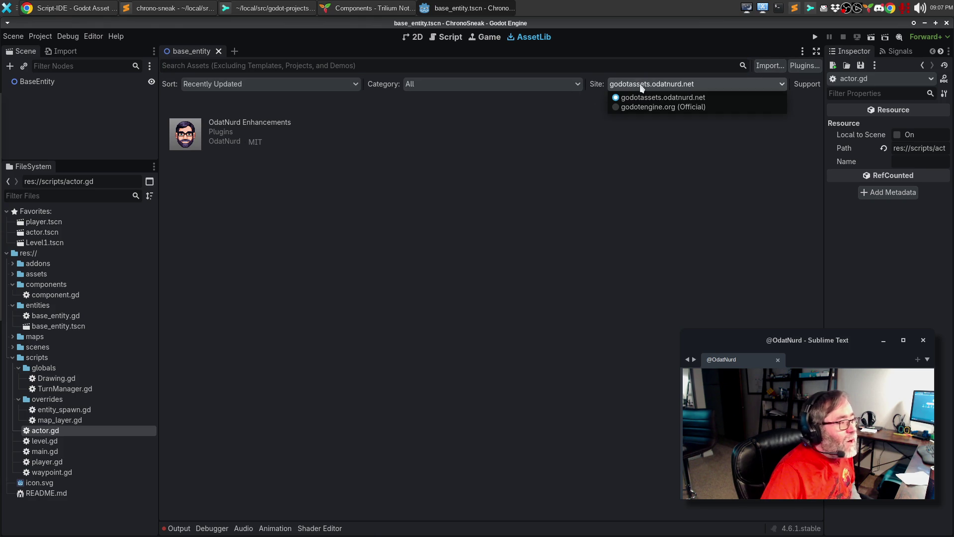
pyautogui.click(646, 107)
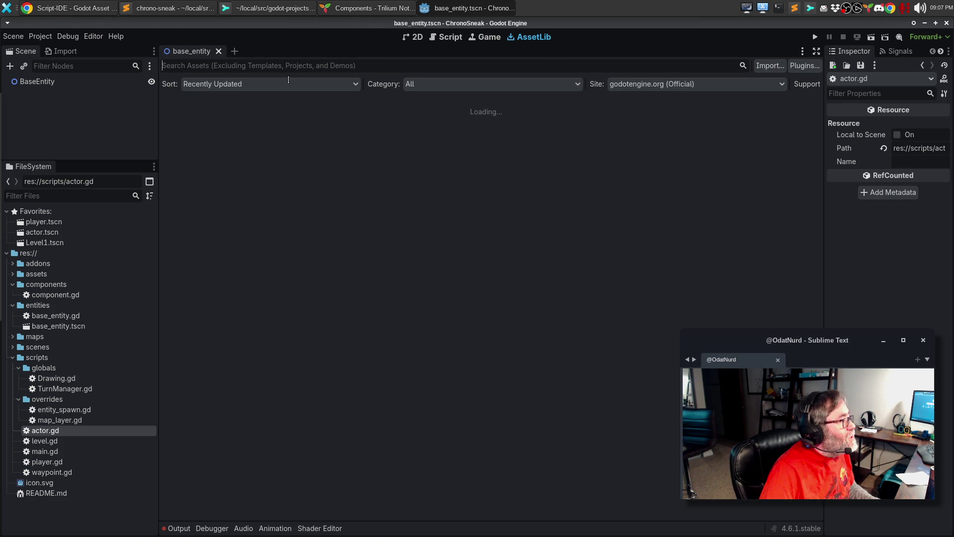
pyautogui.write('script')
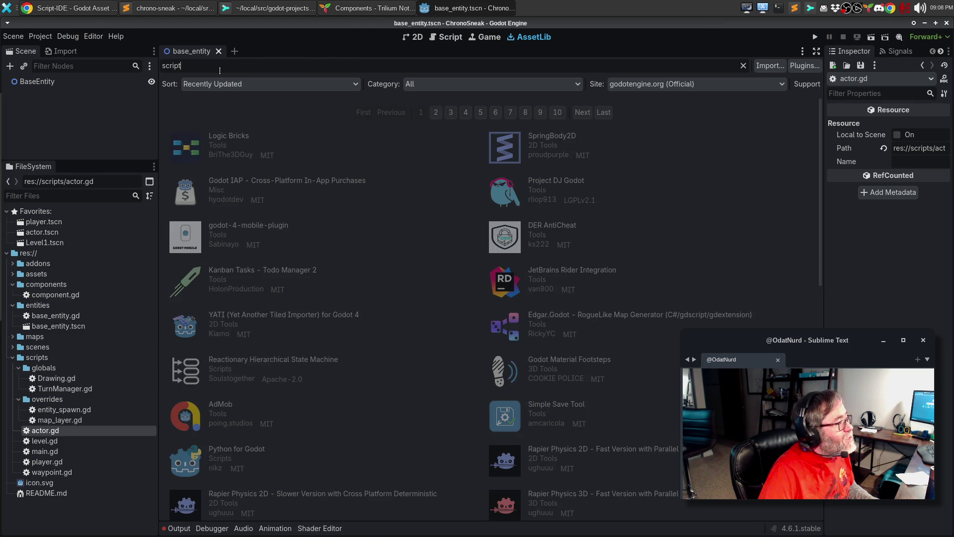
pyautogui.write('-iod')
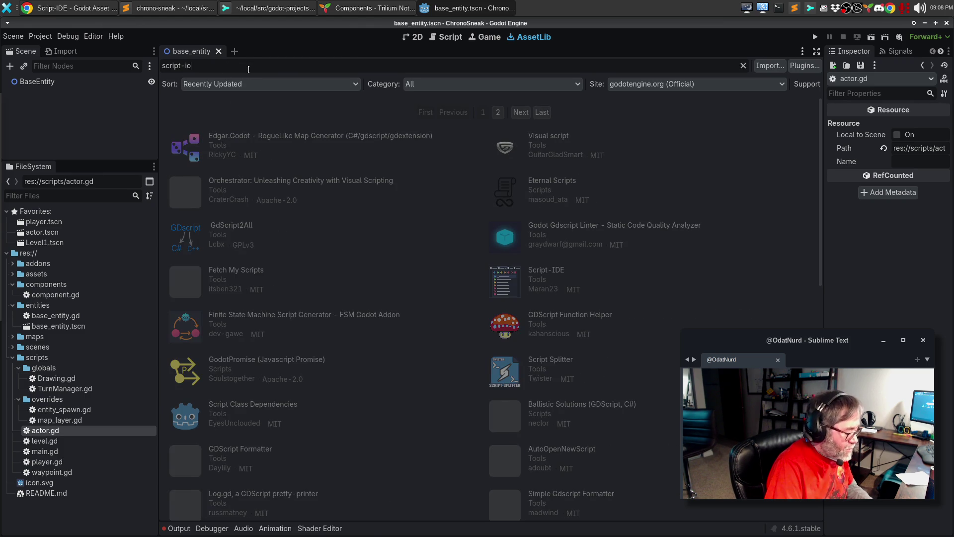
pyautogui.press('BackSpace')
pyautogui.press('BackSpace')
pyautogui.write('de')
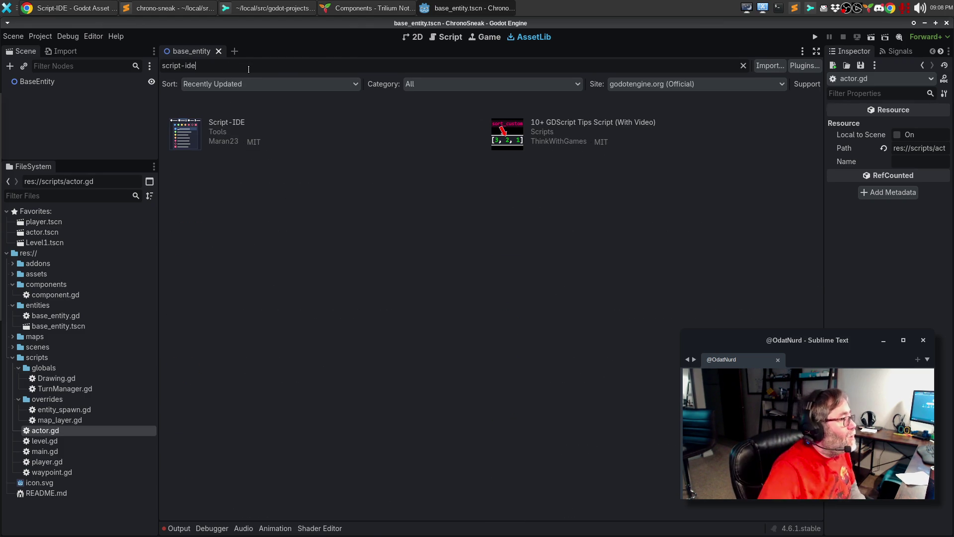
pyautogui.click(182, 133)
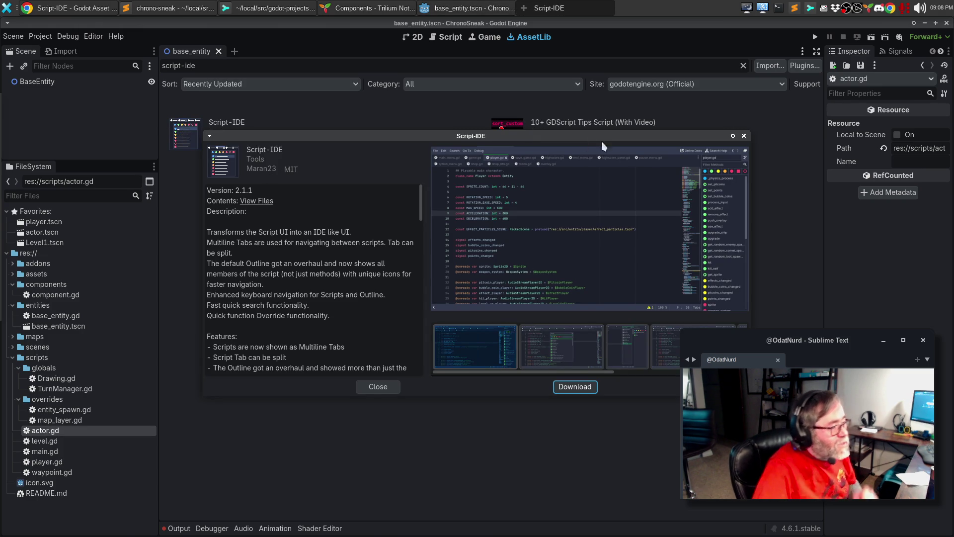
pyautogui.click(744, 135)
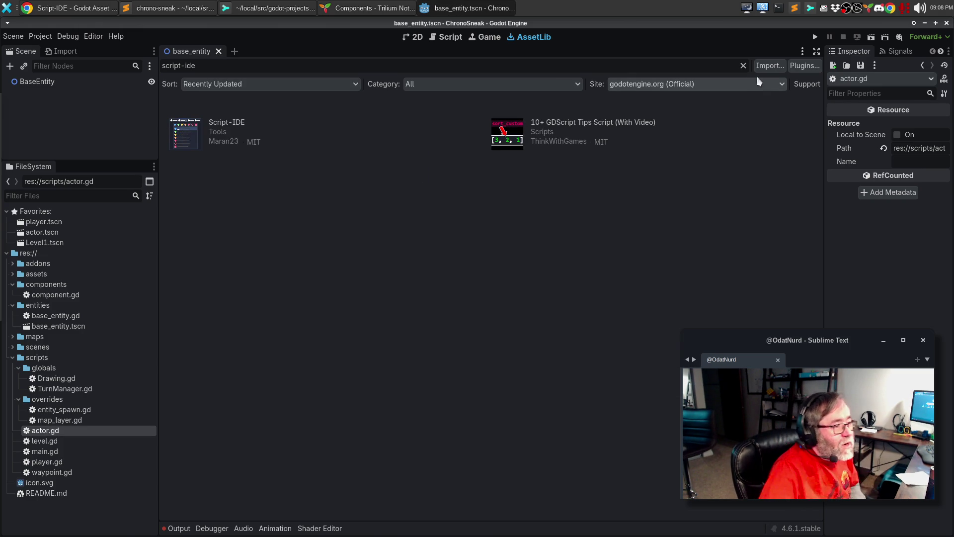
# Switch back to the author's personal asset site and view the OdatNurd Enhancements plugin details.
pyautogui.click(629, 86)
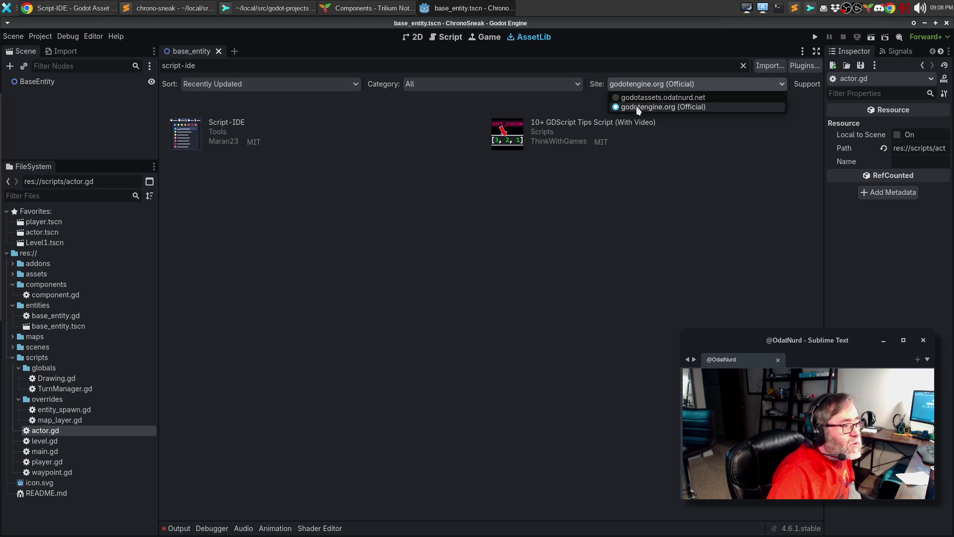
pyautogui.click(638, 98)
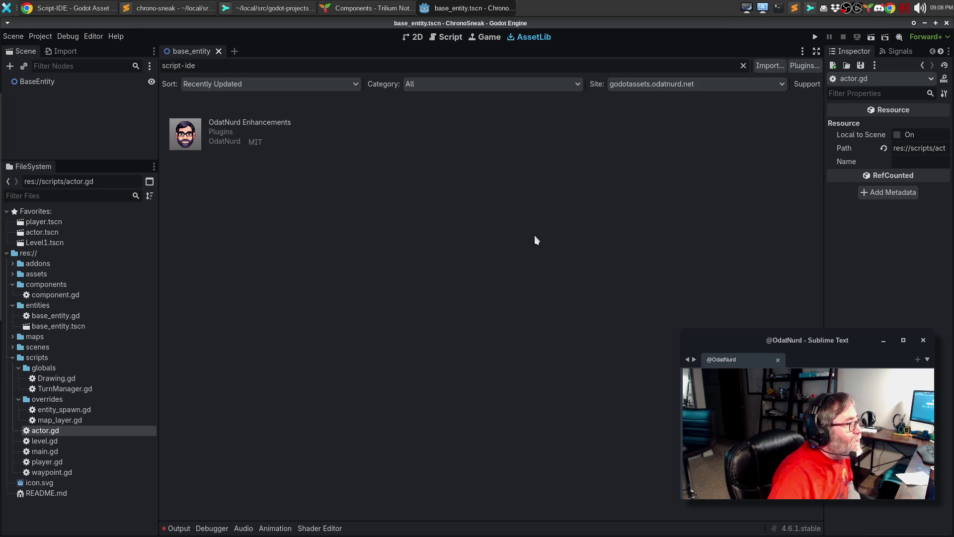
pyautogui.click(194, 143)
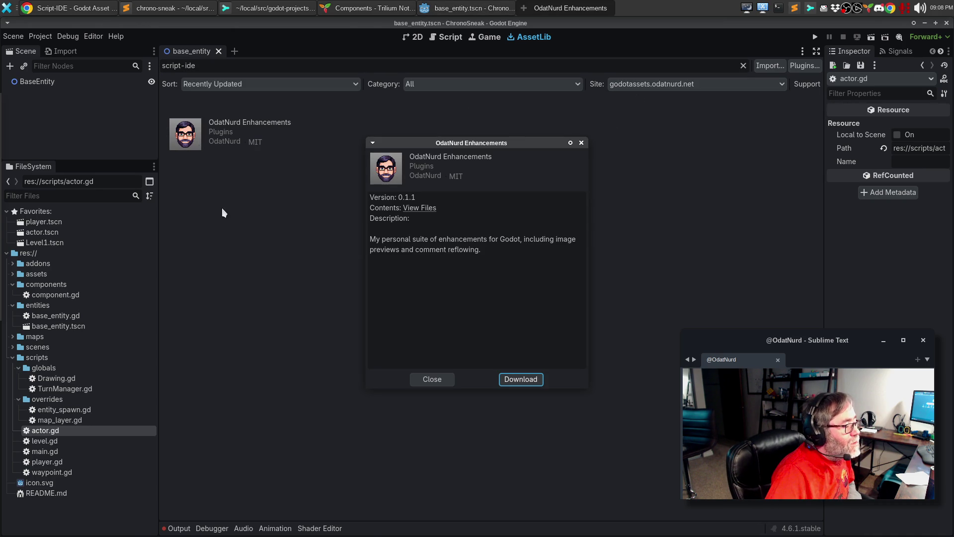
pyautogui.click(432, 379)
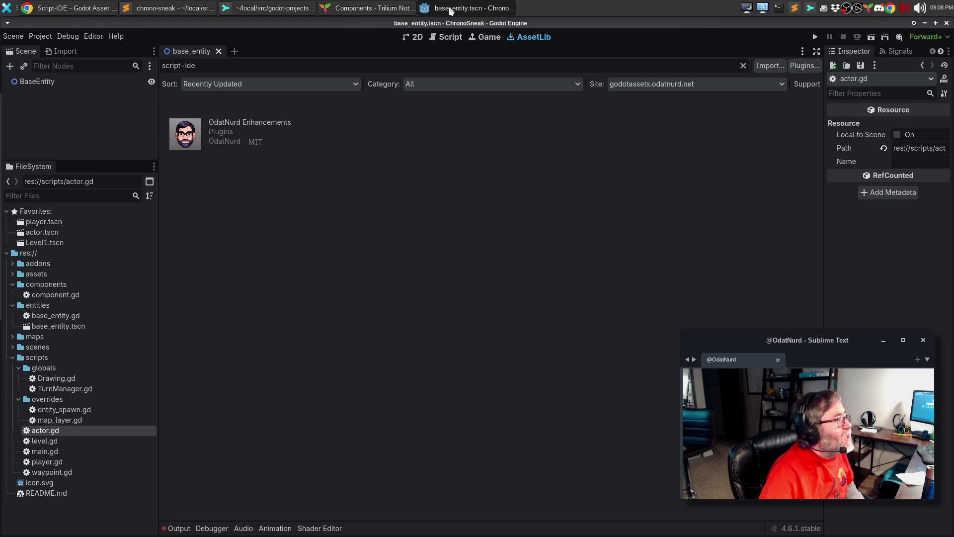
# Close actor.gd in the script editor and return to base_entity.gd.
pyautogui.click(415, 39)
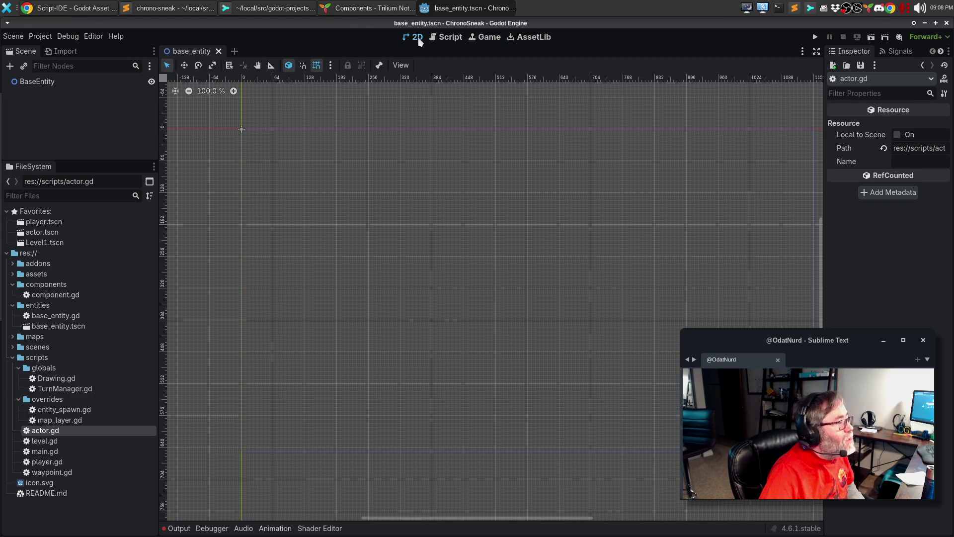
pyautogui.click(449, 38)
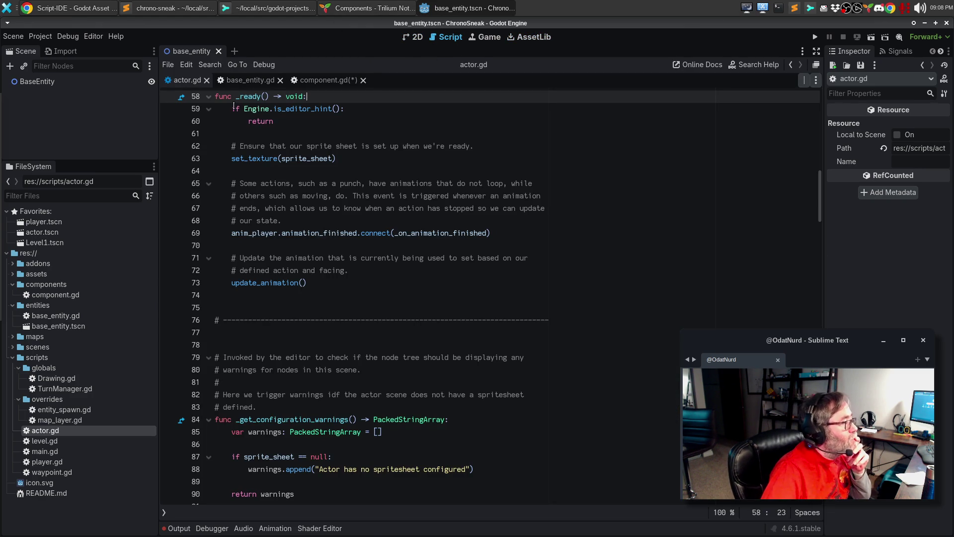
pyautogui.click(207, 80)
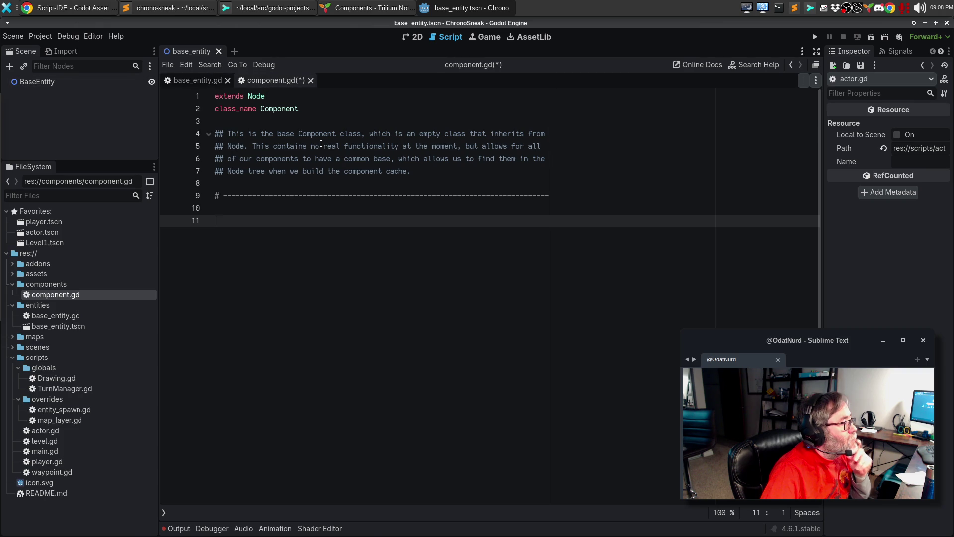
pyautogui.click(192, 79)
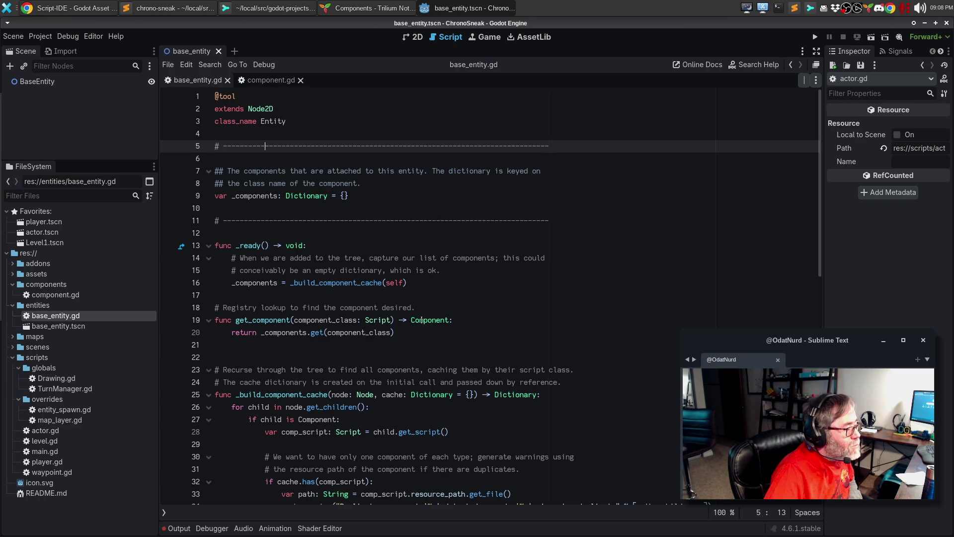
pyautogui.click(422, 321)
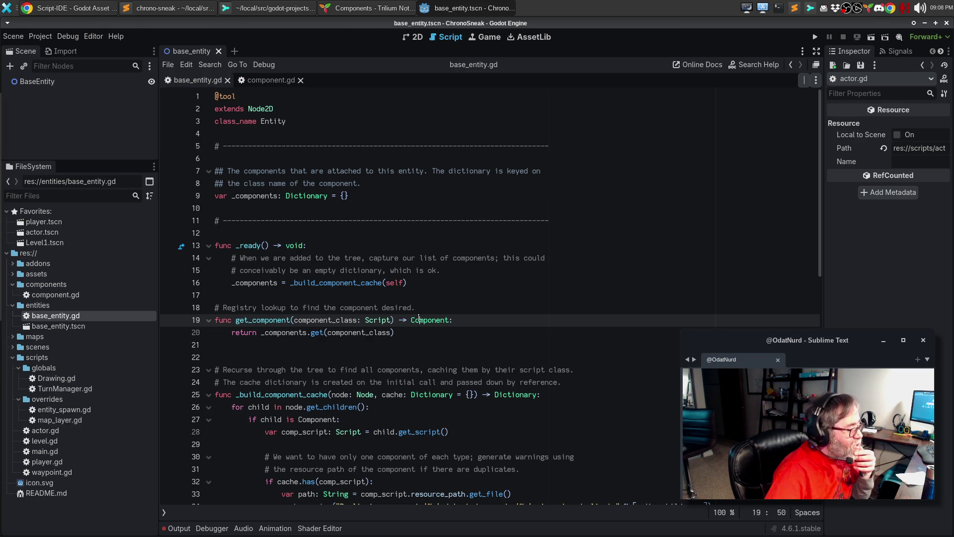
# Reload the ChronoSneak project via Project > Reload Current Project.
pyautogui.click(40, 37)
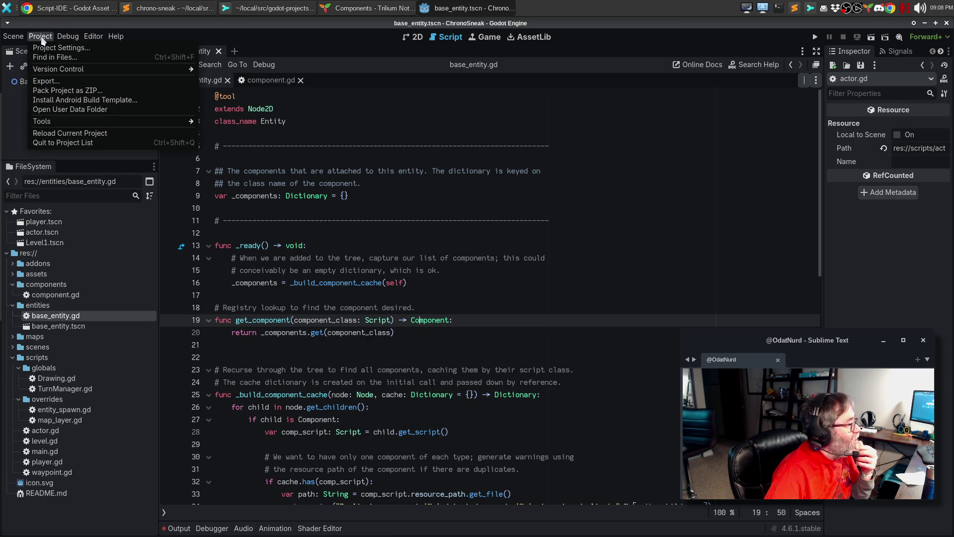
pyautogui.click(77, 133)
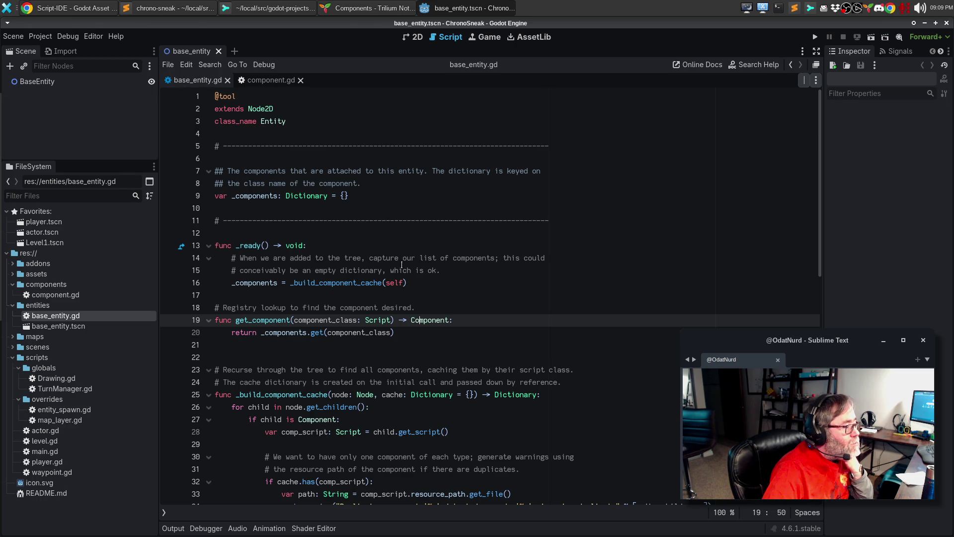
pyautogui.click(324, 219)
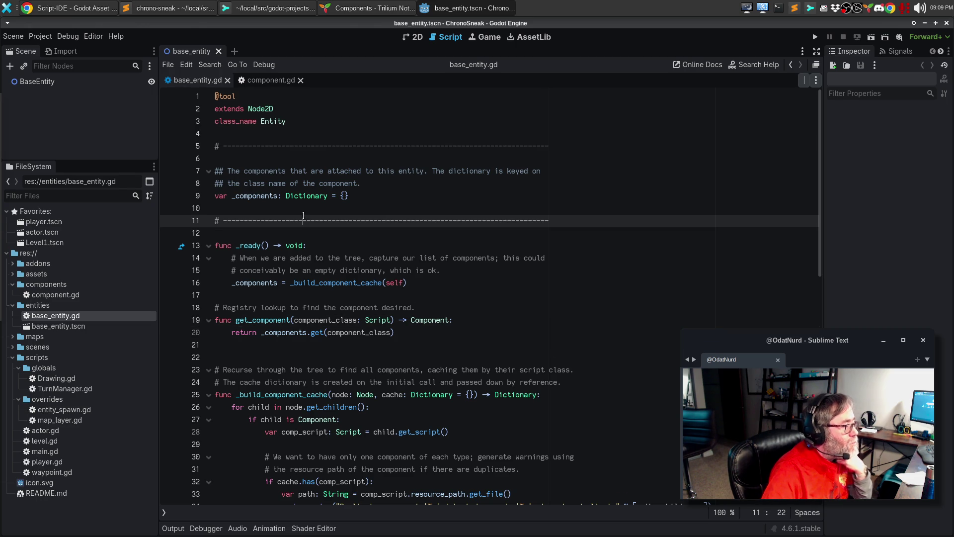
# Paste '# ----' separator lines around get_component and after _build_component_cache in base_entity.gd.
pyautogui.press('Down')
pyautogui.press('Down')
pyautogui.press('Down')
pyautogui.press('Down')
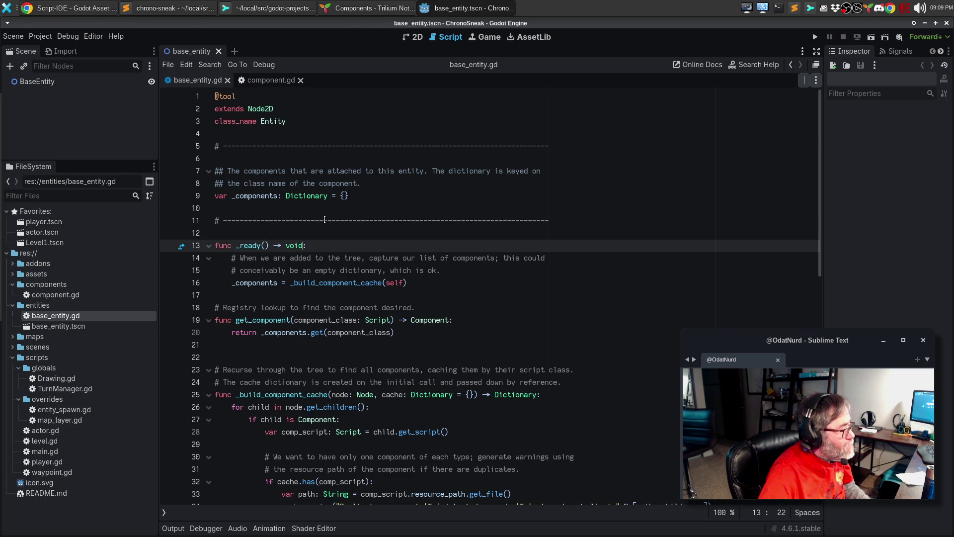
pyautogui.hotkey('ctrl', 'v')
pyautogui.press('Down')
pyautogui.press('Down')
pyautogui.press('Down')
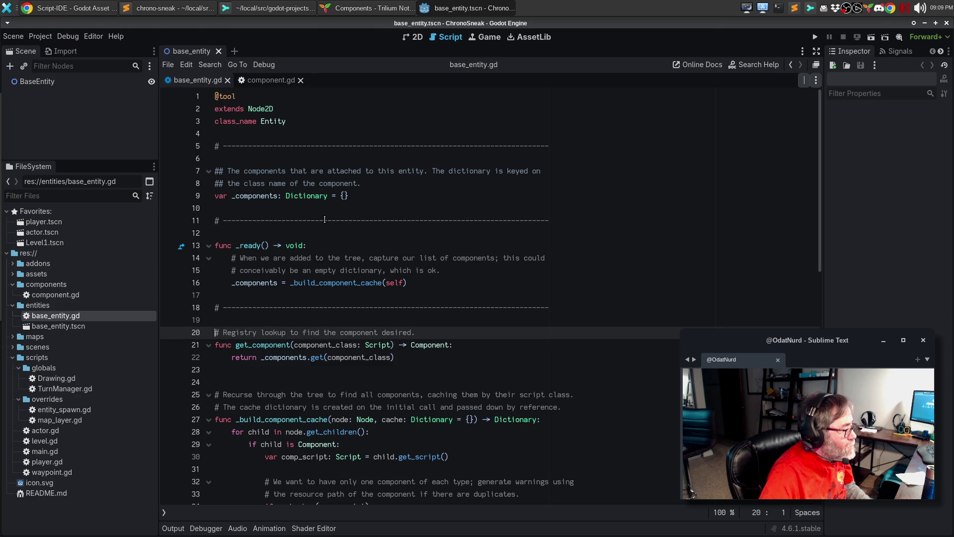
pyautogui.write('# ------------------------------------------------------------------------------')
pyautogui.press('Down')
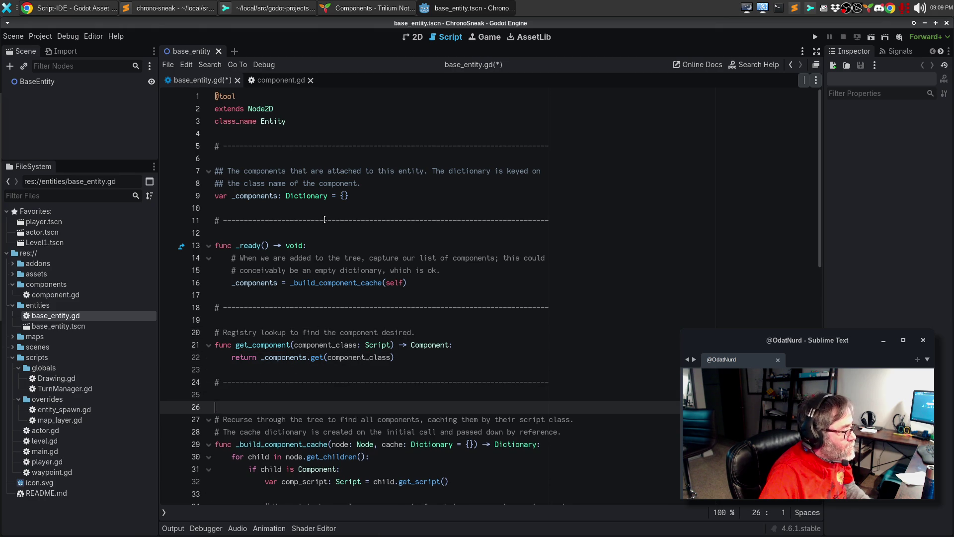
pyautogui.press('BackSpace')
pyautogui.press('Down')
pyautogui.press('Down')
pyautogui.press('Down')
pyautogui.press('Down')
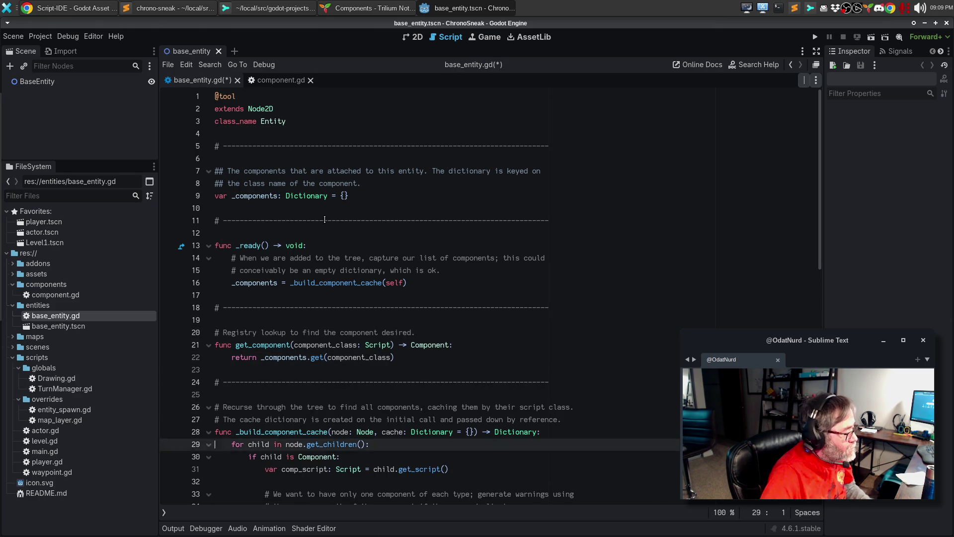
pyautogui.hotkey('ctrl', 'v')
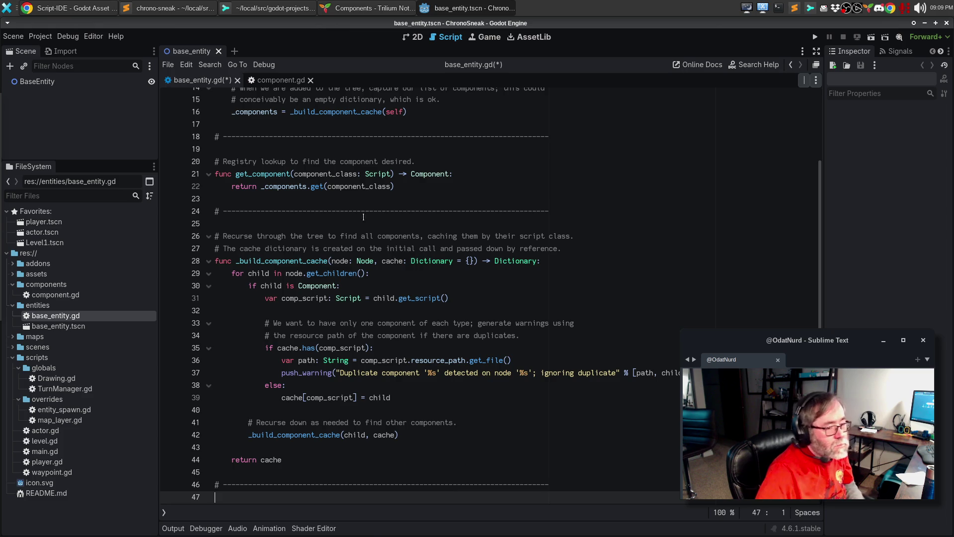
# Save base_entity.gd and Ctrl+click Component to jump to its class definition.
pyautogui.hotkey('ctrl', 'Home')
pyautogui.click(469, 232)
pyautogui.hotkey('ctrl', 's')
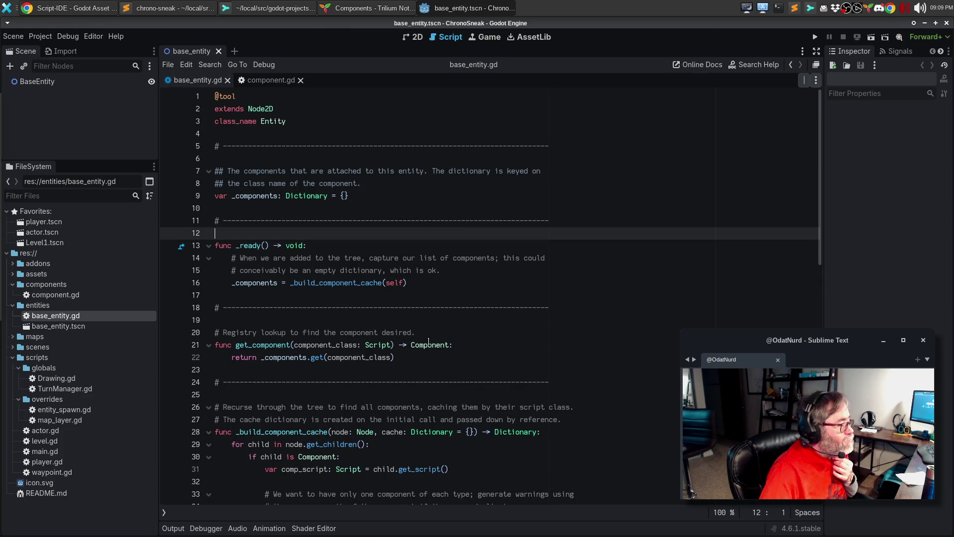
pyautogui.press('ctrl')
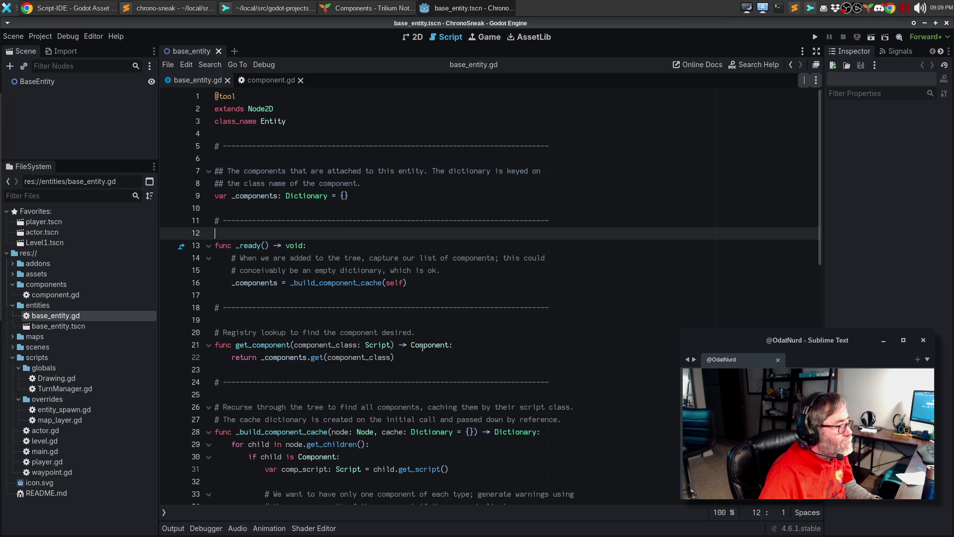
pyautogui.keyDown('ctrl'); pyautogui.click(422, 347); pyautogui.keyUp('ctrl')
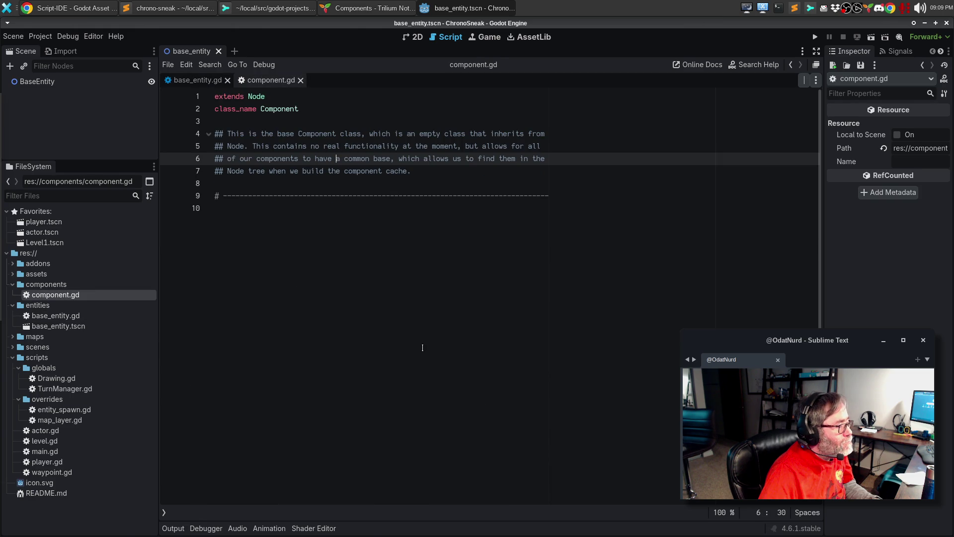
pyautogui.click(97, 9)
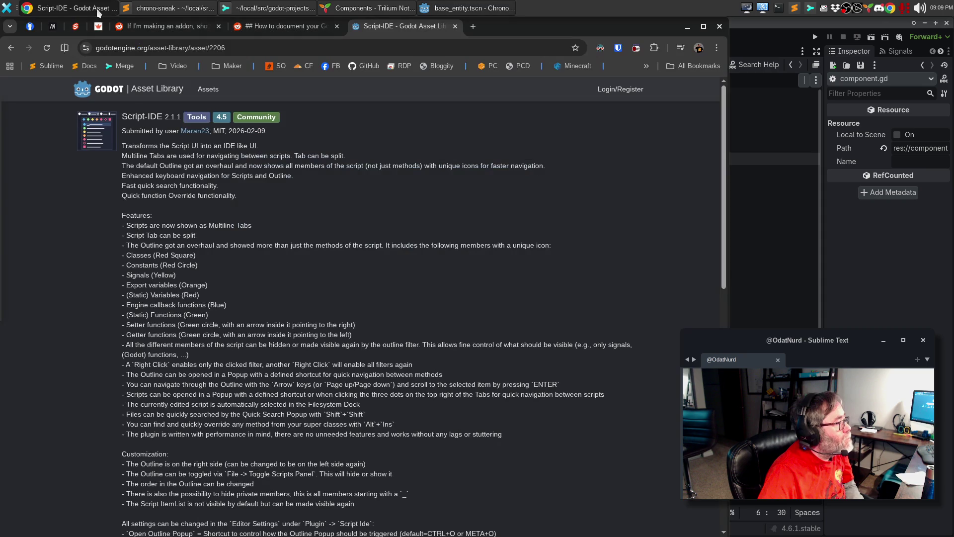
# Skim the r/godot thread's comments and follow its link to the GDScript documentation comments page.
pyautogui.click(300, 27)
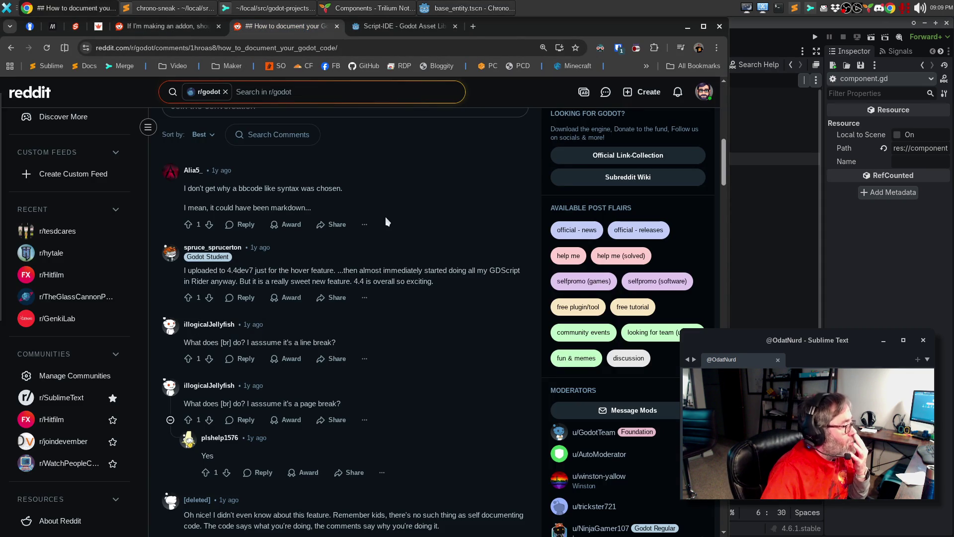
pyautogui.scroll(1, 388, 244)
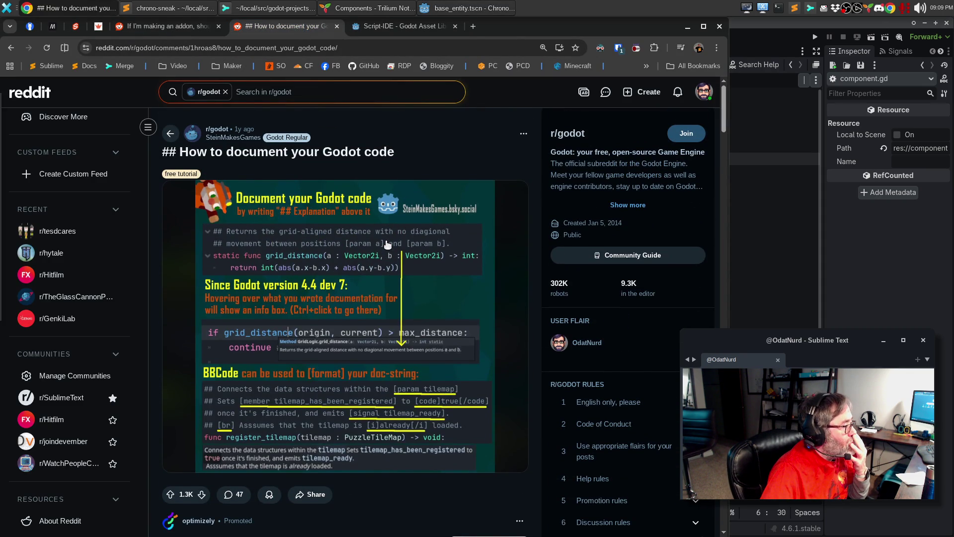
pyautogui.scroll(-7, 388, 245)
pyautogui.scroll(-7, 388, 244)
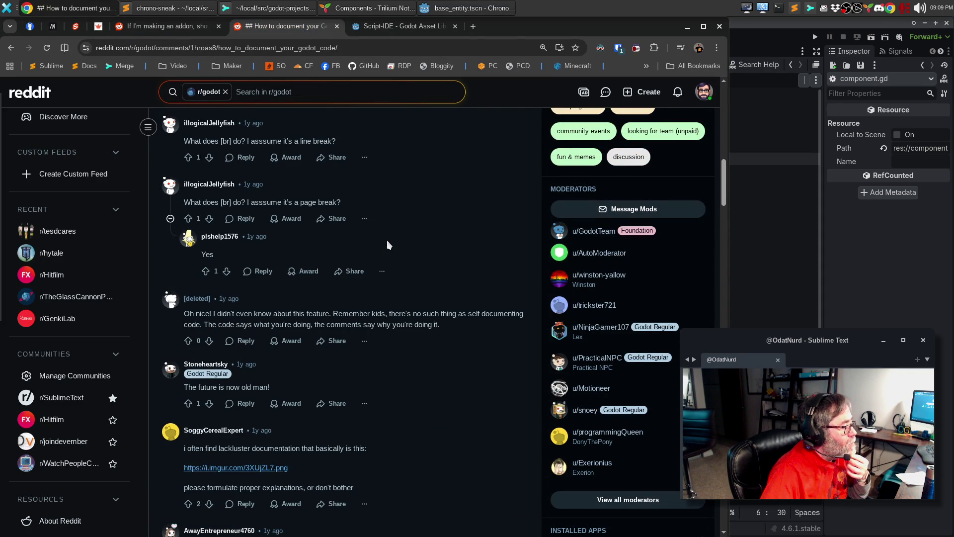
pyautogui.scroll(-5, 388, 244)
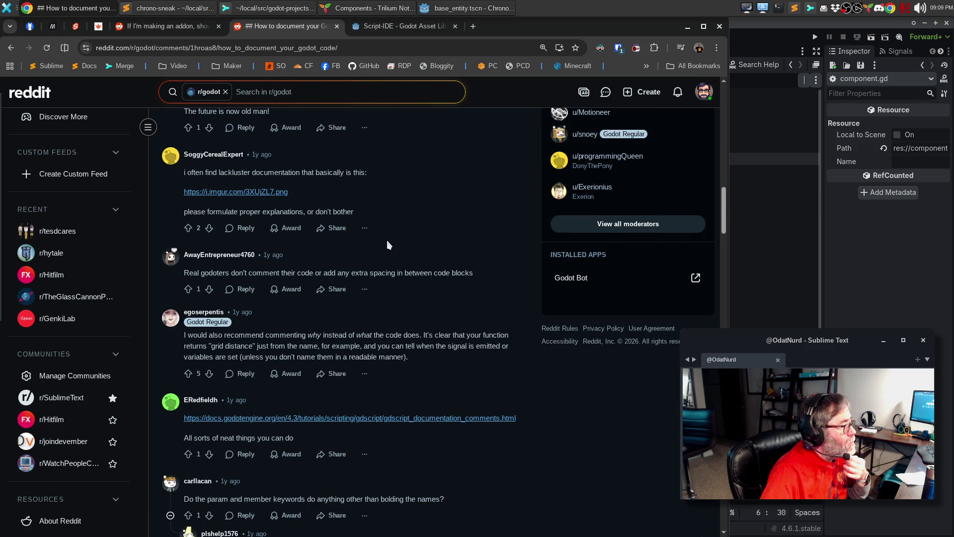
pyautogui.scroll(1, 388, 245)
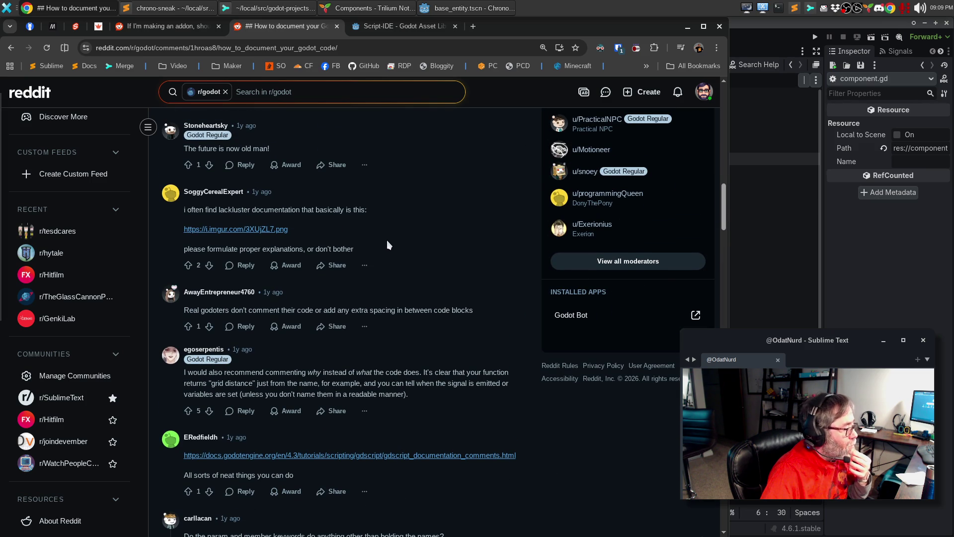
pyautogui.click(394, 456)
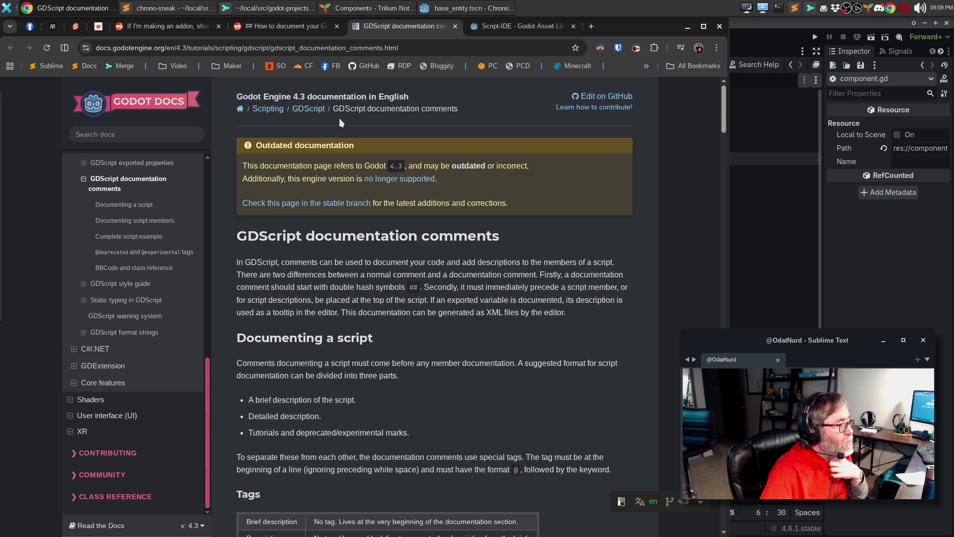
# Switch the docs page to the stable 4.6 branch and scroll through its tag tables and member examples.
pyautogui.click(333, 209)
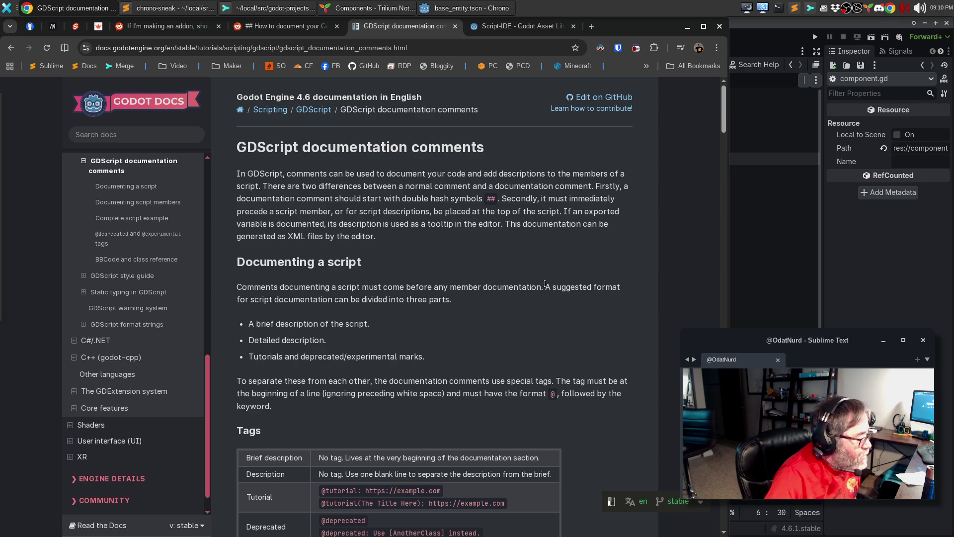
pyautogui.scroll(-4, 545, 284)
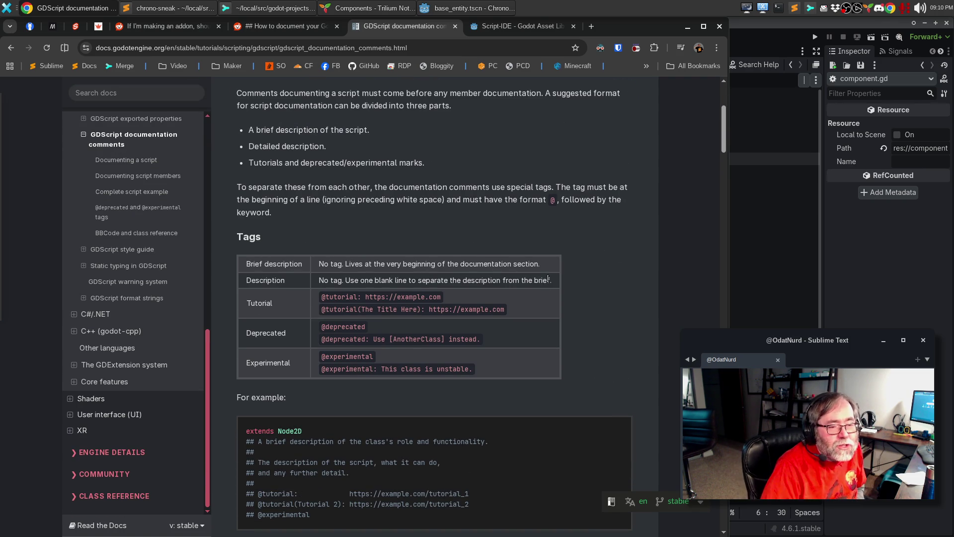
pyautogui.scroll(-10, 529, 446)
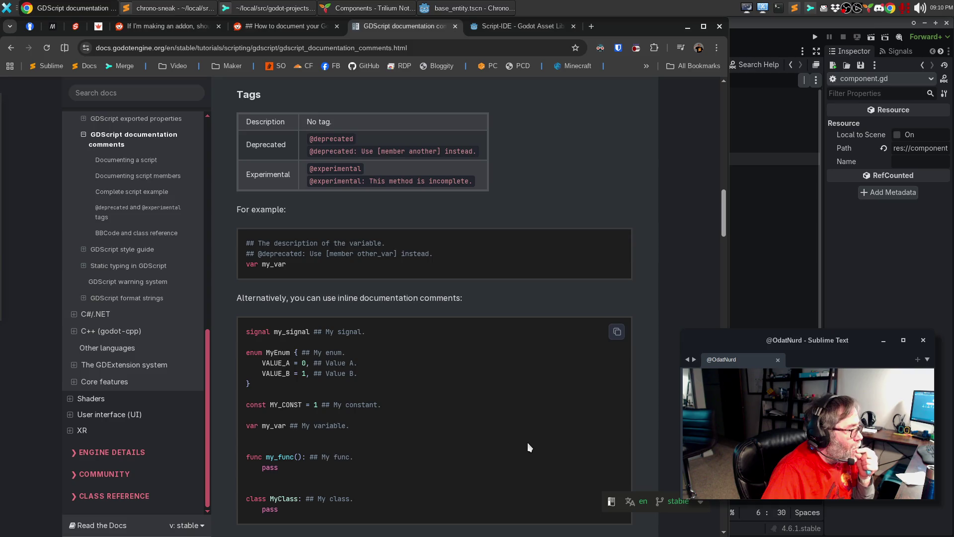
pyautogui.scroll(3, 528, 446)
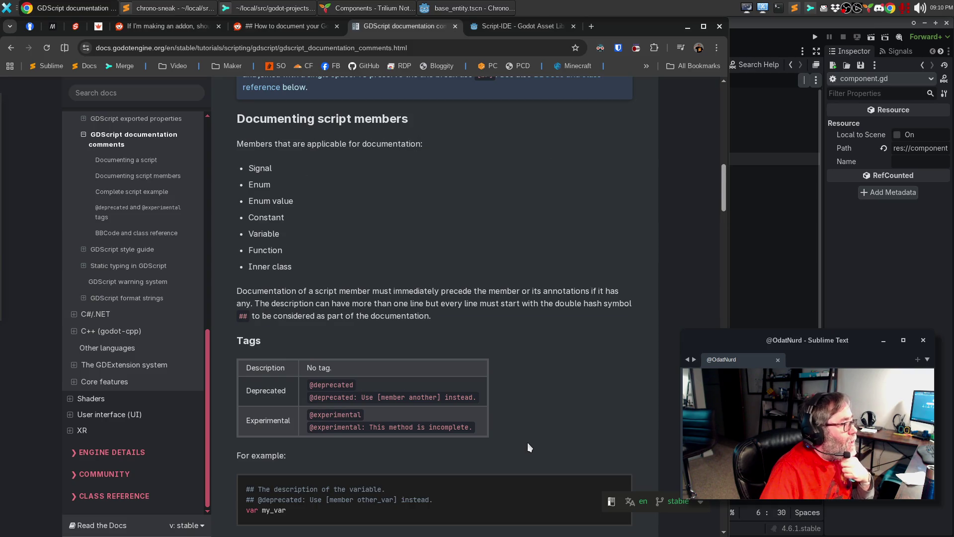
pyautogui.scroll(6, 528, 446)
pyautogui.scroll(-1, 528, 446)
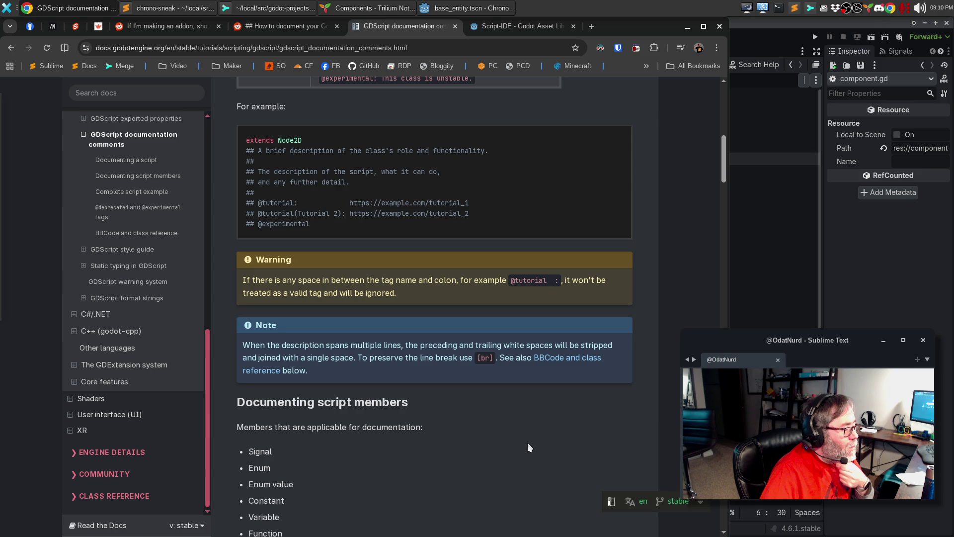
pyautogui.scroll(-10, 526, 443)
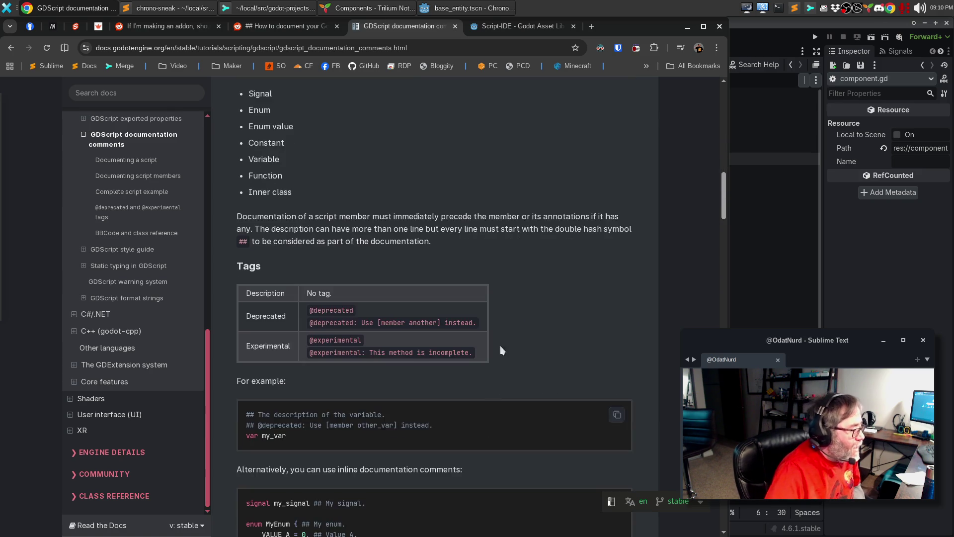
pyautogui.scroll(-2, 509, 353)
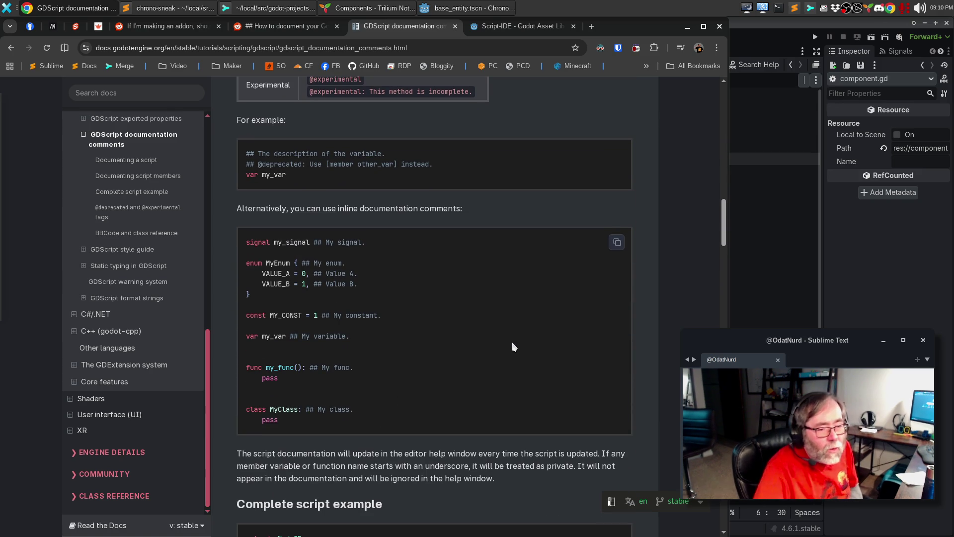
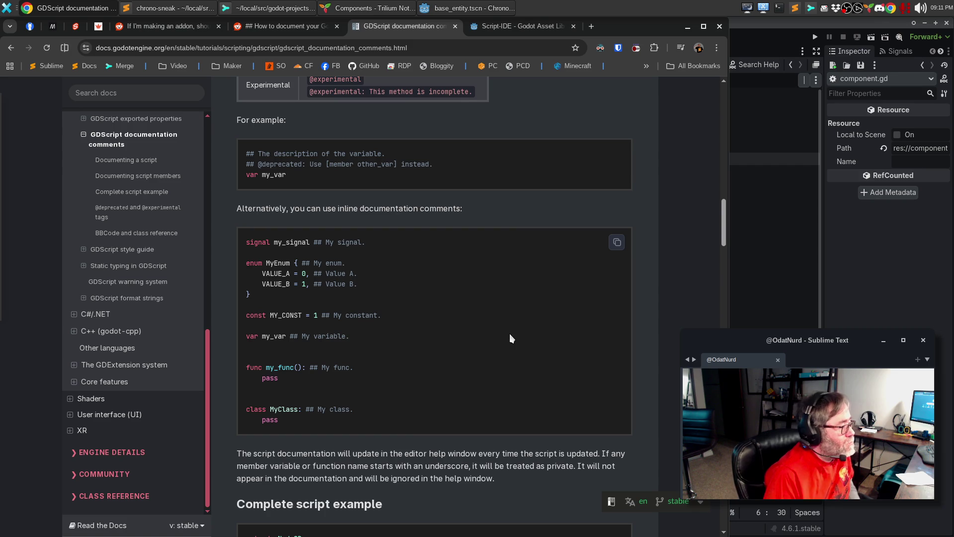
# Scroll the documentation comments page to the complete script example, then return to Godot.
pyautogui.scroll(-5, 489, 366)
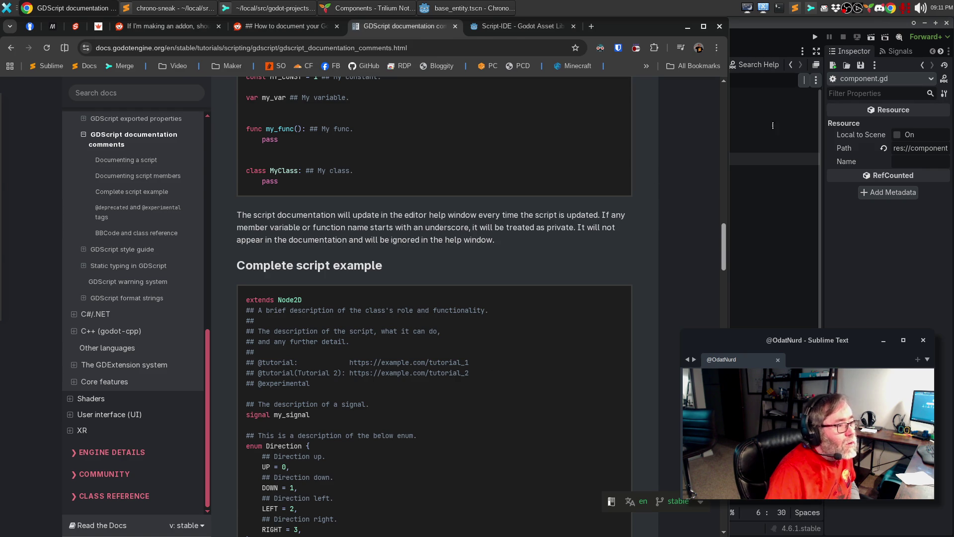
pyautogui.hotkey('alt', 'Tab')
# In component.gd, remove the blank line and move class_name Component above extends Node.
pyautogui.click(322, 126)
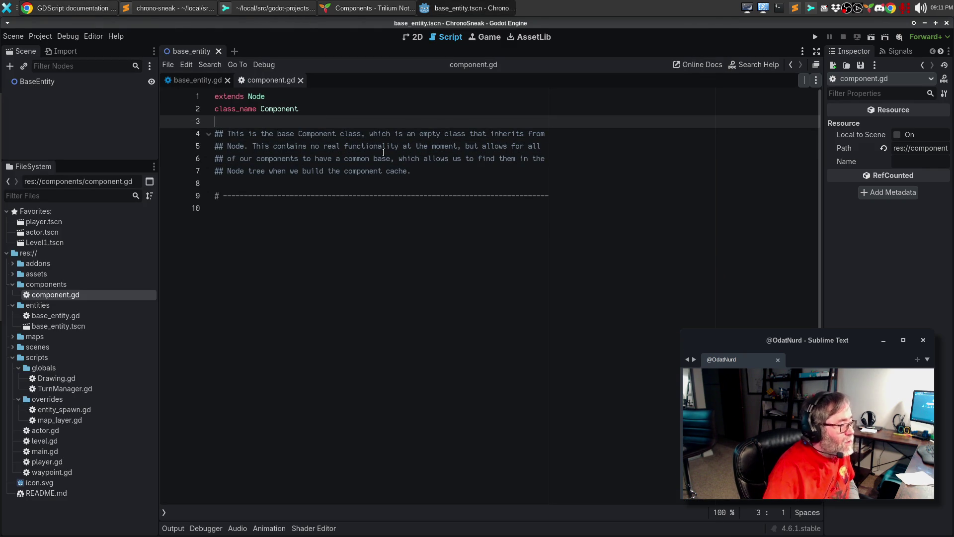
pyautogui.press('BackSpace')
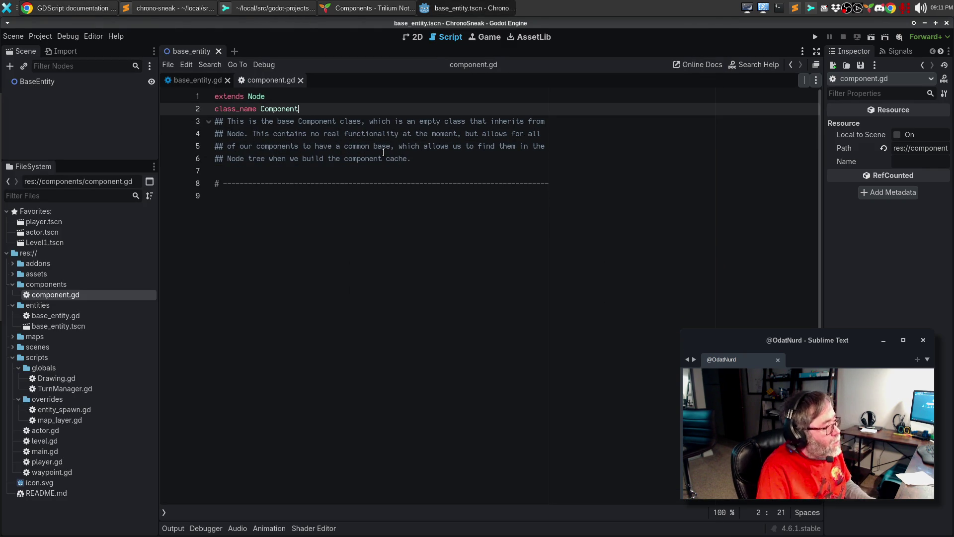
pyautogui.click(197, 80)
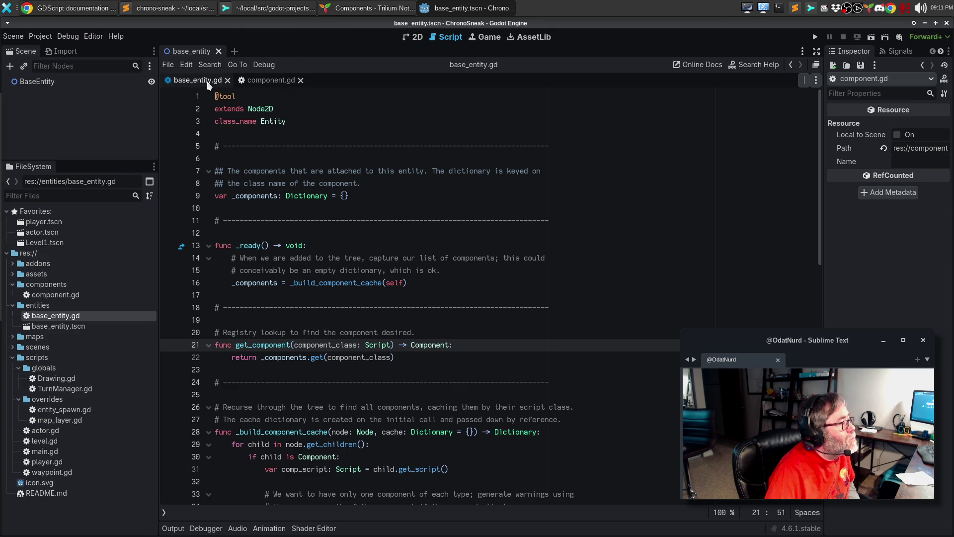
pyautogui.click(269, 80)
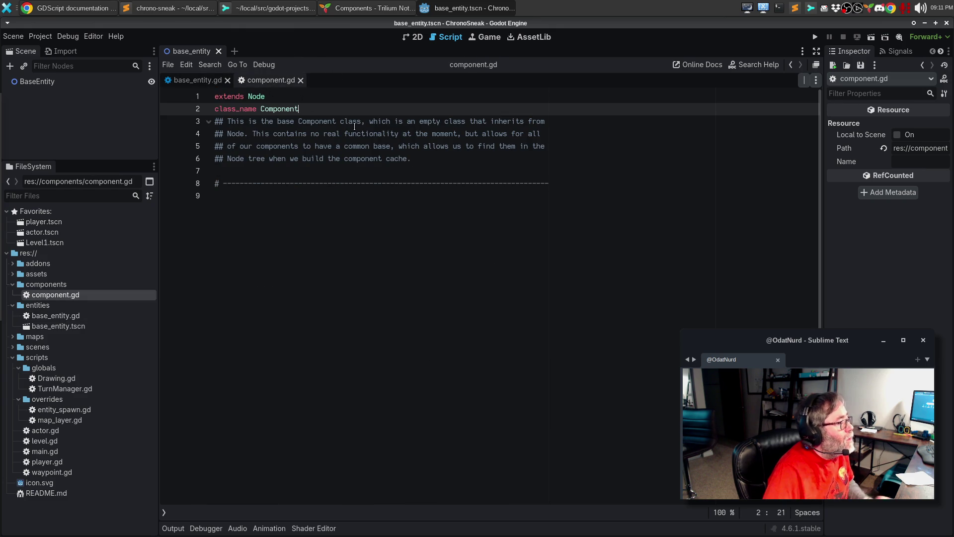
pyautogui.hotkey('alt', 'Up')
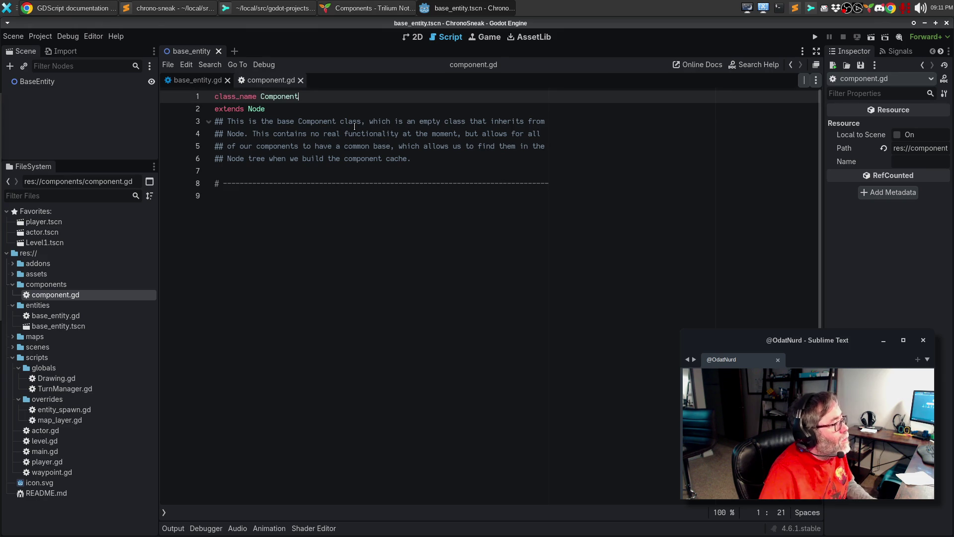
# Reload the current project and come back to component.gd.
pyautogui.click(195, 82)
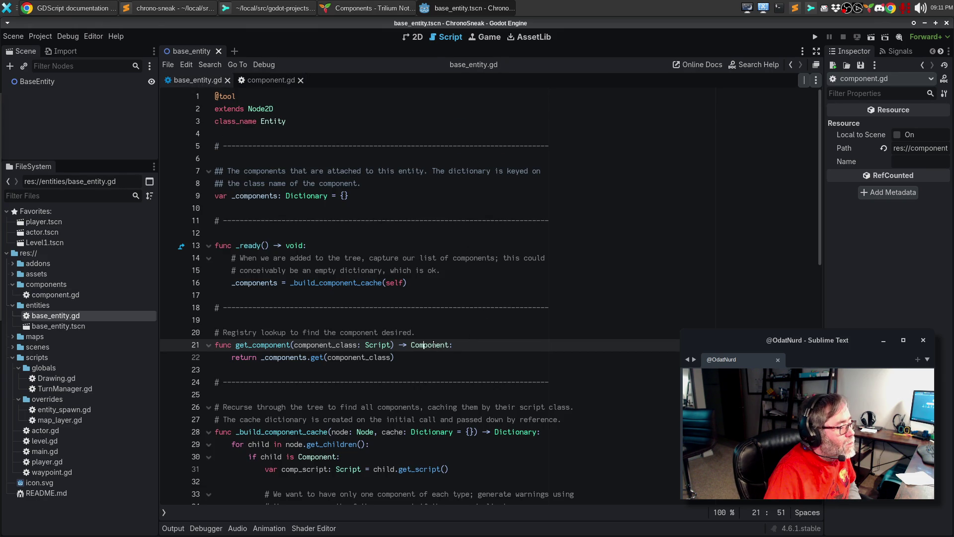
pyautogui.click(43, 36)
pyautogui.click(66, 133)
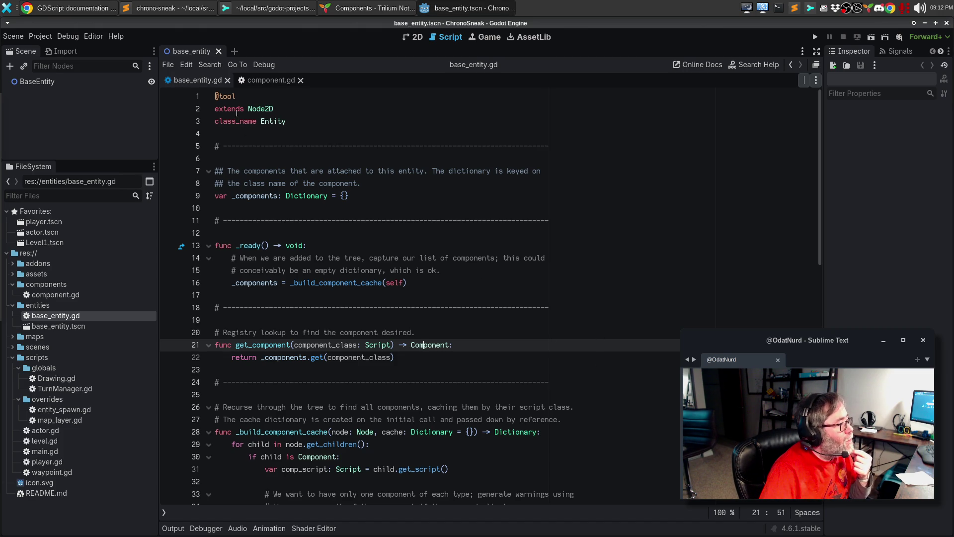
pyautogui.click(265, 84)
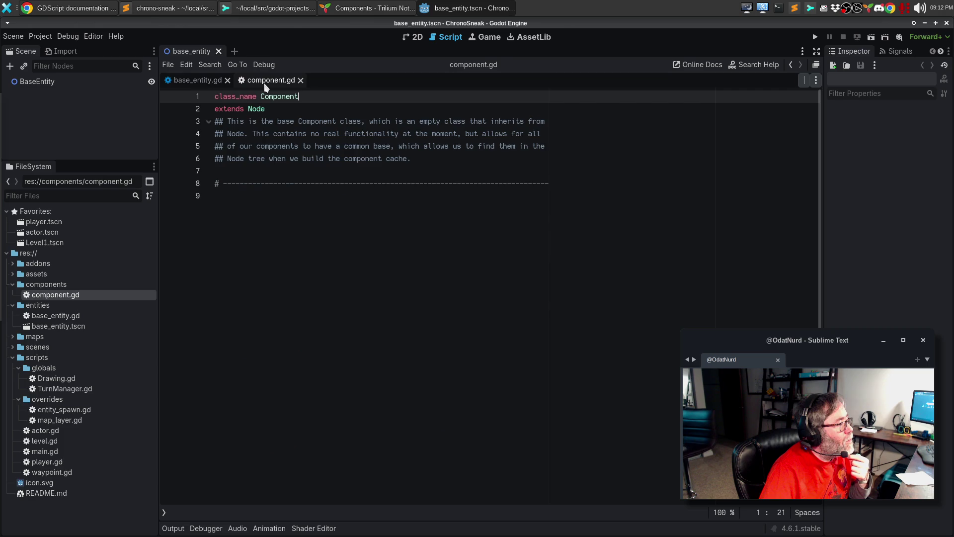
pyautogui.click(201, 81)
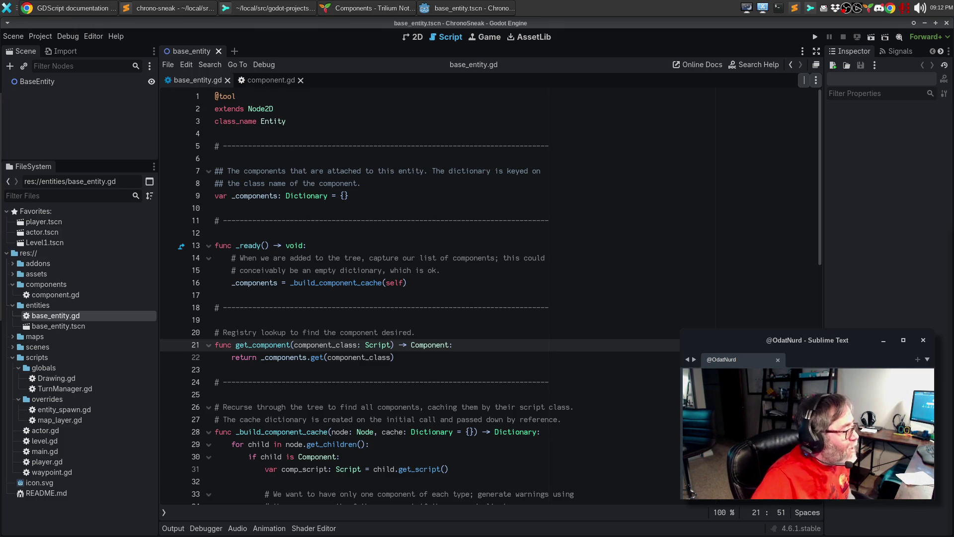
pyautogui.click(253, 79)
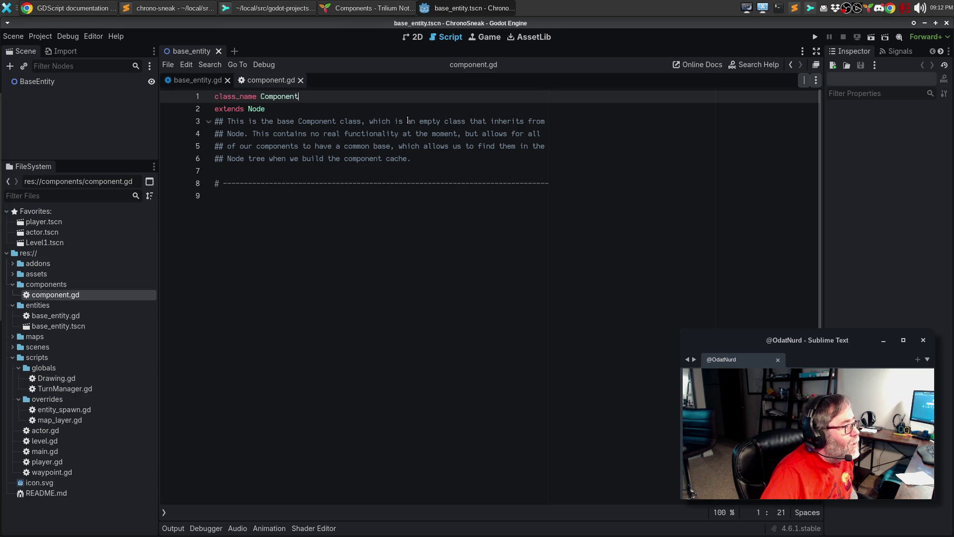
# Change the Component doc comment to 'the parent of all other components that exist in the system.'.
pyautogui.moveTo(407, 121); pyautogui.dragTo(426, 158)
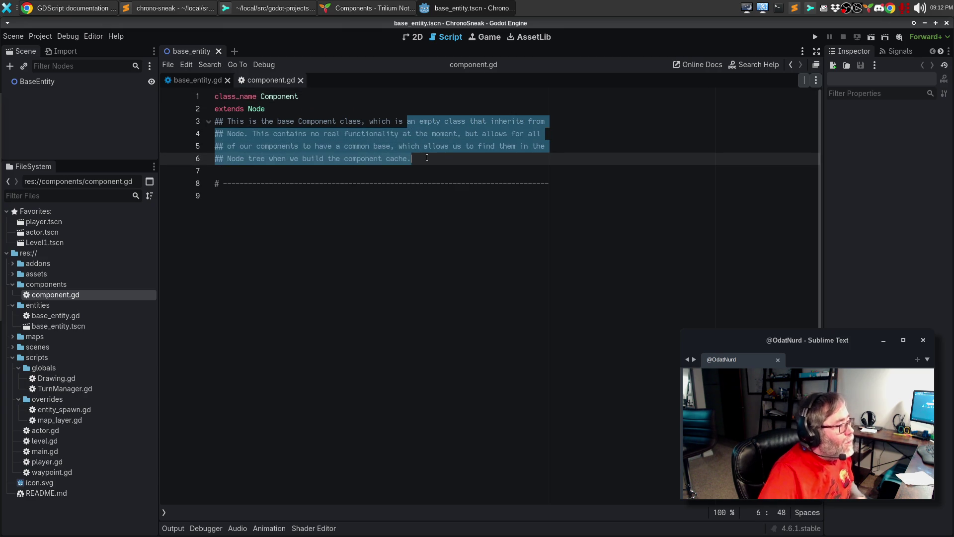
pyautogui.write('the parent of all oth')
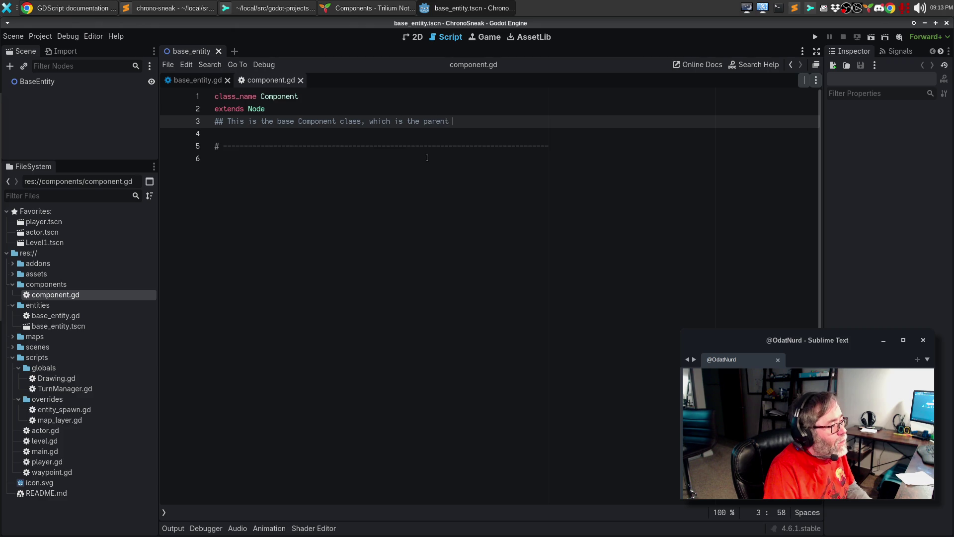
pyautogui.write('er components')
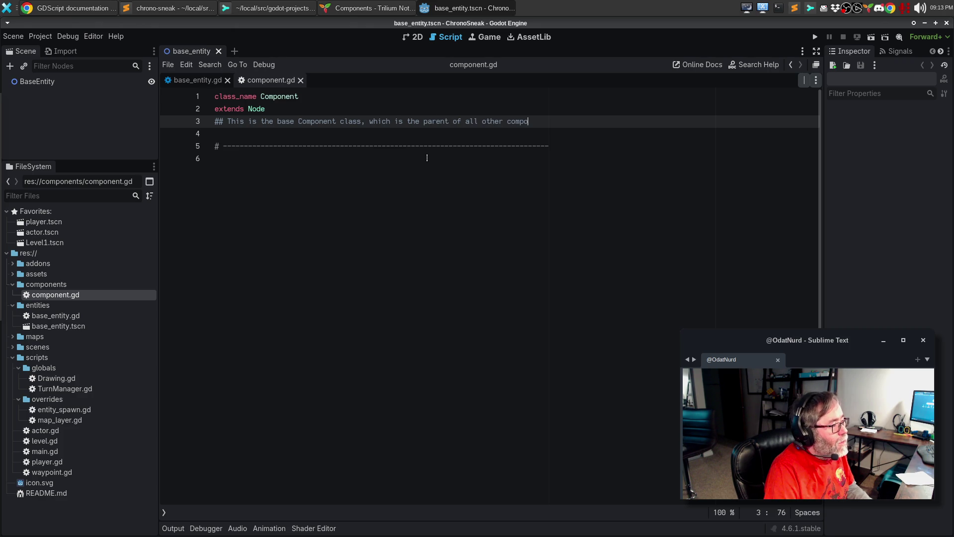
pyautogui.press('Return')
pyautogui.write('that exist in the sy')
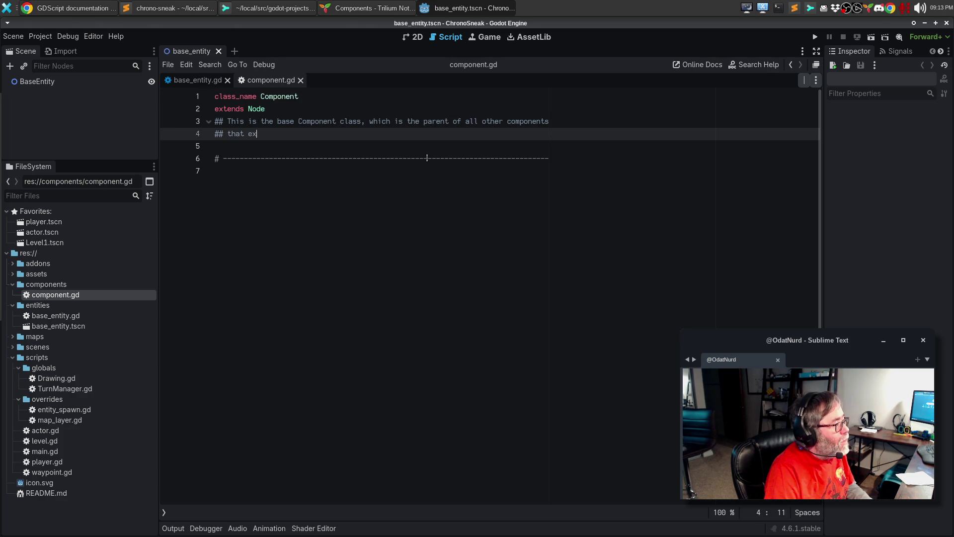
pyautogui.write('stem.')
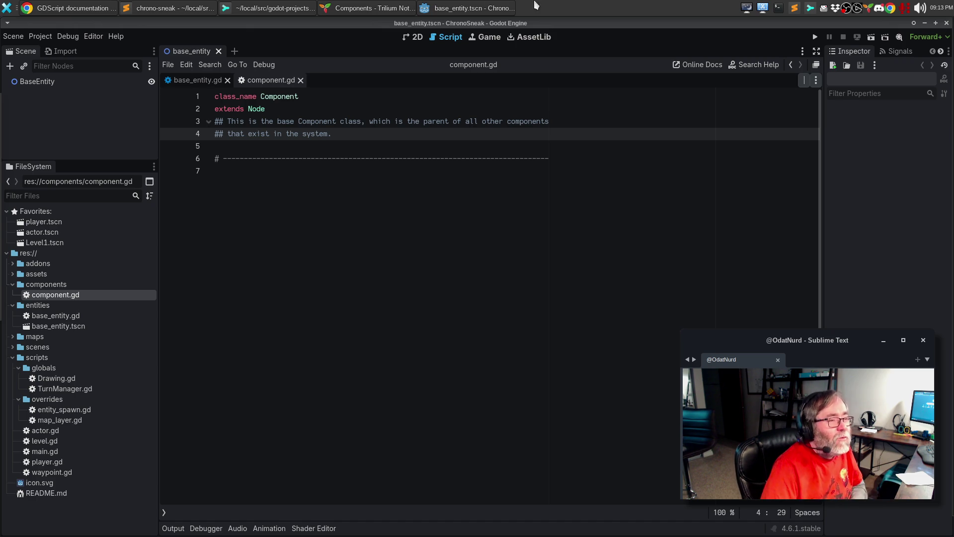
pyautogui.press('Up')
pyautogui.press('Up')
pyautogui.press('Up')
pyautogui.hotkey('ctrl', '\\')
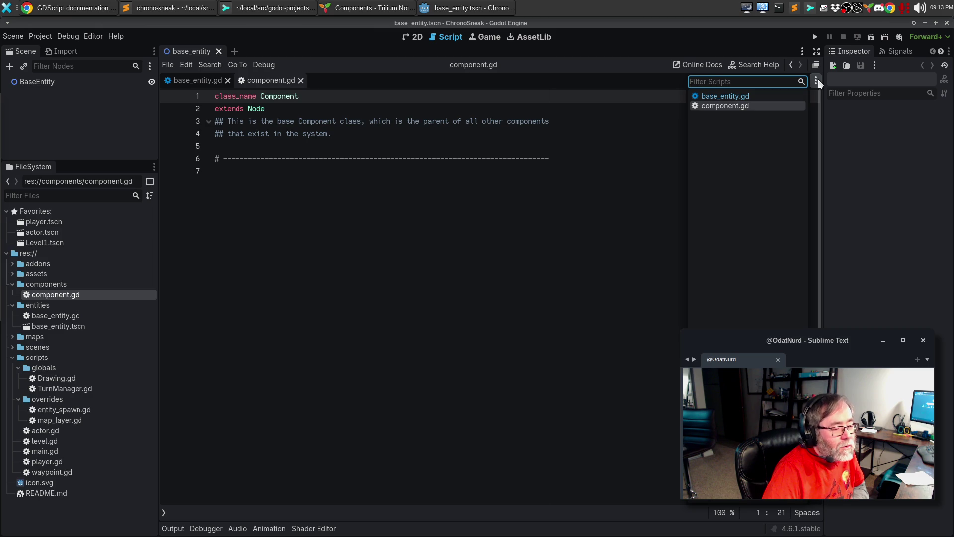
pyautogui.hotkey('ctrl', '\\')
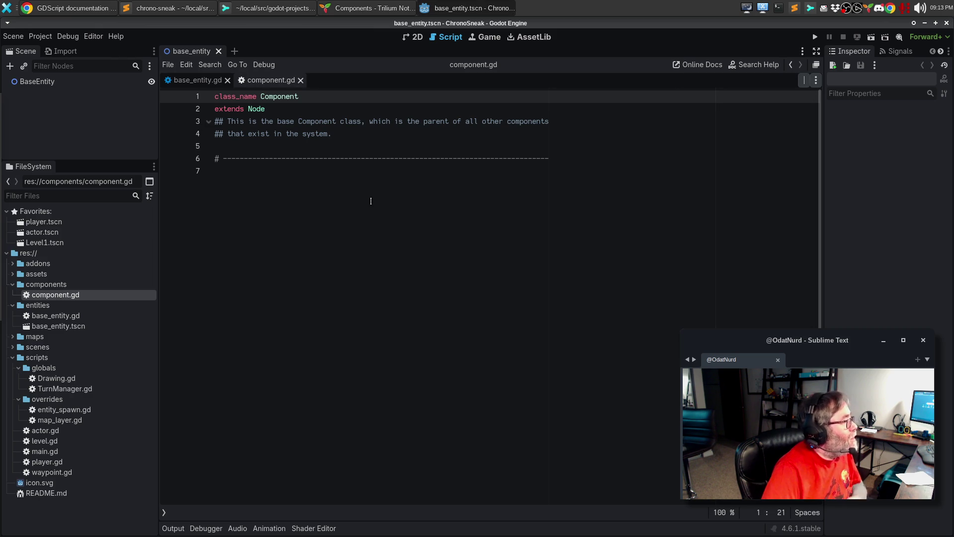
pyautogui.click(378, 278)
pyautogui.click(46, 35)
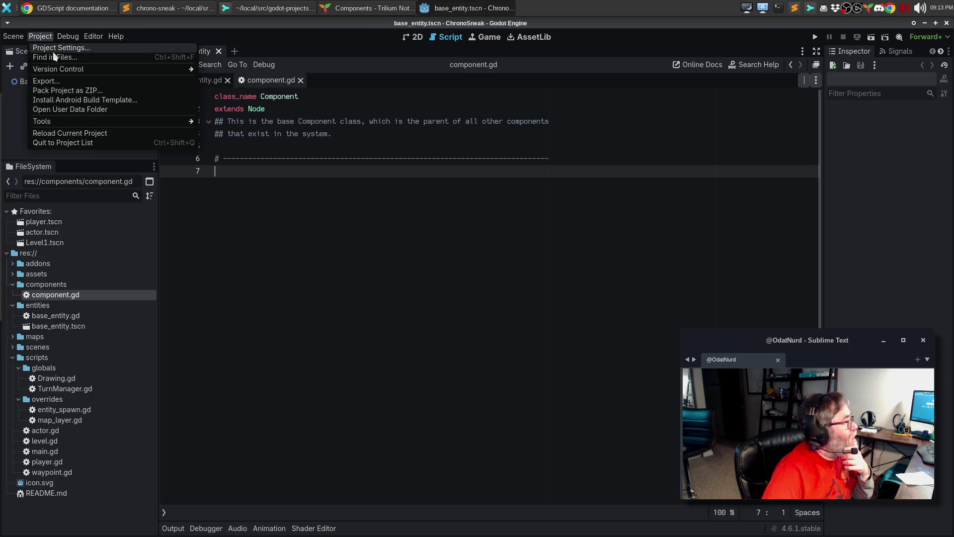
pyautogui.click(55, 48)
pyautogui.scroll(-10, 229, 208)
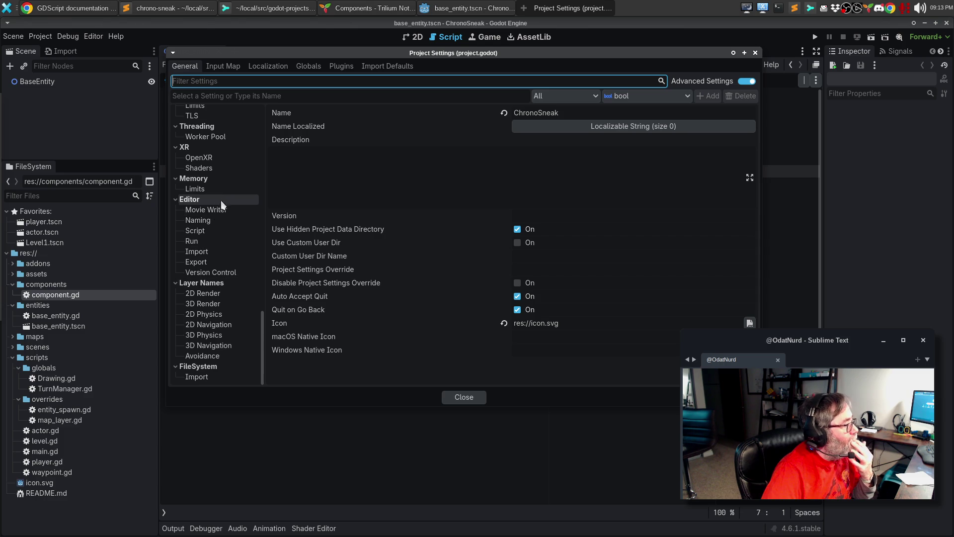
pyautogui.scroll(2, 221, 330)
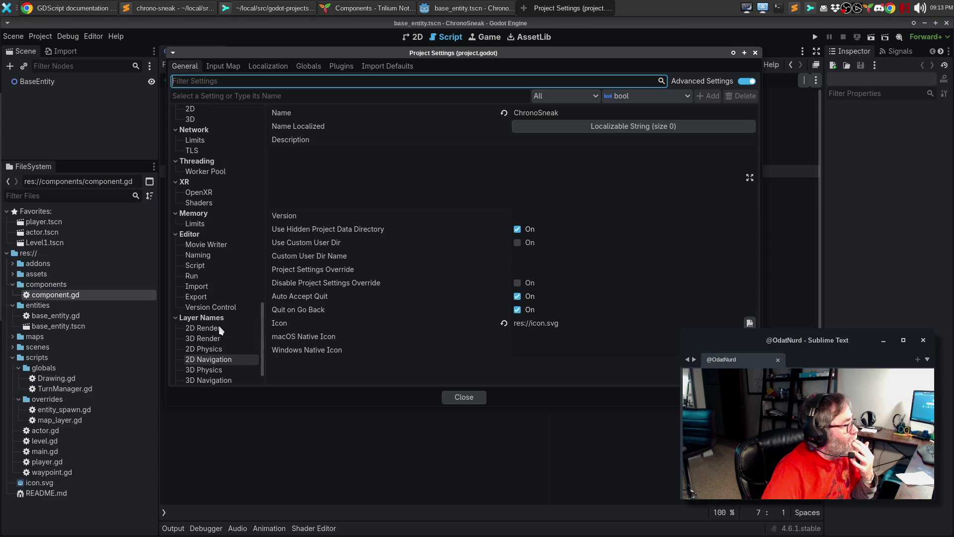
pyautogui.scroll(15, 220, 330)
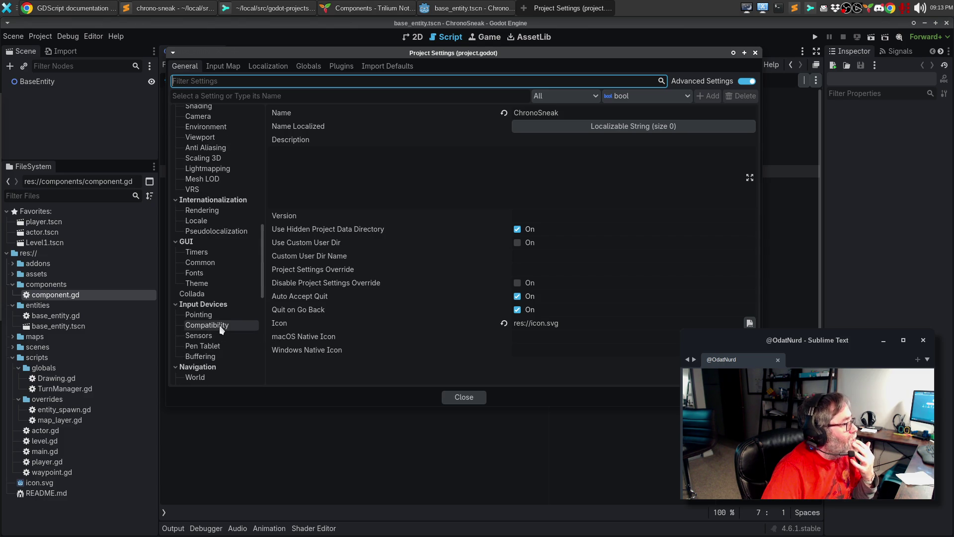
pyautogui.scroll(15, 220, 326)
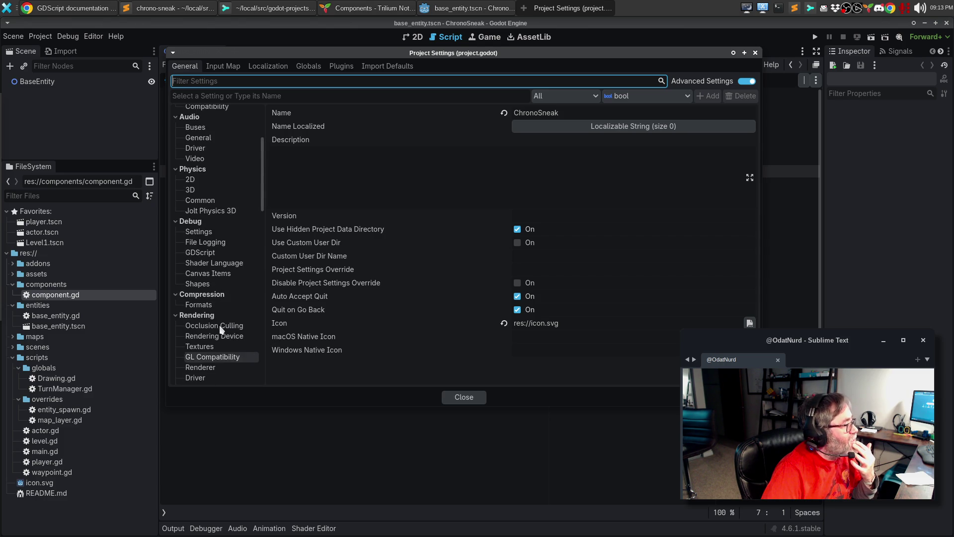
pyautogui.scroll(2, 219, 325)
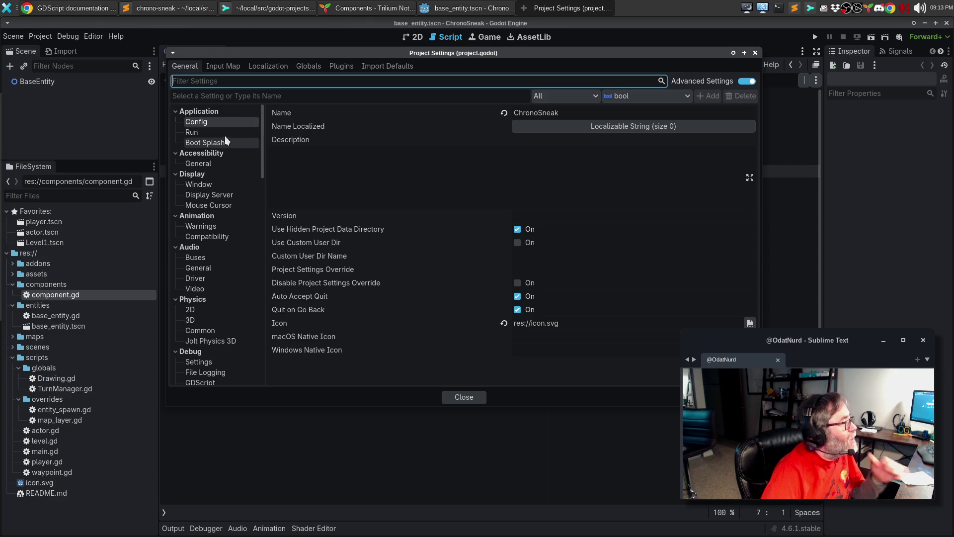
pyautogui.press('Escape')
pyautogui.click(40, 36)
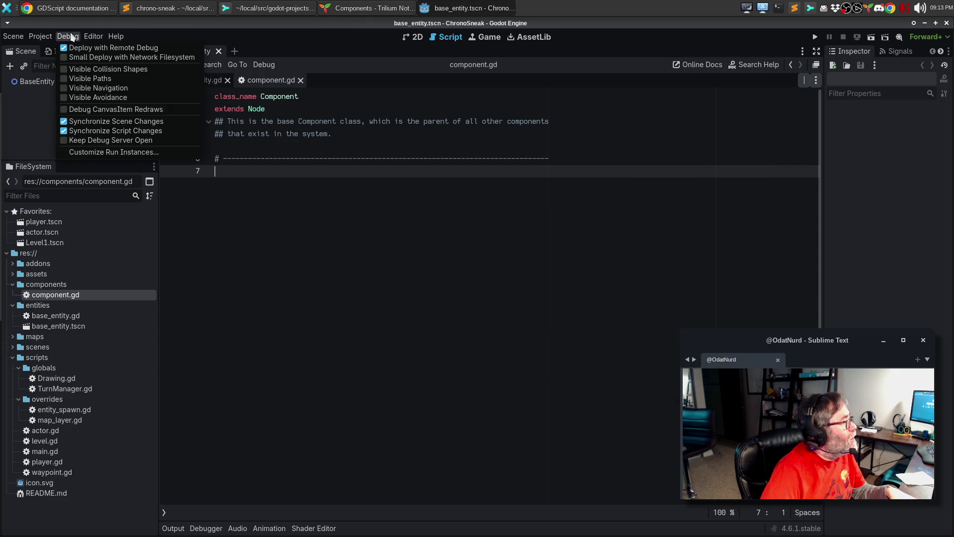
pyautogui.click(97, 47)
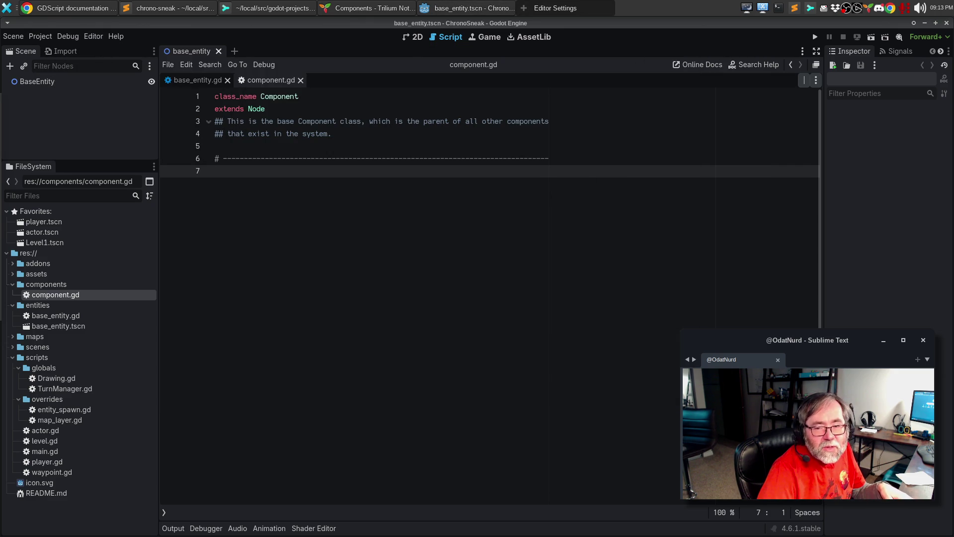
pyautogui.press('Escape')
# Reopen Project Settings and scroll through its settings list.
pyautogui.click(39, 37)
pyautogui.click(48, 49)
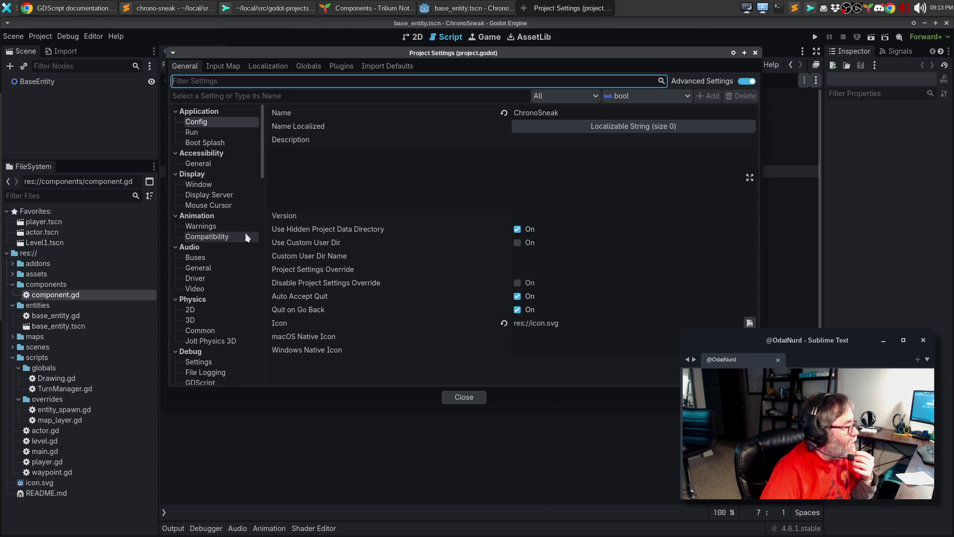
pyautogui.scroll(-3, 246, 232)
pyautogui.scroll(-10, 245, 232)
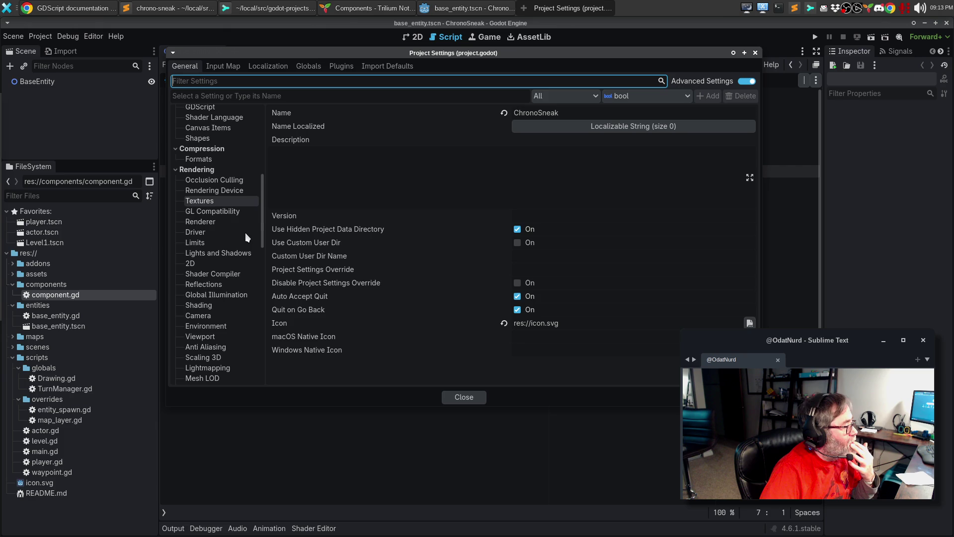
pyautogui.scroll(-2, 245, 238)
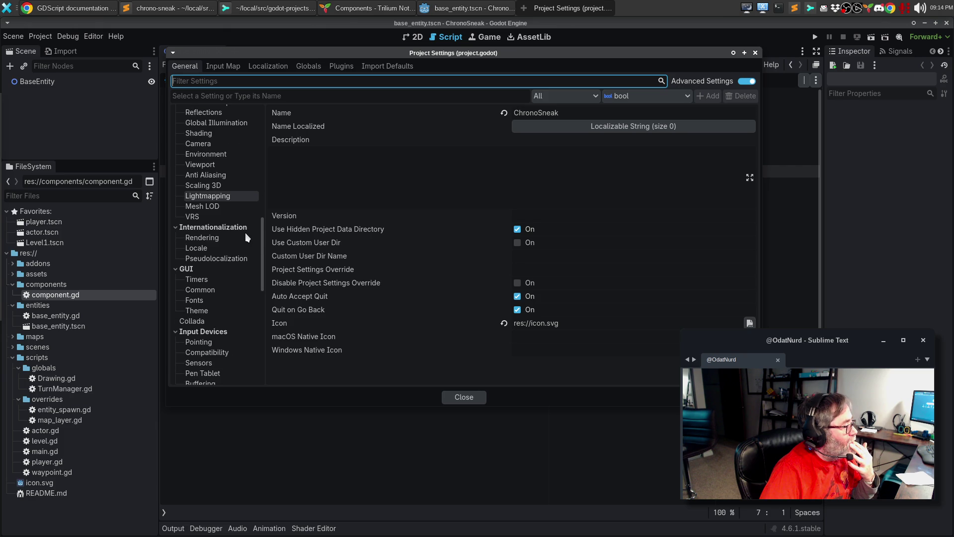
pyautogui.scroll(-10, 246, 234)
pyautogui.scroll(-10, 245, 233)
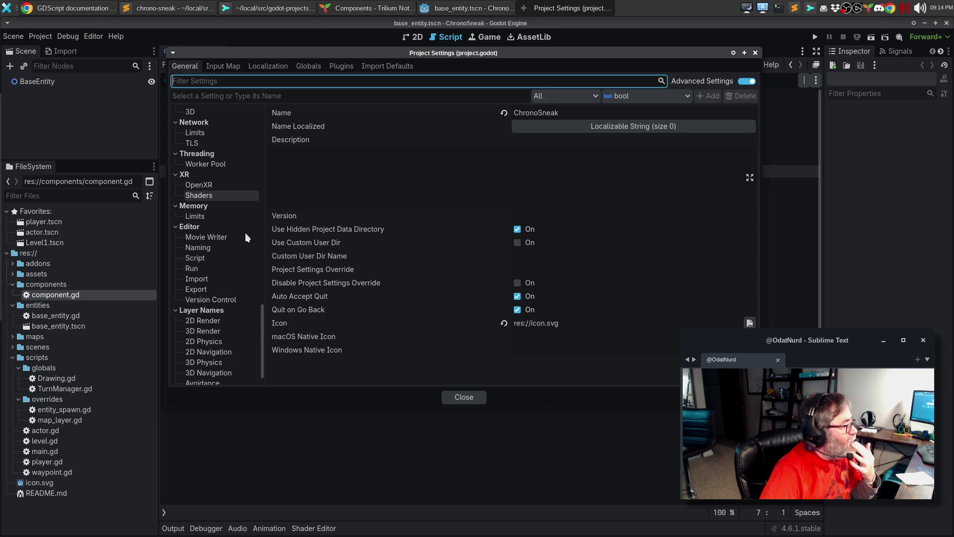
pyautogui.scroll(-2, 246, 232)
pyautogui.scroll(20, 245, 233)
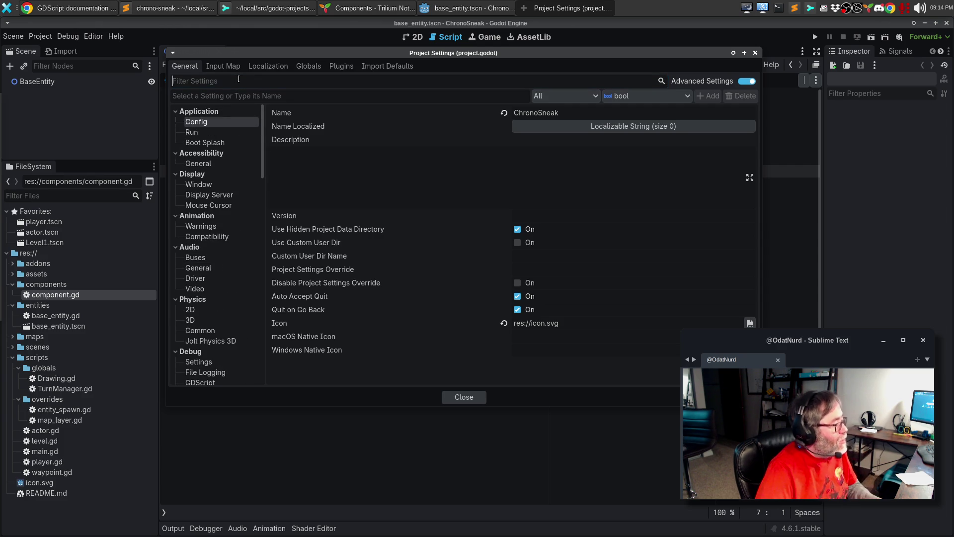
# Filter the settings for 'odat', close Project Settings, and switch to base_entity.gd.
pyautogui.write('odat')
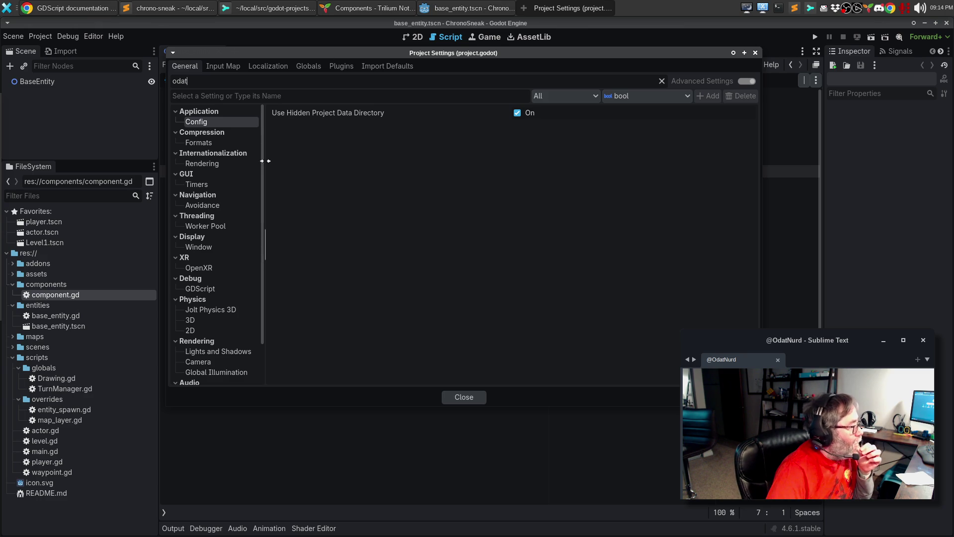
pyautogui.scroll(-3, 268, 237)
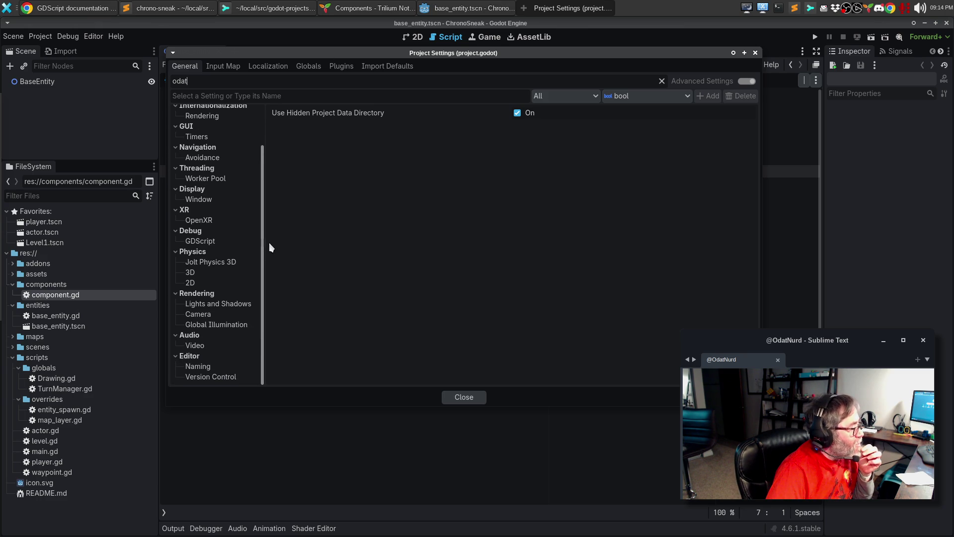
pyautogui.scroll(3, 269, 242)
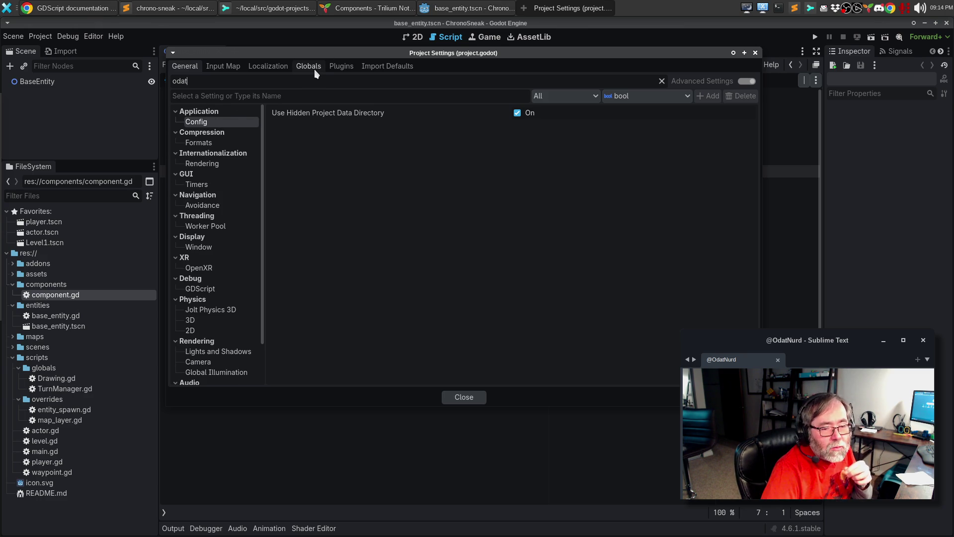
pyautogui.press('Escape')
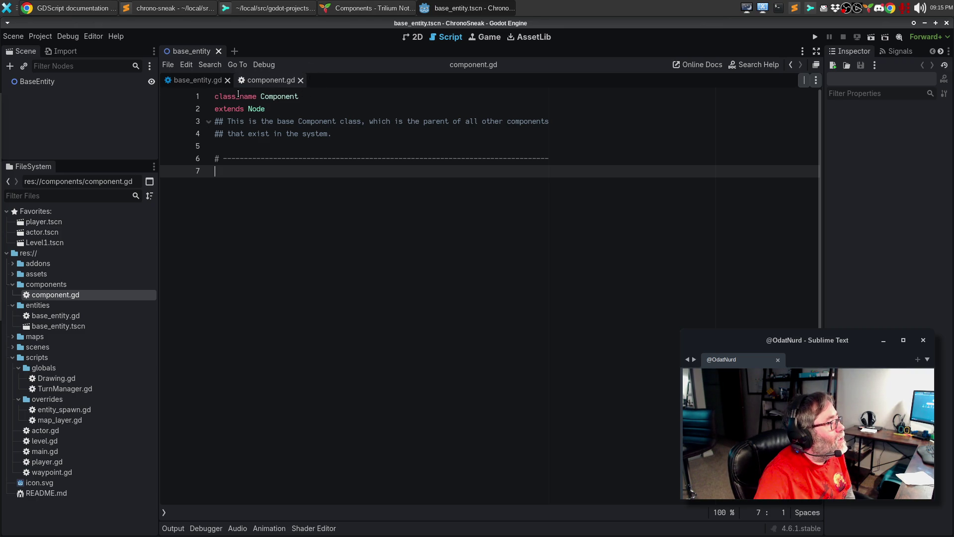
pyautogui.click(189, 81)
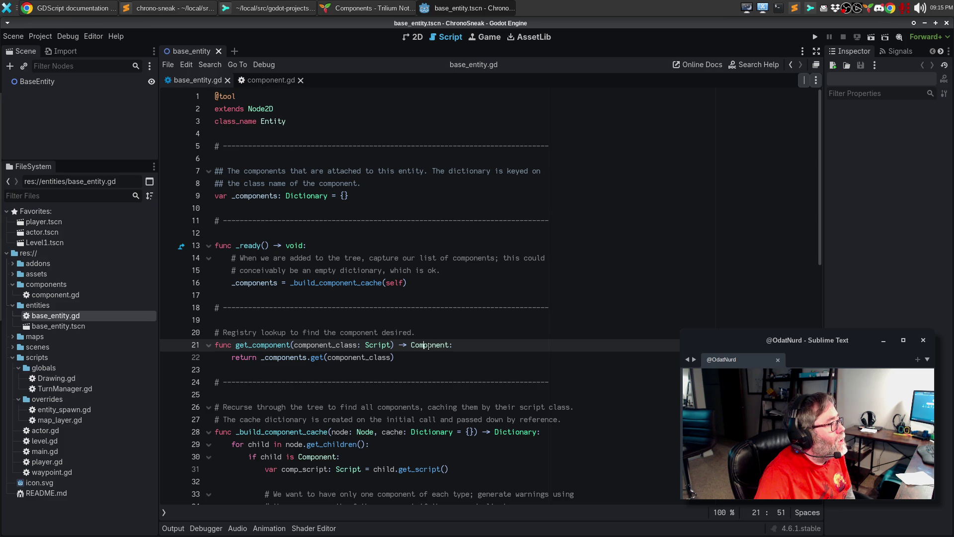
# Search Help for 'Component', open its class documentation page, then reopen Project Settings.
pyautogui.click(115, 38)
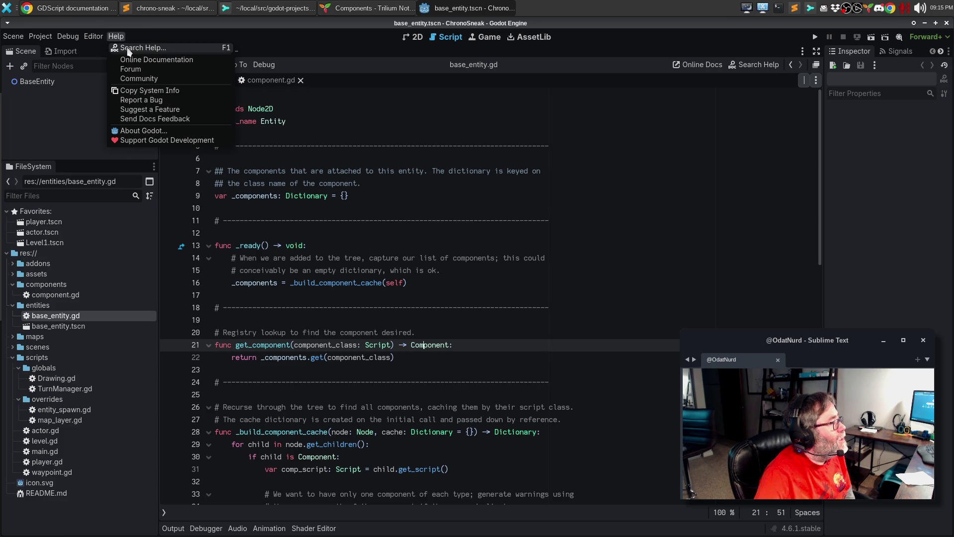
pyautogui.click(130, 48)
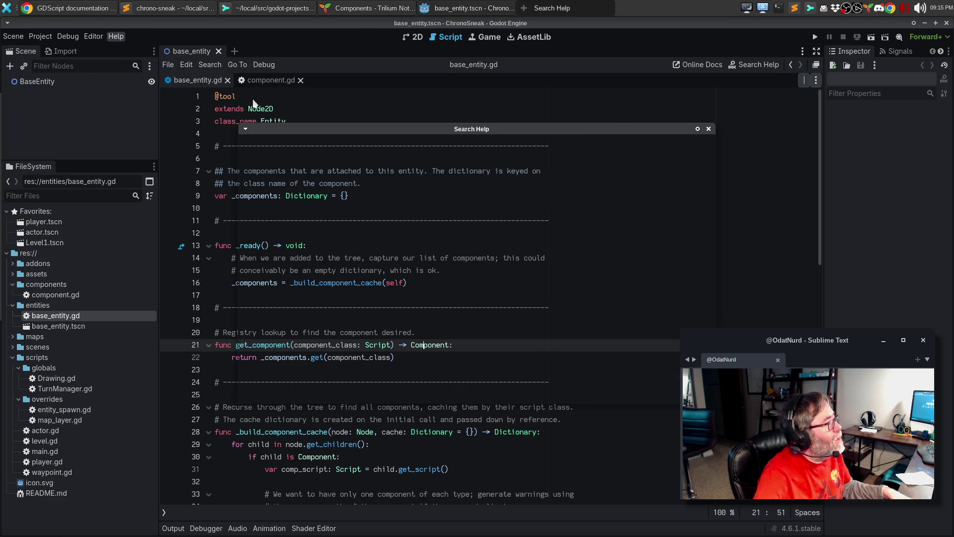
pyautogui.write('Compon')
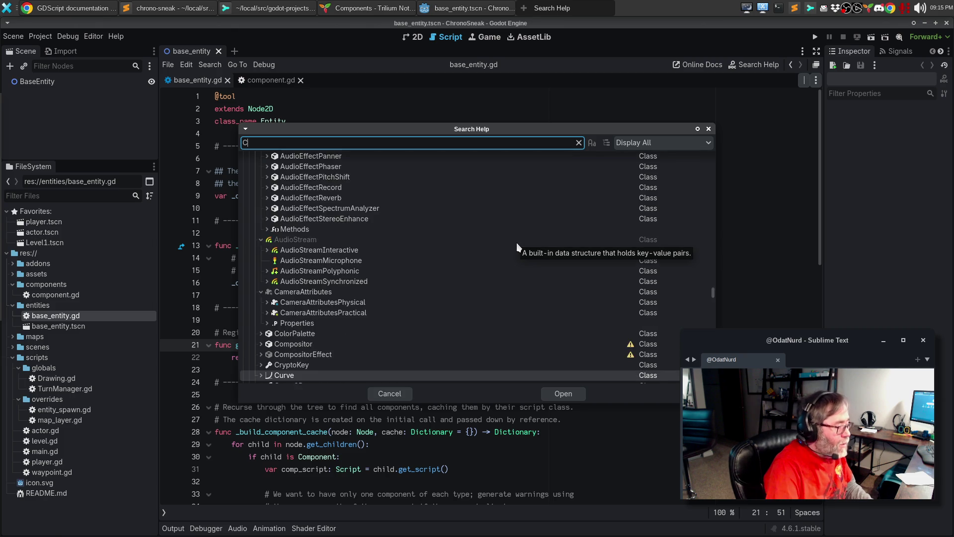
pyautogui.write('ent')
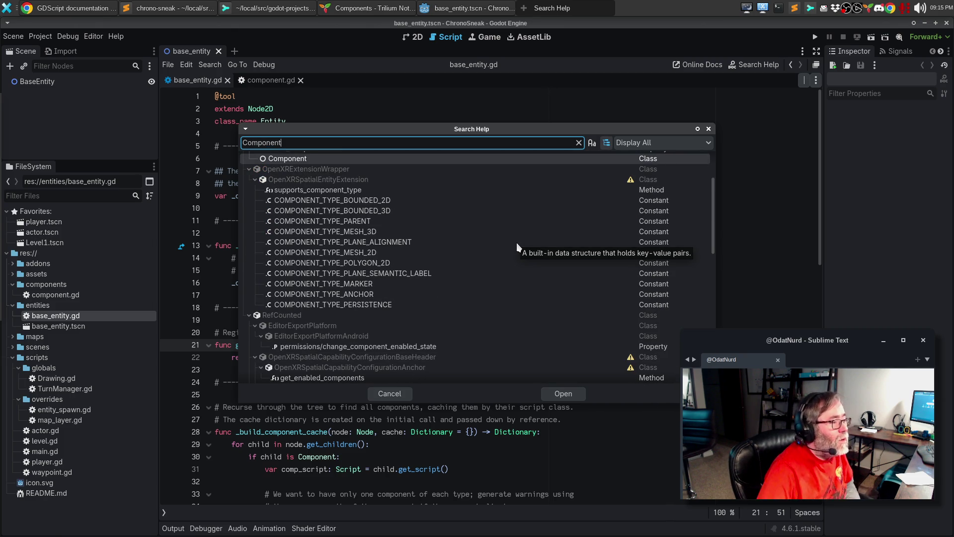
pyautogui.doubleClick(284, 159)
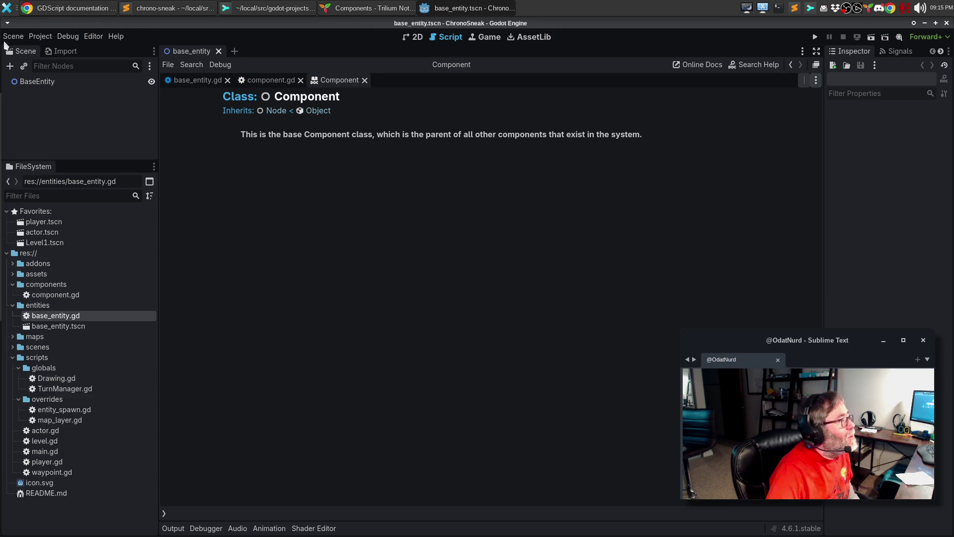
pyautogui.click(40, 36)
pyautogui.click(43, 50)
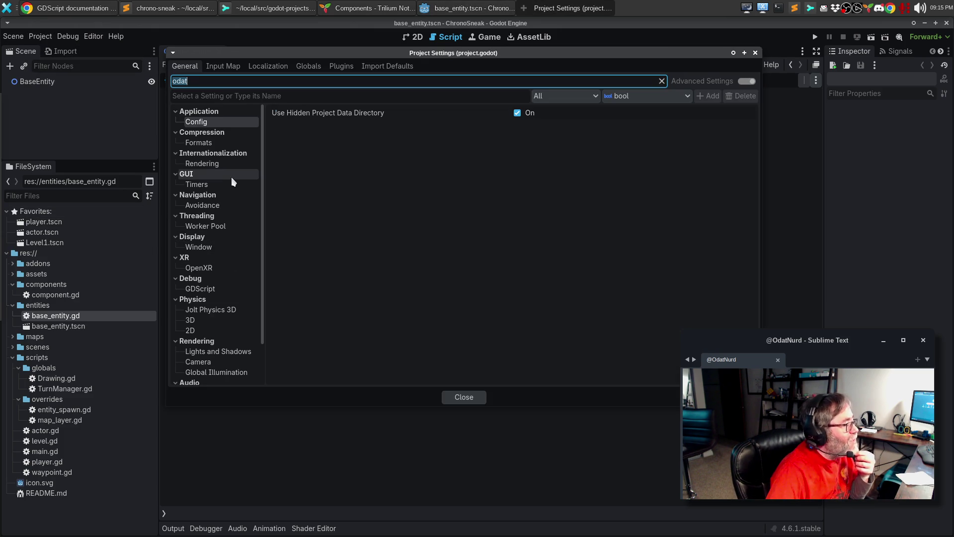
# Filter Project Settings for 'plug', clear the filter, and close the dialog.
pyautogui.press('BackSpace')
pyautogui.write('ply')
pyautogui.press('BackSpace')
pyautogui.write('ug')
pyautogui.press('BackSpace')
pyautogui.press('BackSpace')
pyautogui.press('BackSpace')
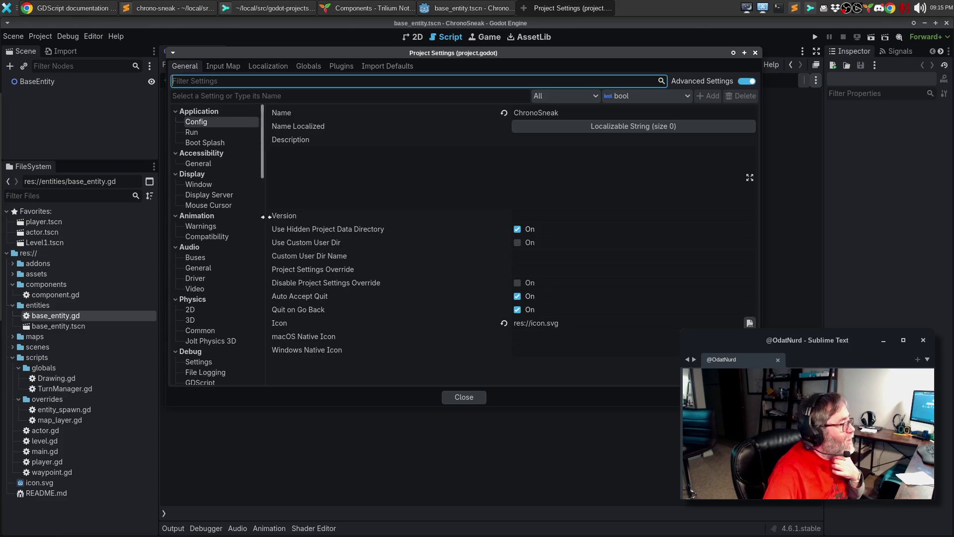
pyautogui.press('Escape')
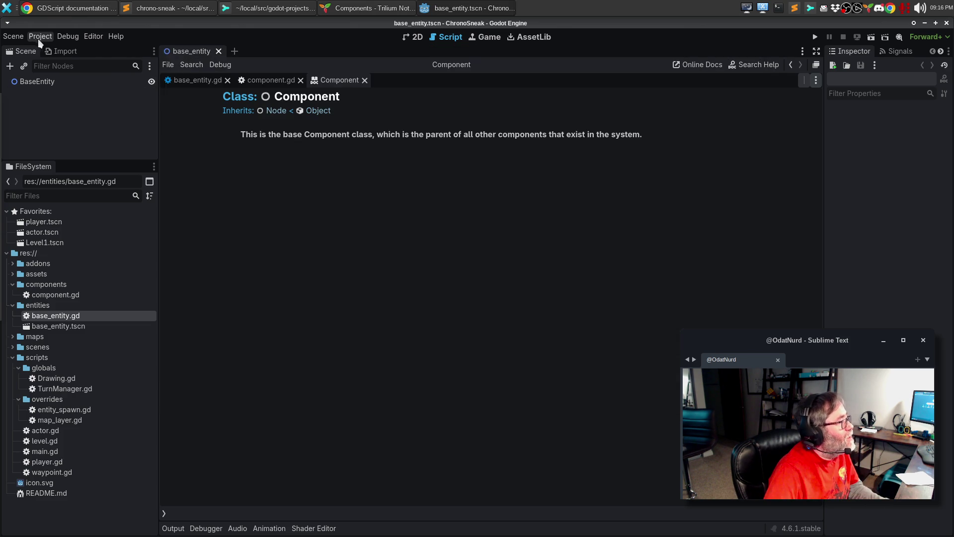
# Open Editor Settings, view the Script Ide plugin settings, and close it.
pyautogui.click(40, 36)
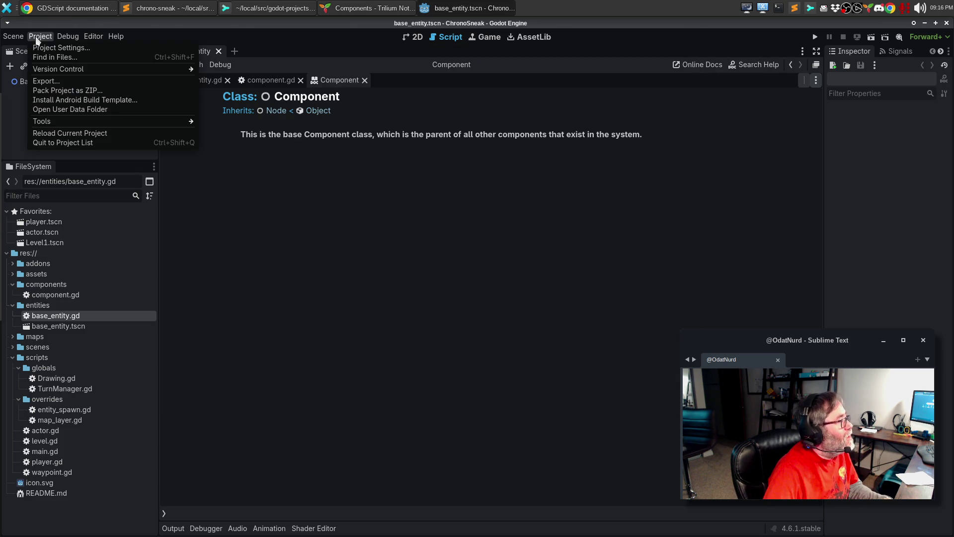
pyautogui.click(93, 36)
pyautogui.click(102, 48)
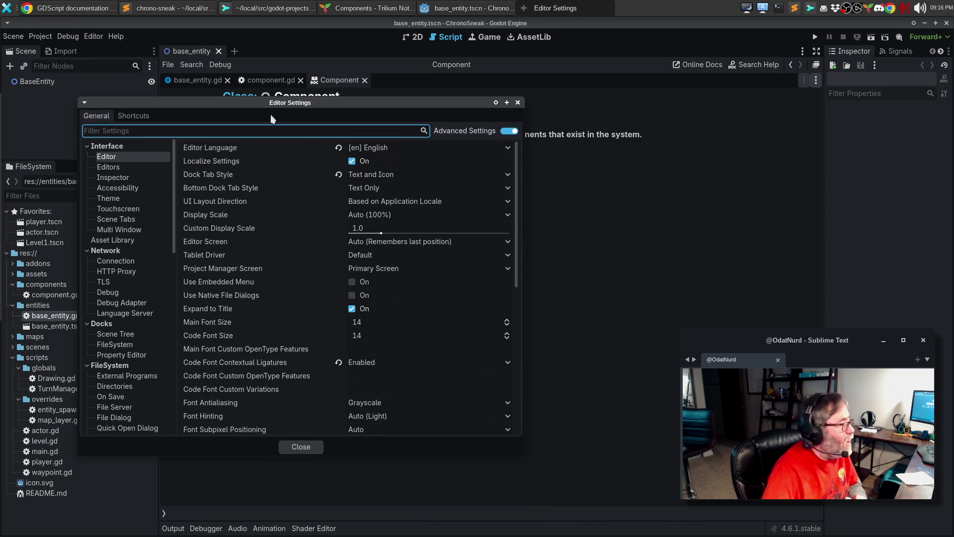
pyautogui.moveTo(179, 234); pyautogui.dragTo(184, 399)
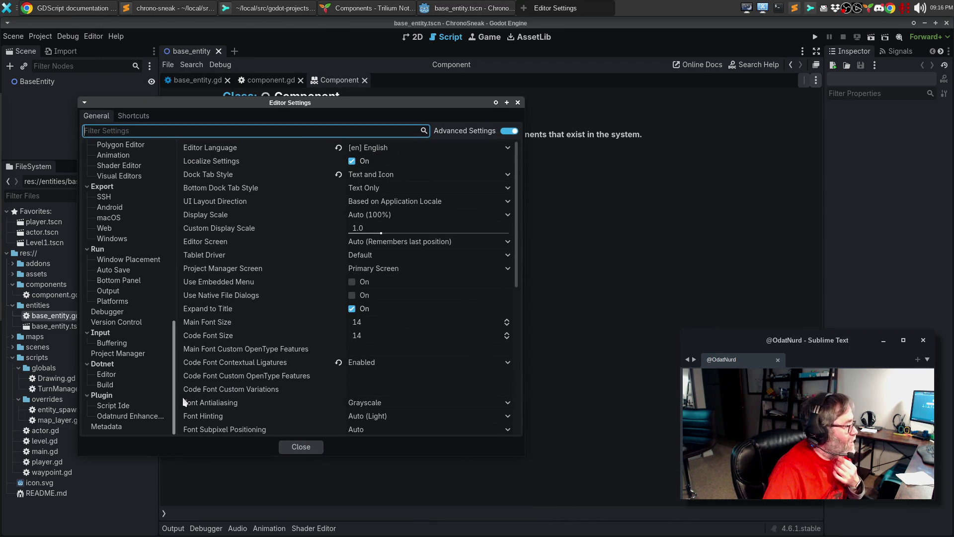
pyautogui.click(114, 405)
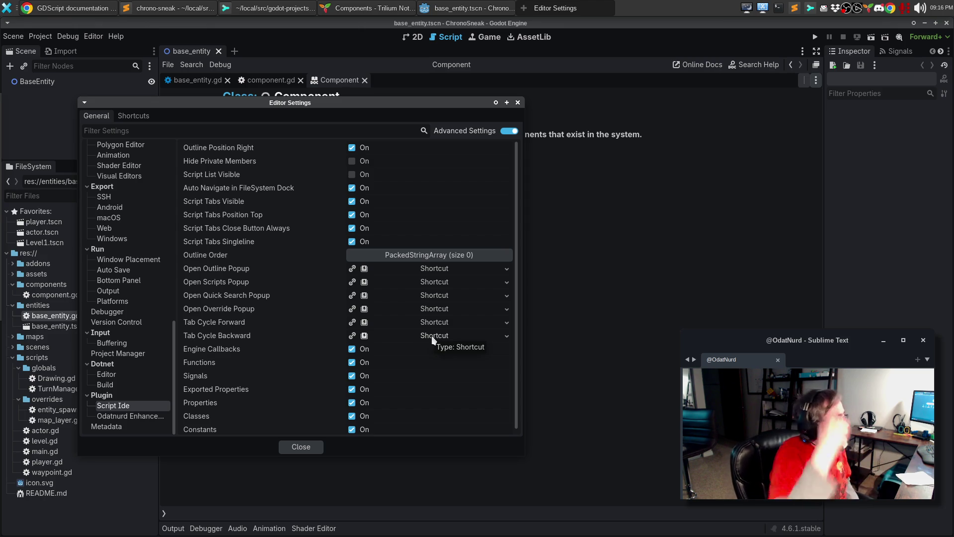
pyautogui.click(517, 102)
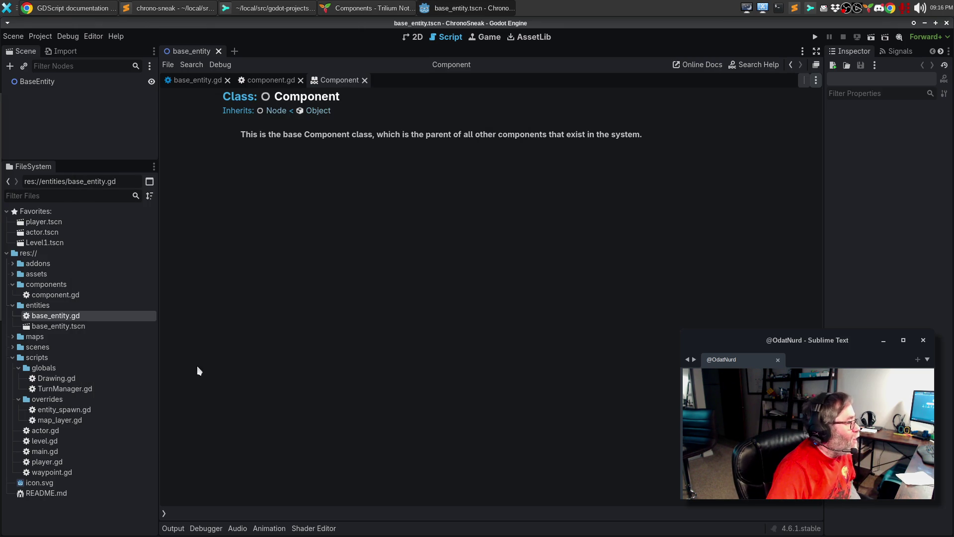
# Reopen Editor Settings to inspect the plugin's own settings, close it, and close the Component docs tab.
pyautogui.click(93, 37)
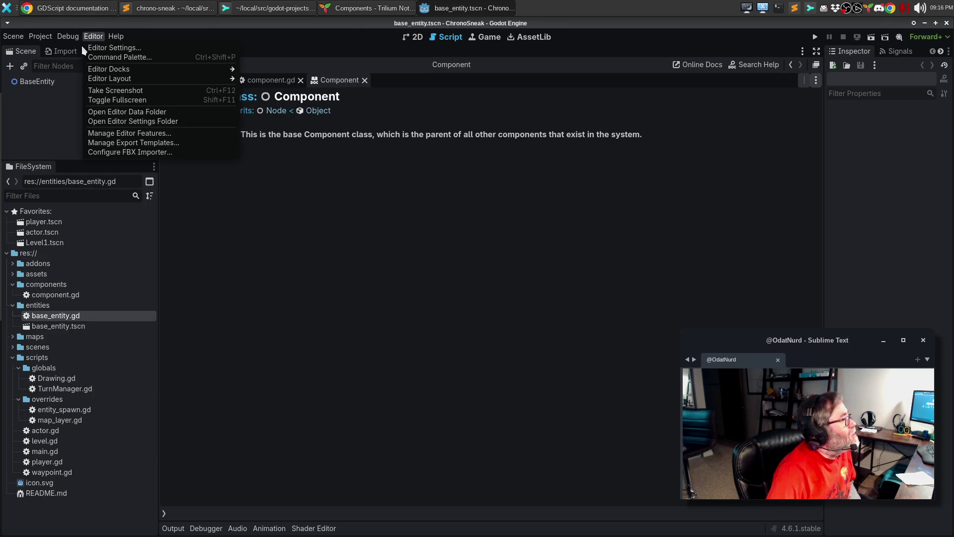
pyautogui.click(97, 46)
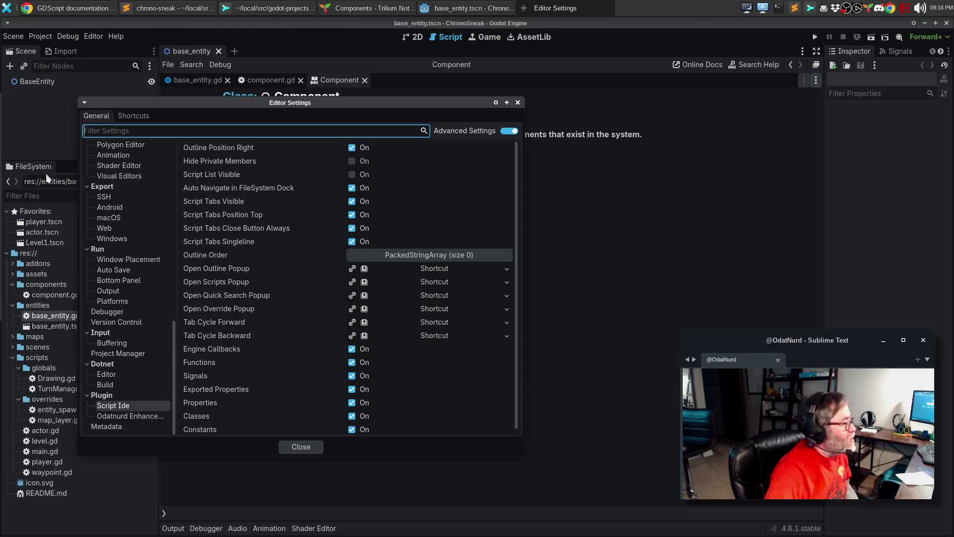
pyautogui.click(138, 416)
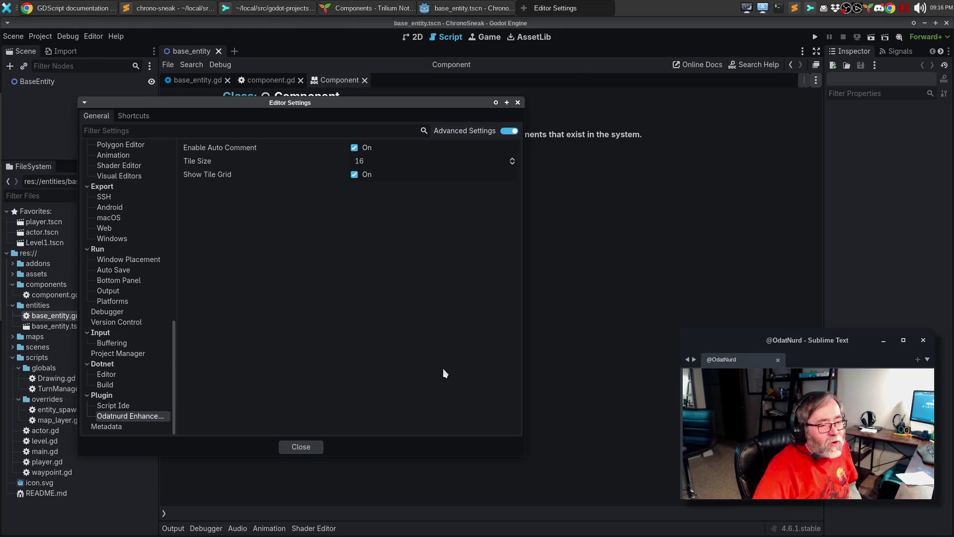
pyautogui.moveTo(249, 103)
pyautogui.mouseDown()
pyautogui.moveTo(819, 179)
pyautogui.moveTo(221, 128)
pyautogui.moveTo(404, 113)
pyautogui.moveTo(287, 87)
pyautogui.moveTo(453, 133)
pyautogui.moveTo(323, 130)
pyautogui.mouseUp()
pyautogui.press('Escape')
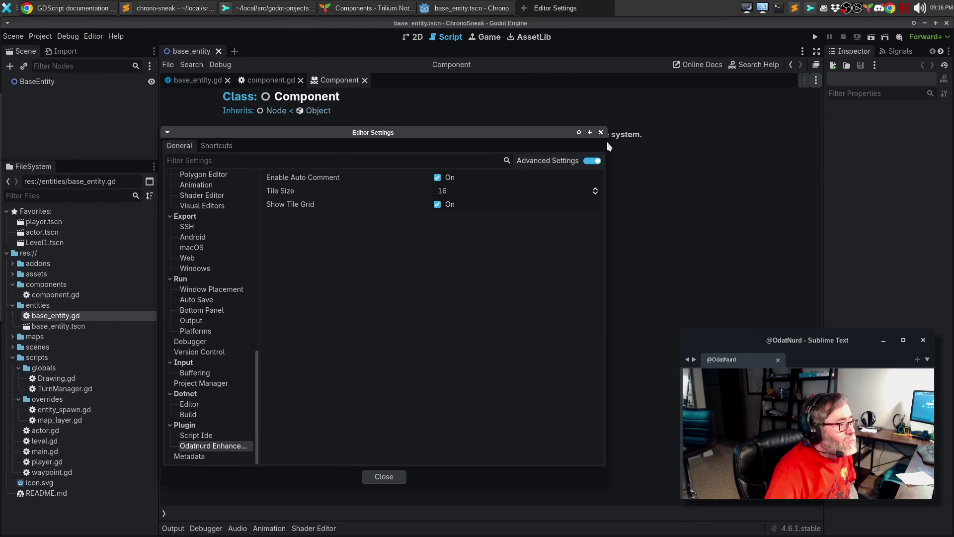
pyautogui.click(601, 133)
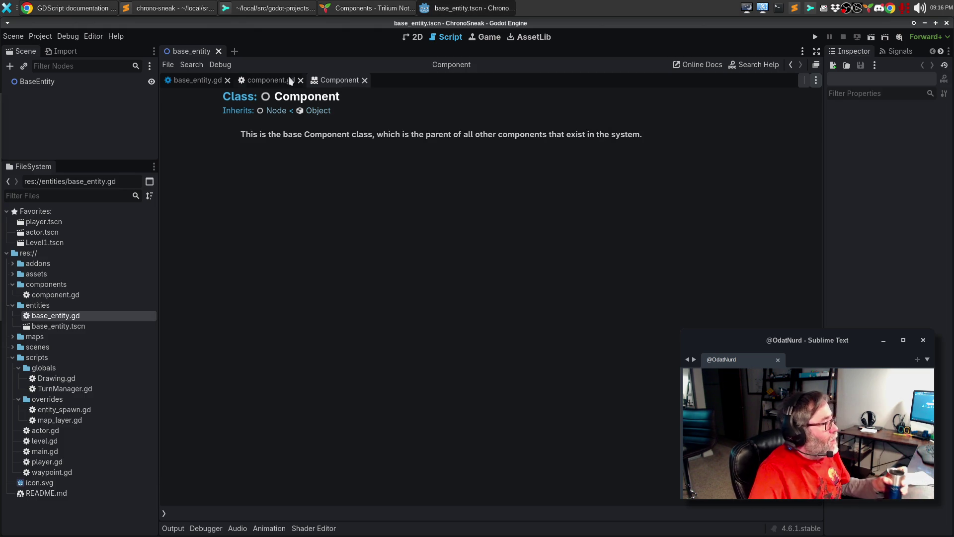
pyautogui.click(365, 79)
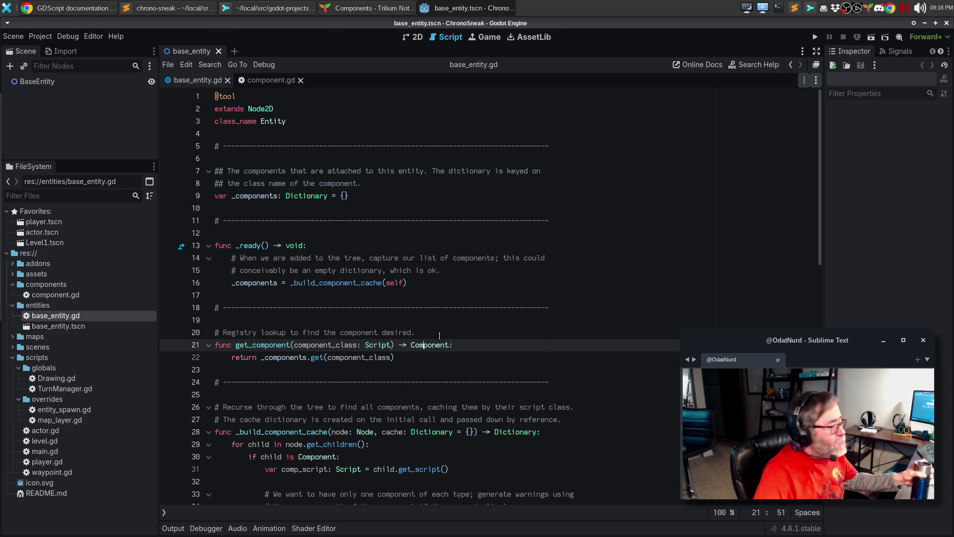
# Add '## Look up and return the component of the given type attached to this entity.' above get_component.
pyautogui.scroll(-1, 460, 324)
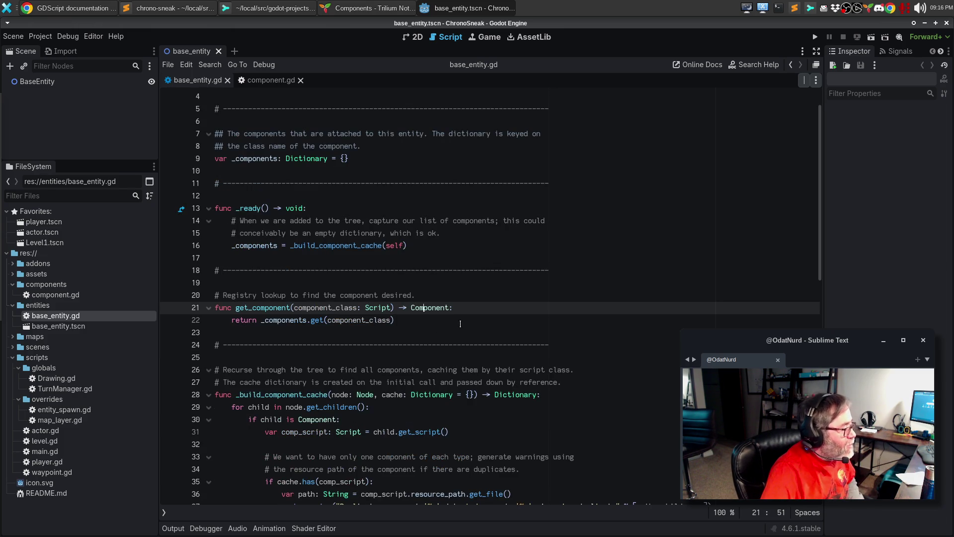
pyautogui.click(476, 298)
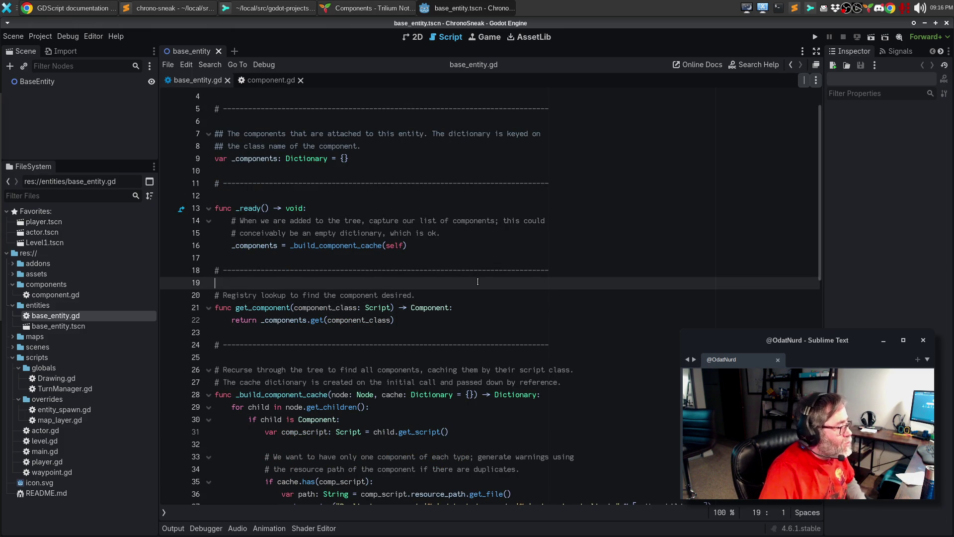
pyautogui.hotkey('ctrl', 'shift', 'Return')
pyautogui.write('##')
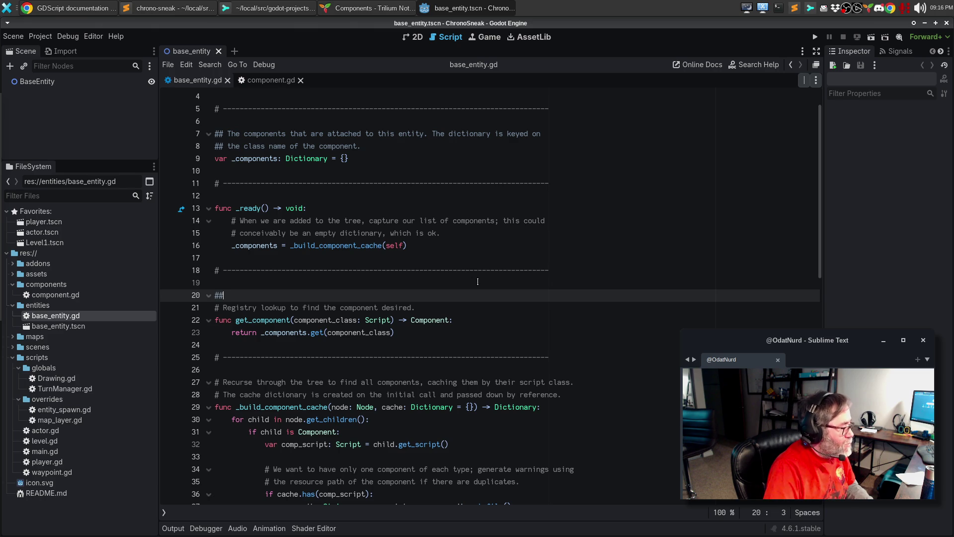
pyautogui.write(' Look up a')
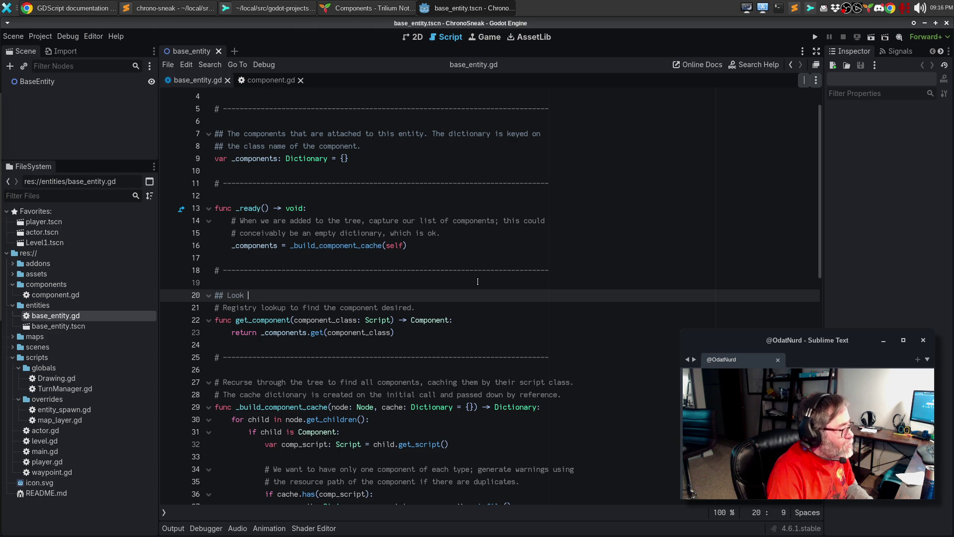
pyautogui.write('nd return the com')
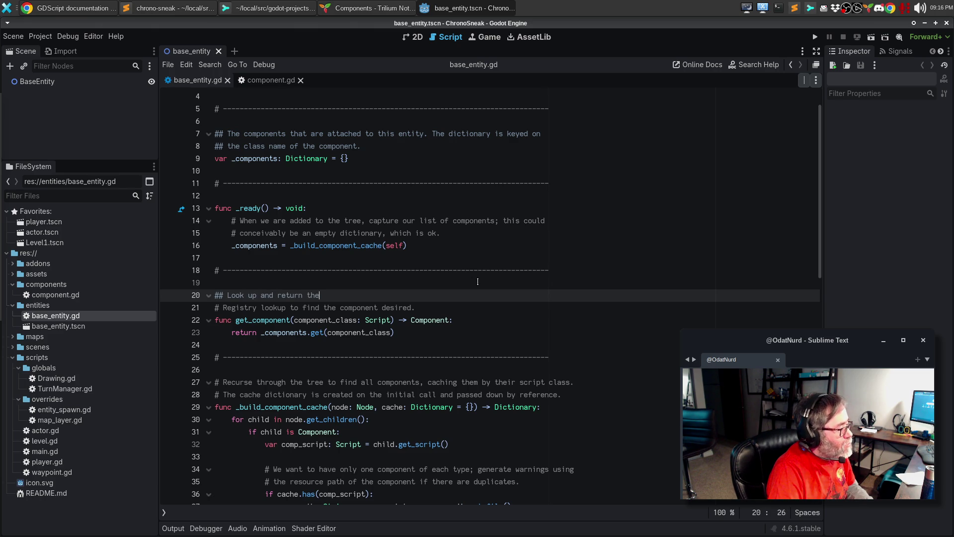
pyautogui.write('ponent defined by')
pyautogui.hotkey('ctrl', 'BackSpace')
pyautogui.hotkey('ctrl', 'BackSpace')
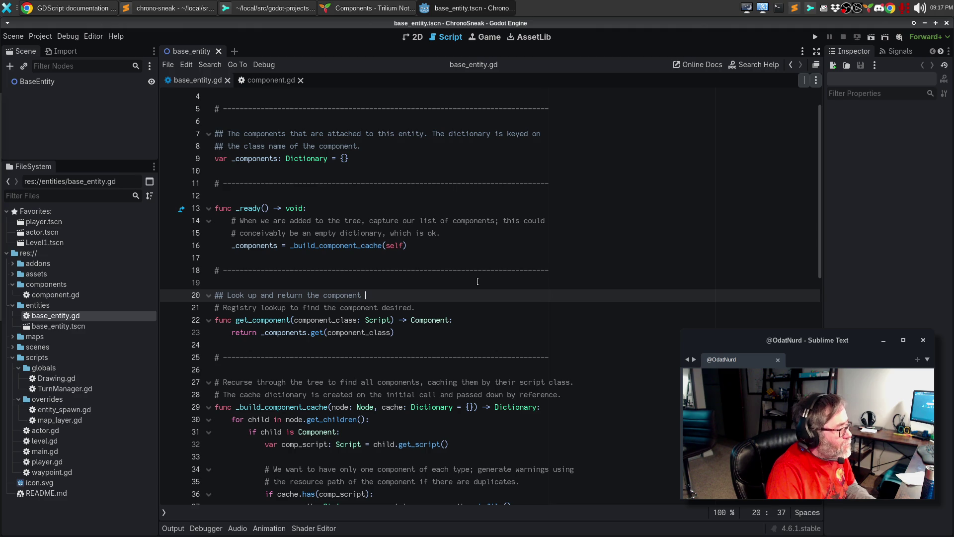
pyautogui.write('of the given type a')
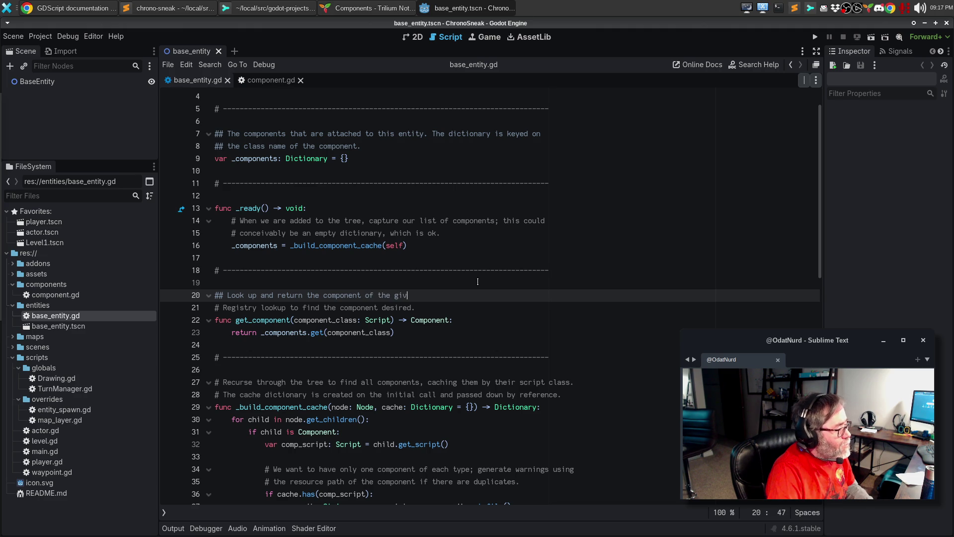
pyautogui.write('ttached to this ')
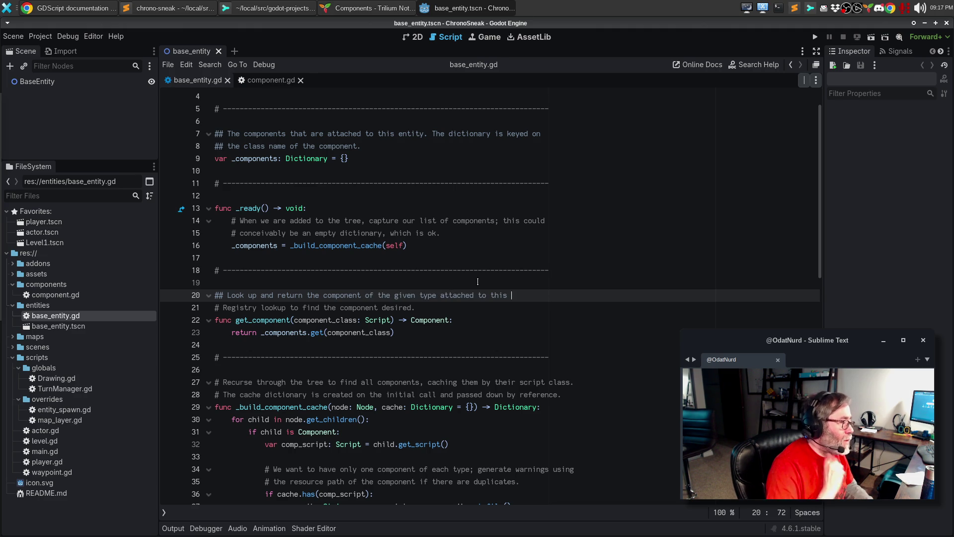
pyautogui.write('entity.')
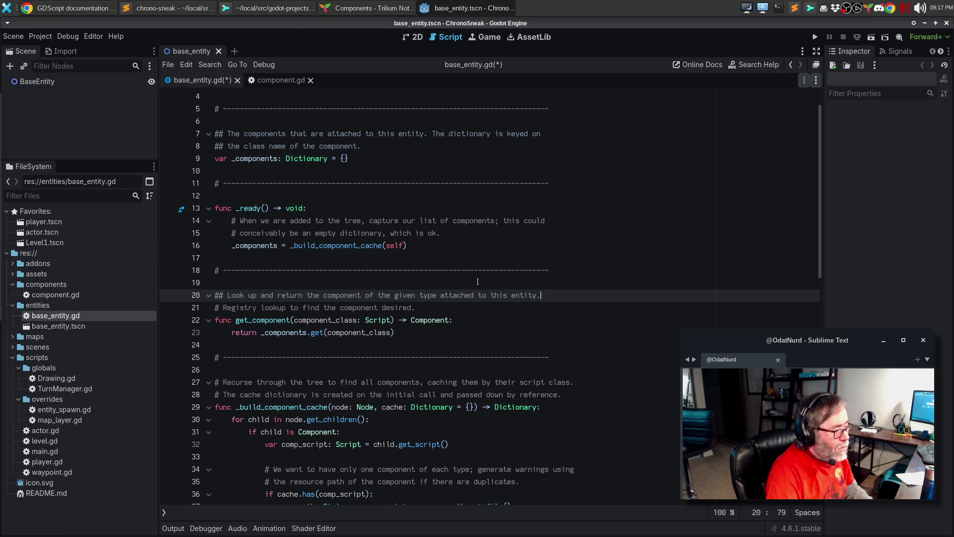
# Begin a second doc line 'This will return null', after trying and removing a 'return Null' line.
pyautogui.press('Return')
pyautogui.write('This wi')
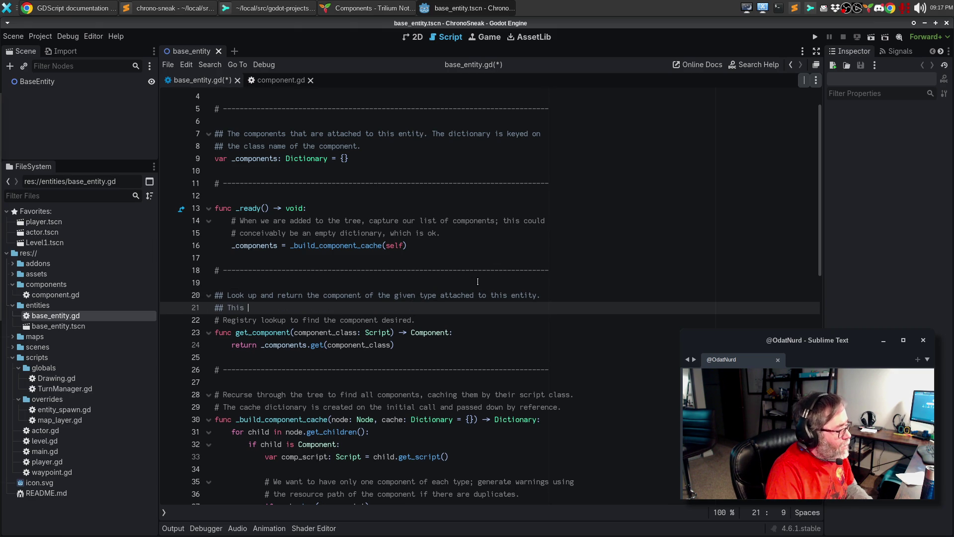
pyautogui.write('ll return Nu')
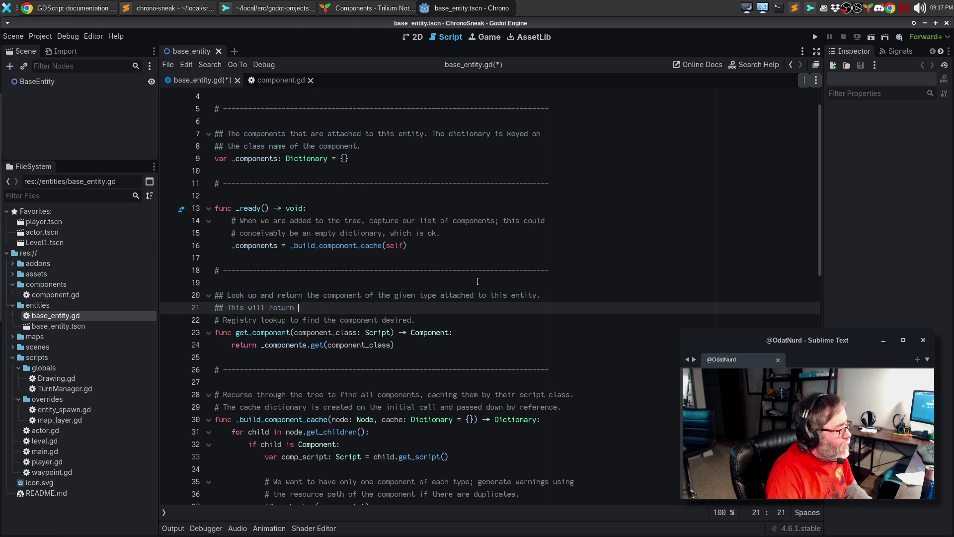
pyautogui.write('ll')
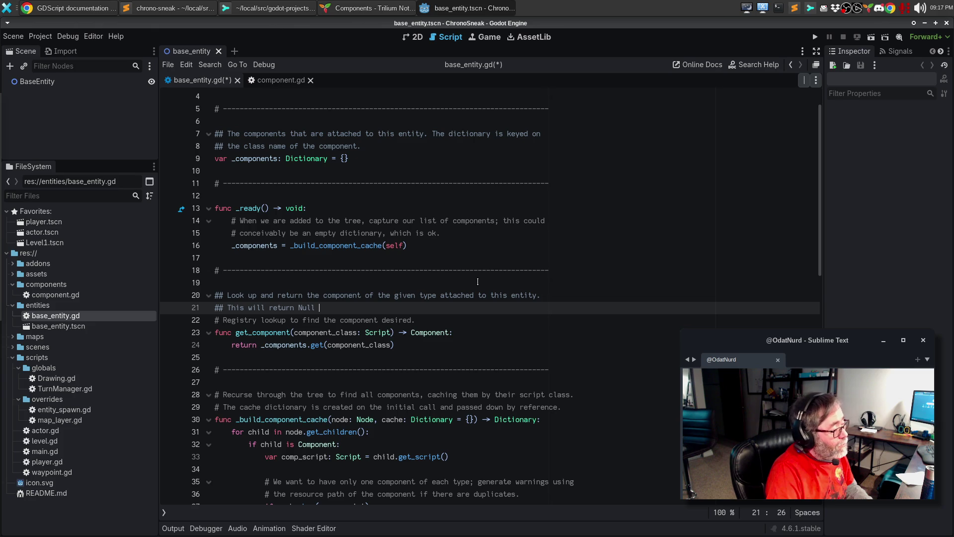
pyautogui.press('BackSpace')
pyautogui.press('BackSpace')
pyautogui.press('BackSpace')
pyautogui.write('null')
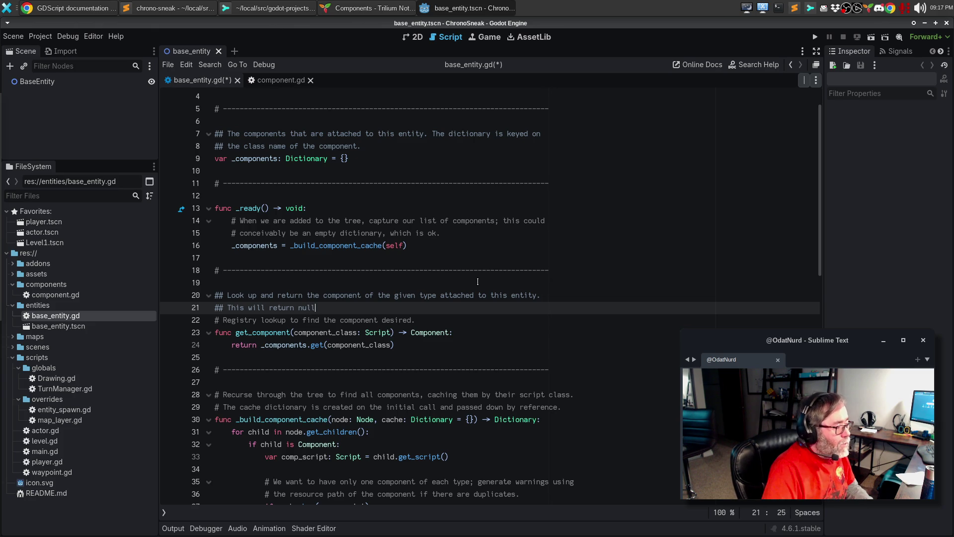
pyautogui.press('Down')
pyautogui.press('Down')
pyautogui.press('Down')
pyautogui.press('Return')
pyautogui.write('return null')
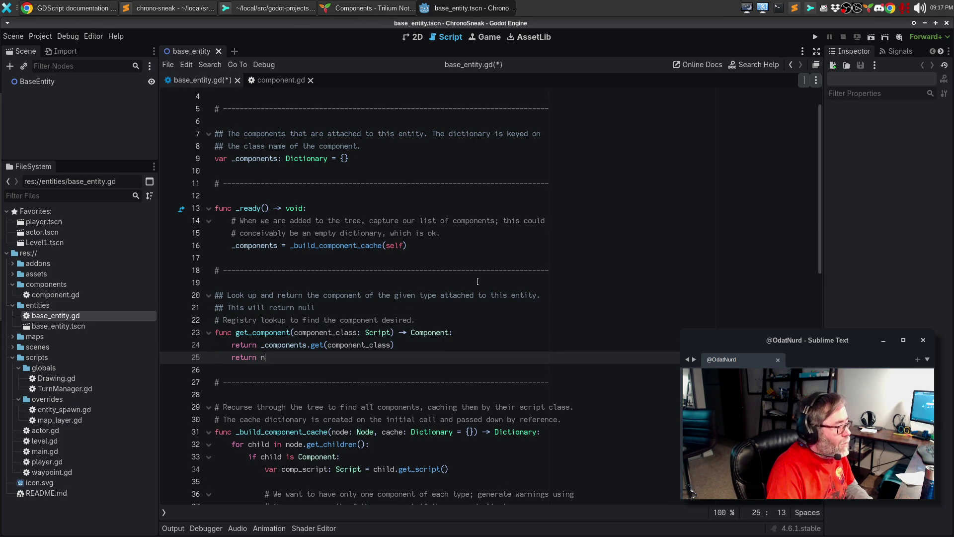
pyautogui.press('BackSpace')
pyautogui.press('BackSpace')
pyautogui.press('BackSpace')
pyautogui.write('Null')
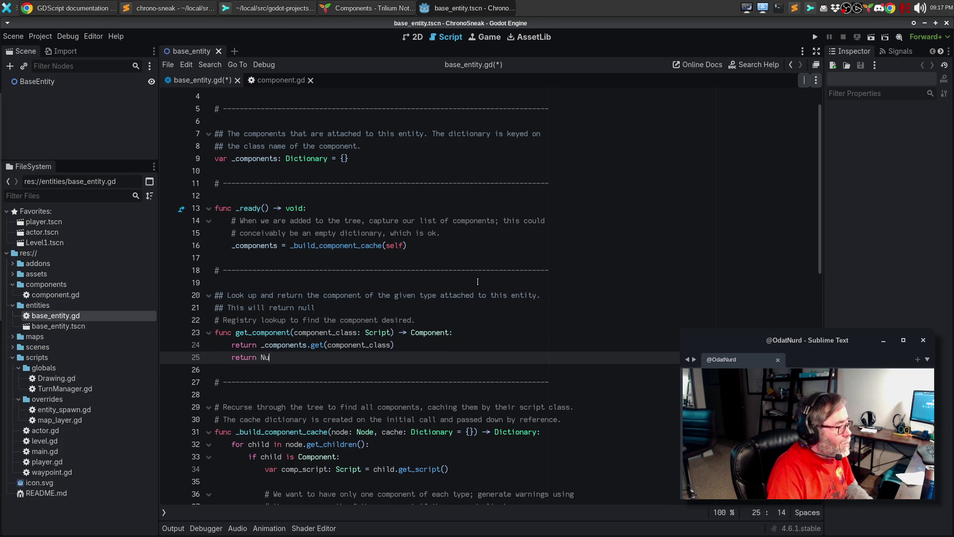
pyautogui.press('BackSpace')
pyautogui.press('BackSpace')
pyautogui.press('BackSpace')
pyautogui.write('null')
pyautogui.press('Return')
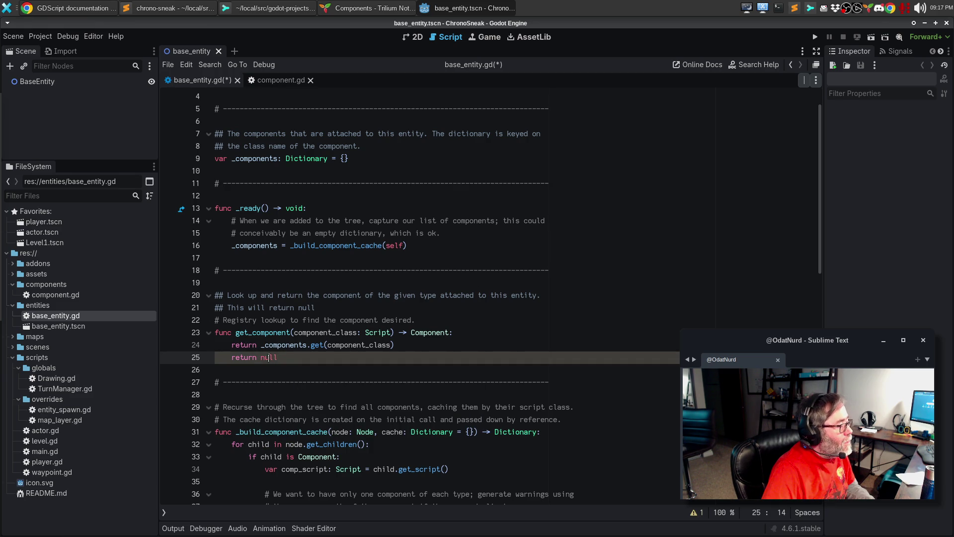
pyautogui.press('Left')
pyautogui.write('Null')
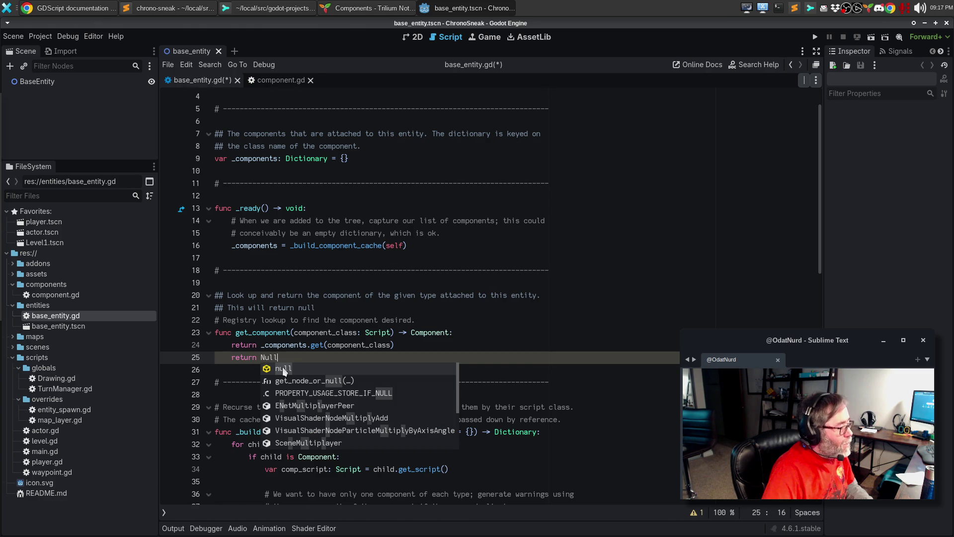
pyautogui.press('Escape')
pyautogui.hotkey('shift', 'Home')
pyautogui.hotkey('shift', 'Home')
pyautogui.press('BackSpace')
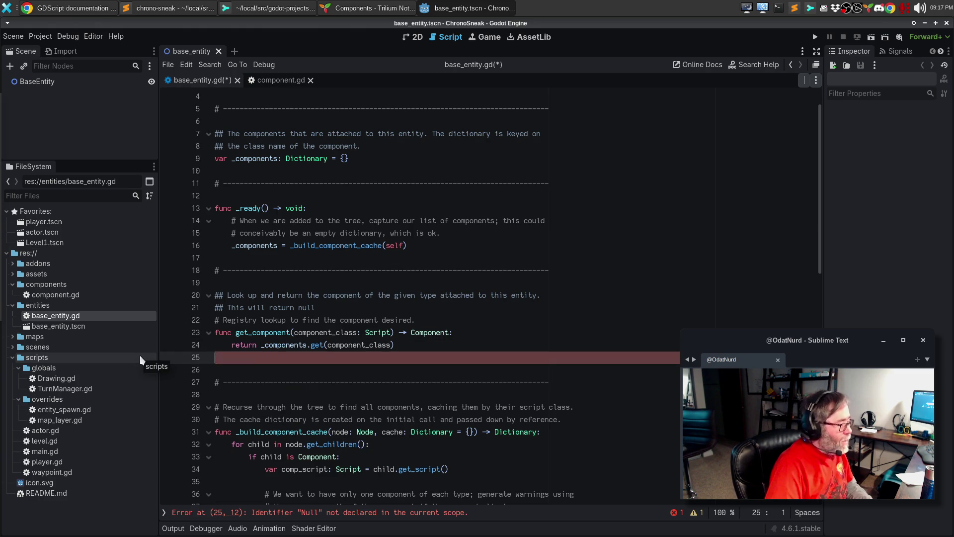
pyautogui.press('BackSpace')
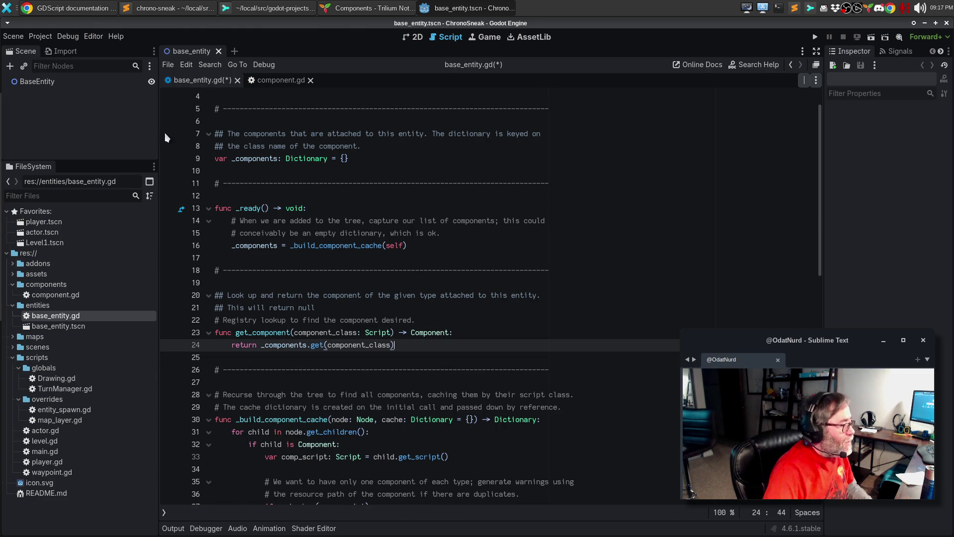
# Finish it with 'if there is no such component attached to this entity.', delete the Registry lookup line, save.
pyautogui.click(345, 308)
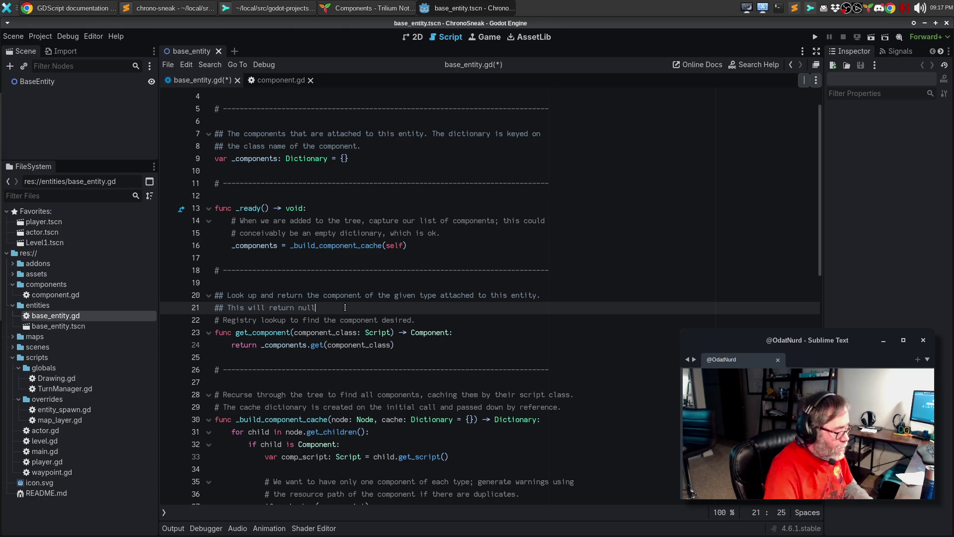
pyautogui.write('there is no ')
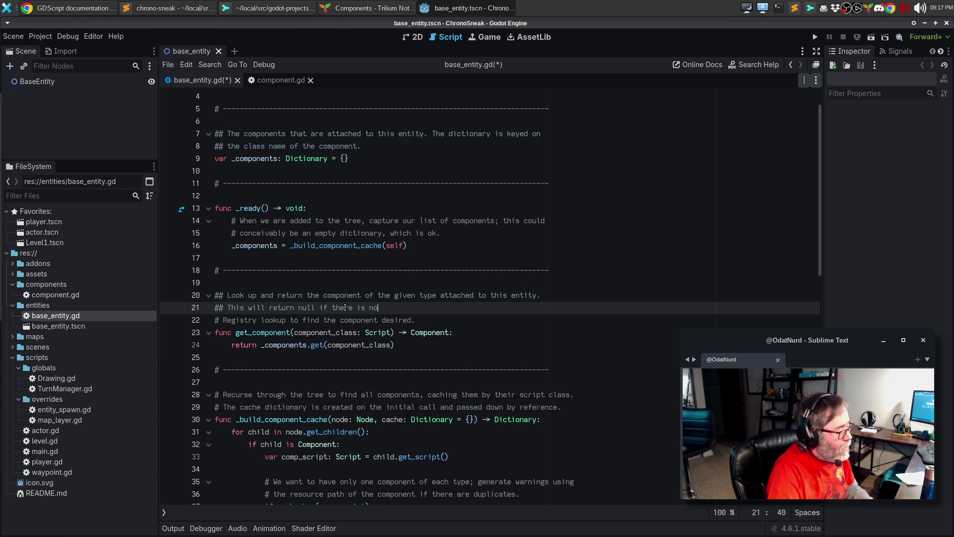
pyautogui.write('such component att')
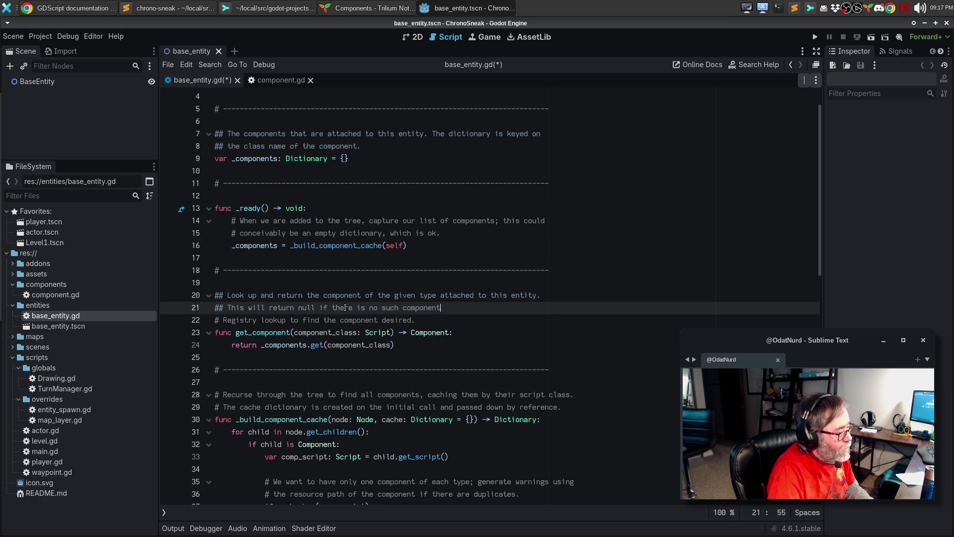
pyautogui.write('ached to this enti')
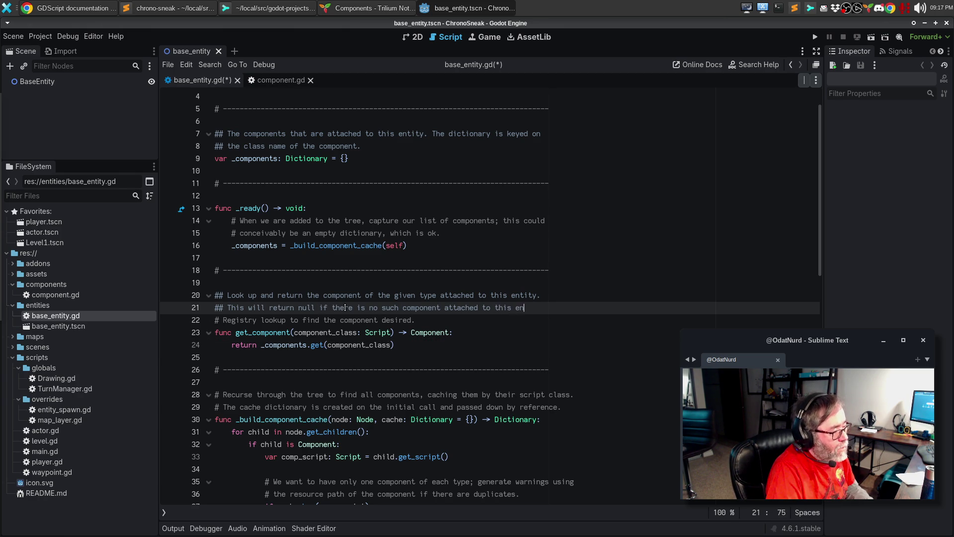
pyautogui.write('ty.')
pyautogui.press('Down')
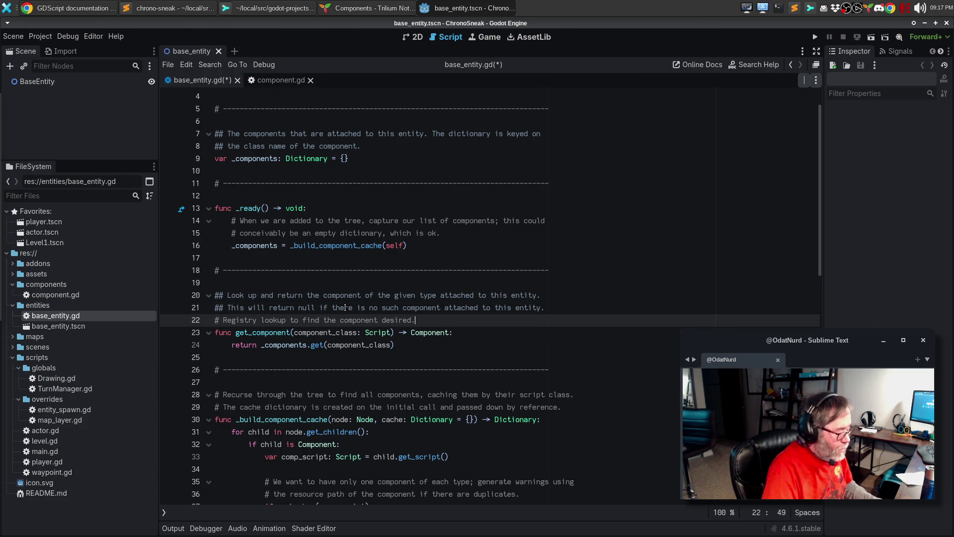
pyautogui.hotkey('ctrl', 'shift', 'k')
pyautogui.hotkey('ctrl', 's')
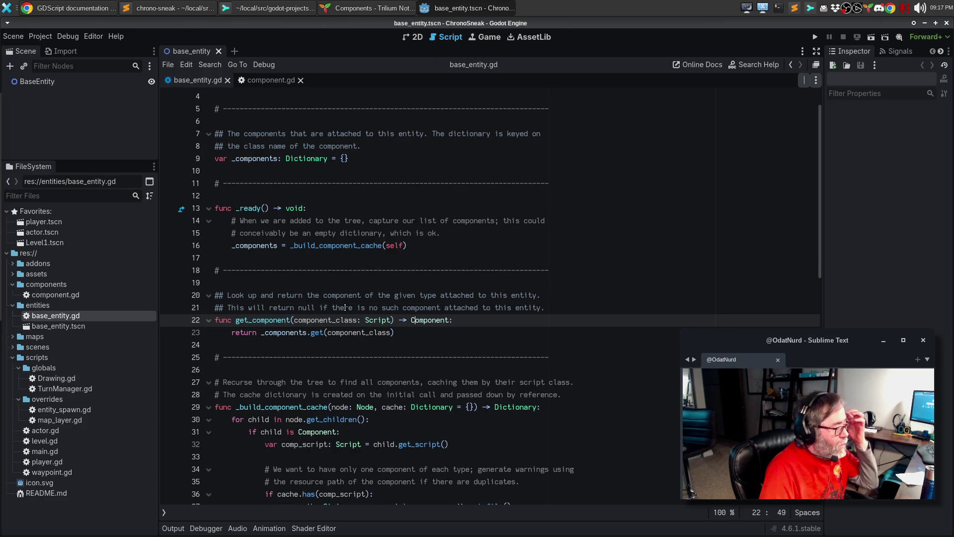
pyautogui.click(260, 81)
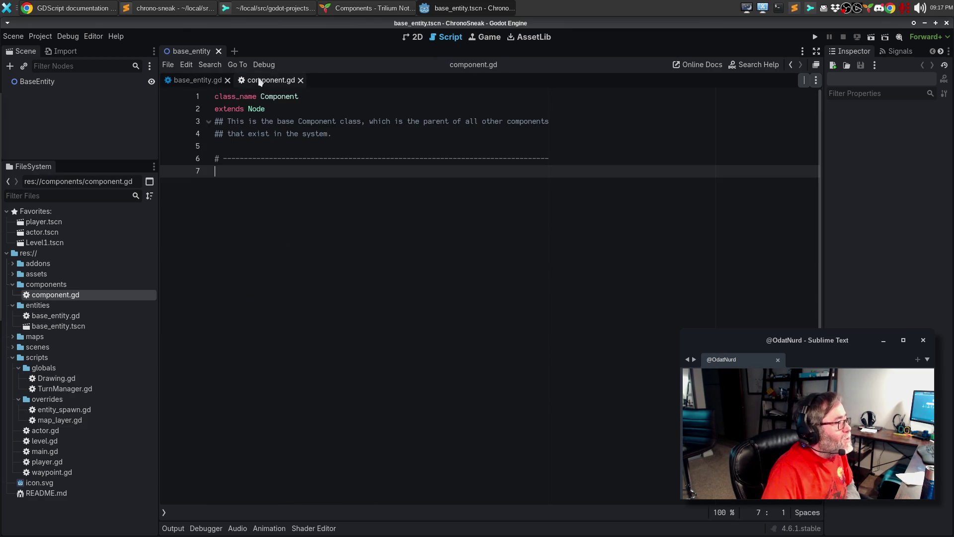
# Search Help for 'compon', open the Component class page, and go back to base_entity.gd.
pyautogui.click(196, 80)
pyautogui.click(116, 36)
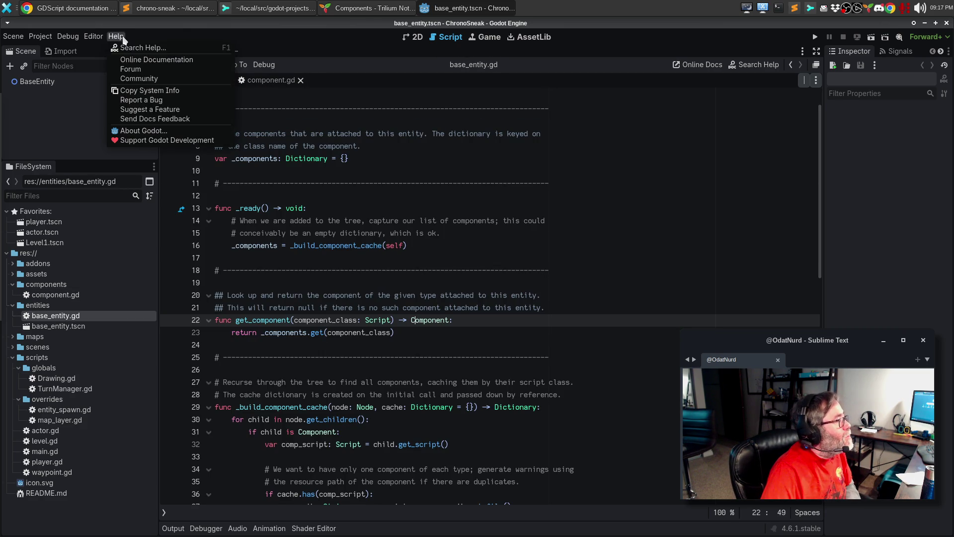
pyautogui.click(127, 48)
pyautogui.write('compo')
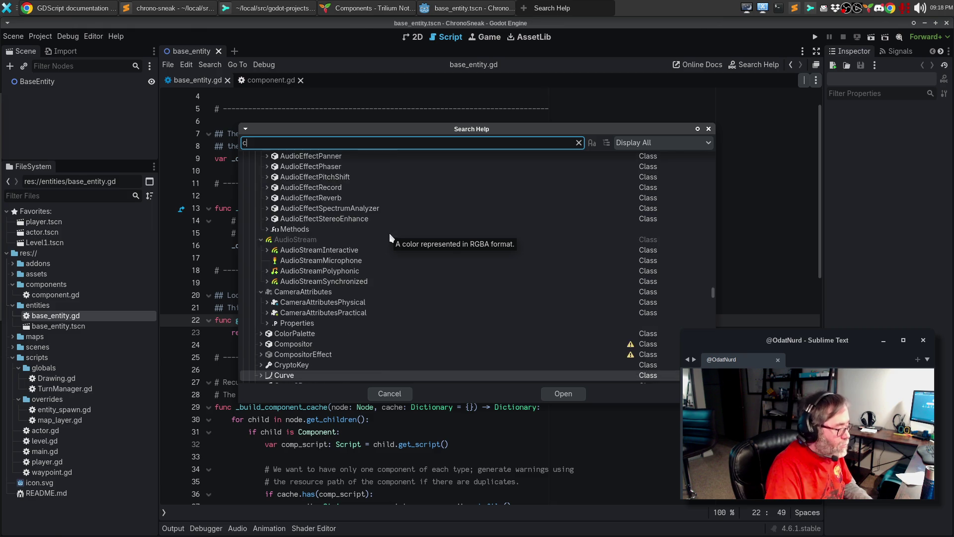
pyautogui.write('n')
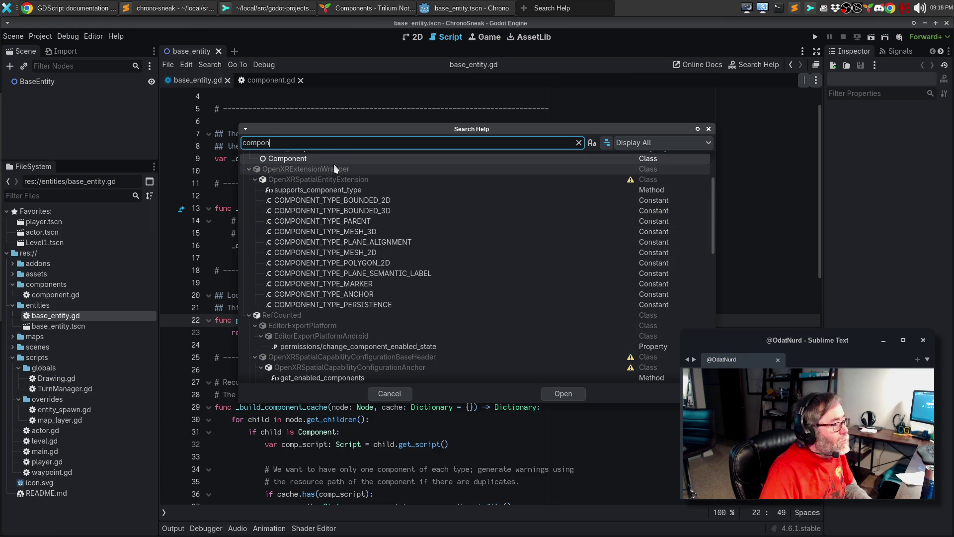
pyautogui.doubleClick(297, 158)
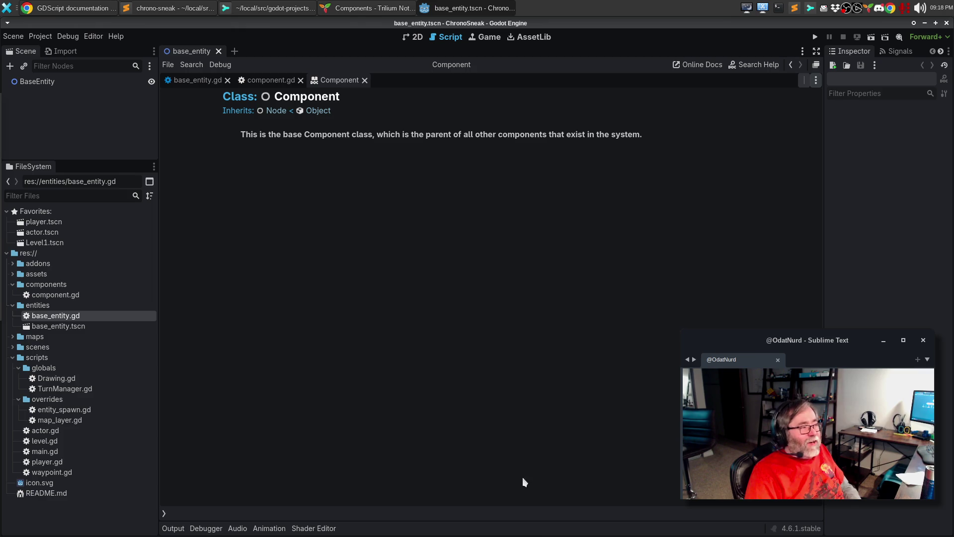
pyautogui.click(197, 80)
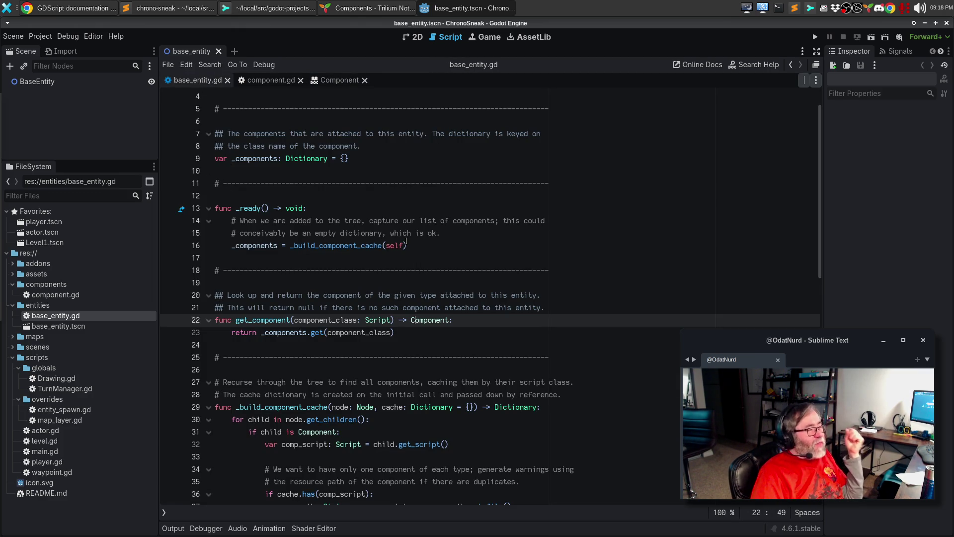
# Add and then remove empty '#' continuation lines after the cache dictionary comment.
pyautogui.scroll(-2, 517, 330)
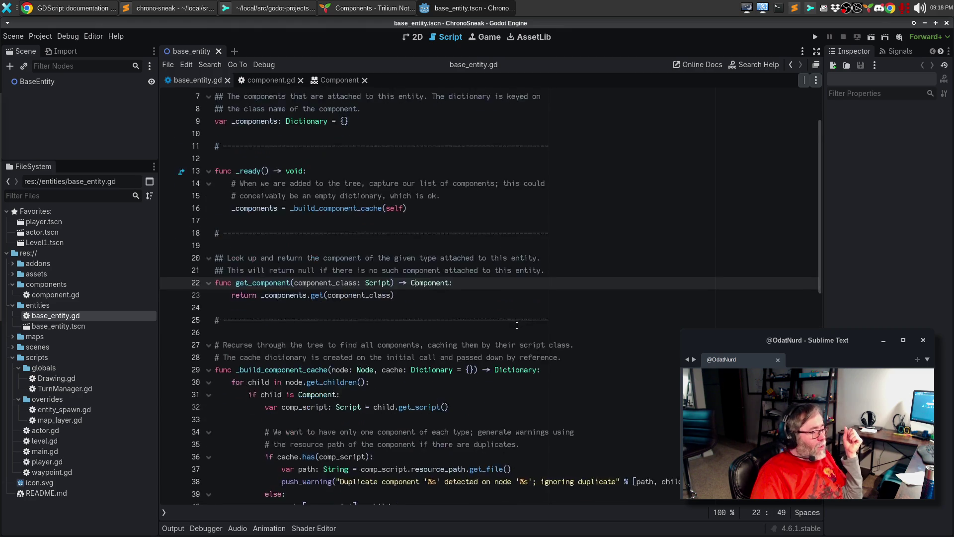
pyautogui.click(572, 319)
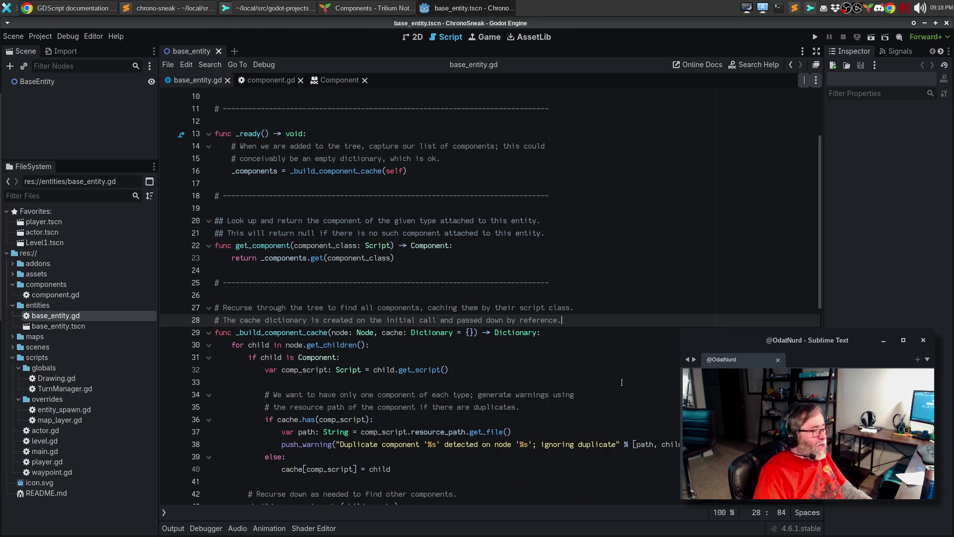
pyautogui.press('Up')
pyautogui.press('Down')
pyautogui.press('Return')
pyautogui.write('#')
pyautogui.press('Return')
pyautogui.write('#')
pyautogui.press('Return')
pyautogui.write('#')
pyautogui.press('Return')
pyautogui.write('#')
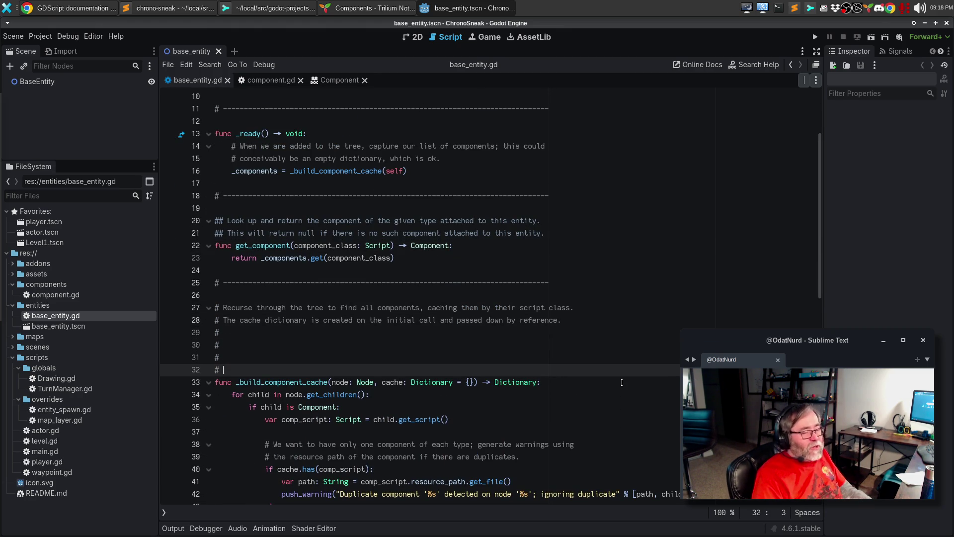
pyautogui.press('BackSpace')
pyautogui.press('Return')
pyautogui.press('BackSpace')
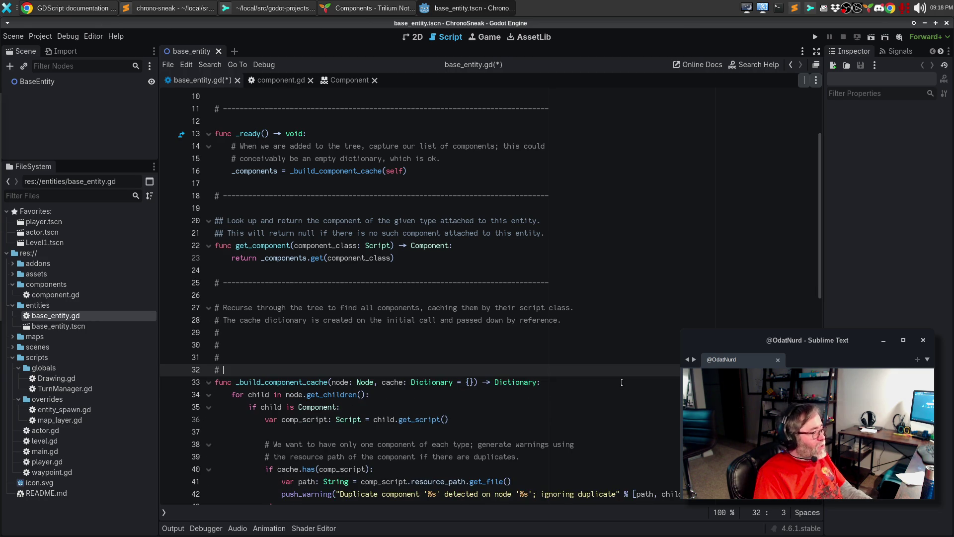
pyautogui.press('BackSpace')
pyautogui.press('BackSpace')
pyautogui.press('BackSpace')
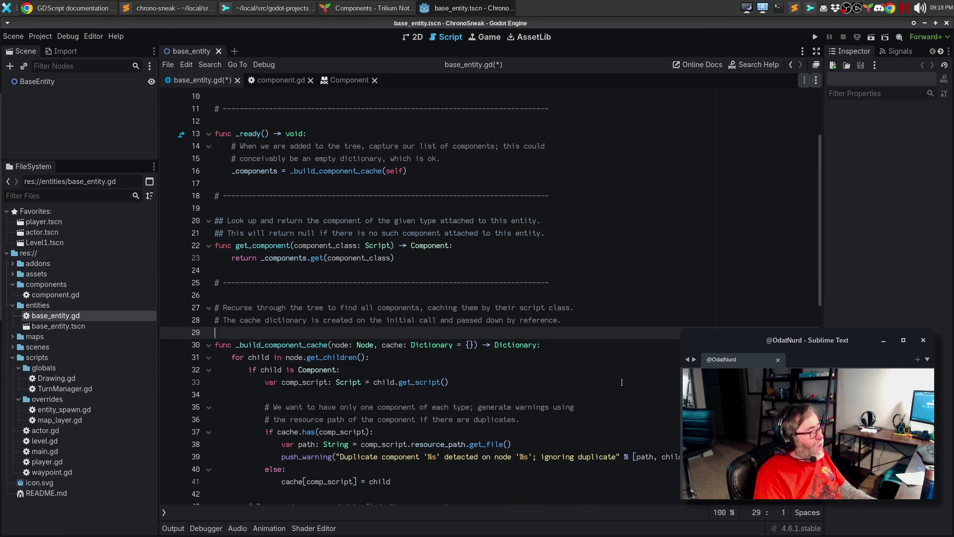
# Rewrap the recursion comment and the duplicate-component comment with Alt+Q.
pyautogui.press('Up')
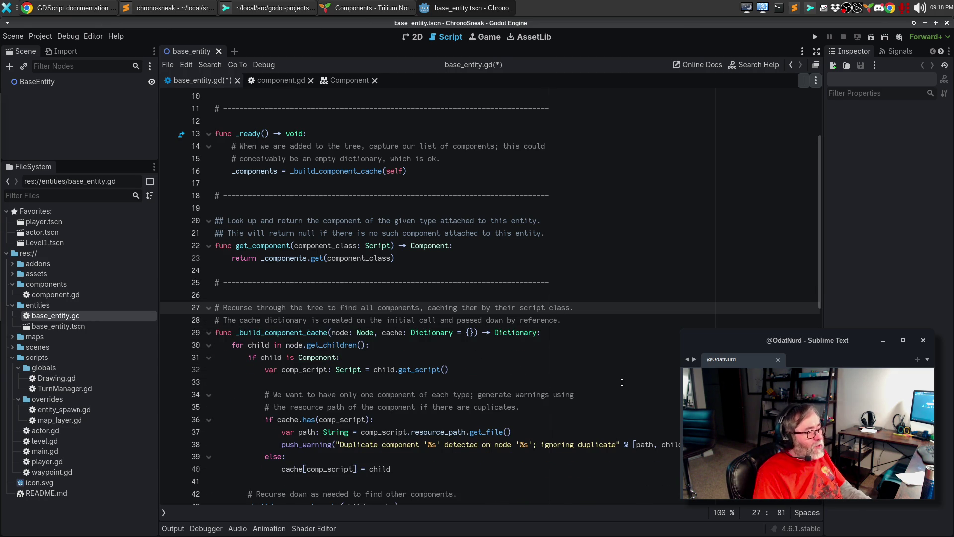
pyautogui.hotkey('alt', 'q')
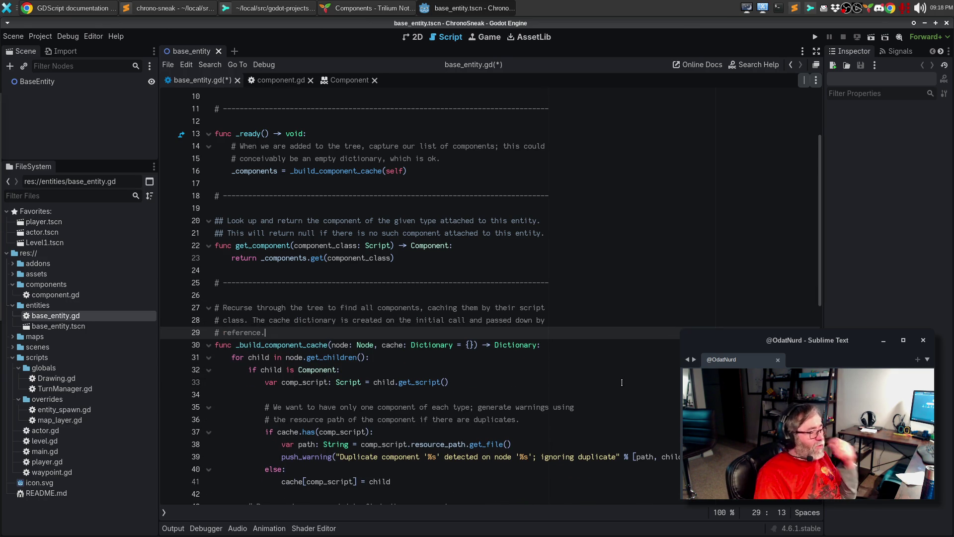
pyautogui.press('Down')
pyautogui.press('Down')
pyautogui.press('Down')
pyautogui.press('Up')
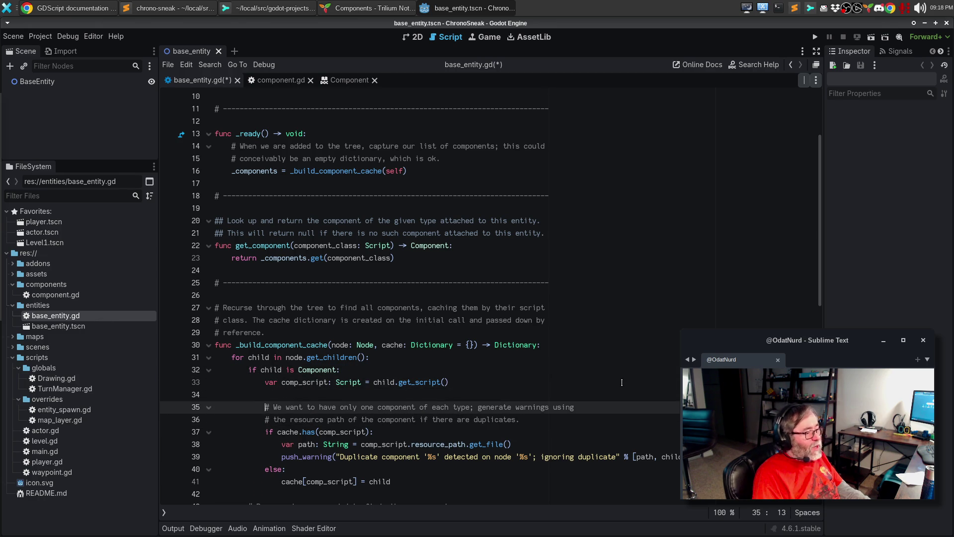
pyautogui.write('q')
pyautogui.press('Escape')
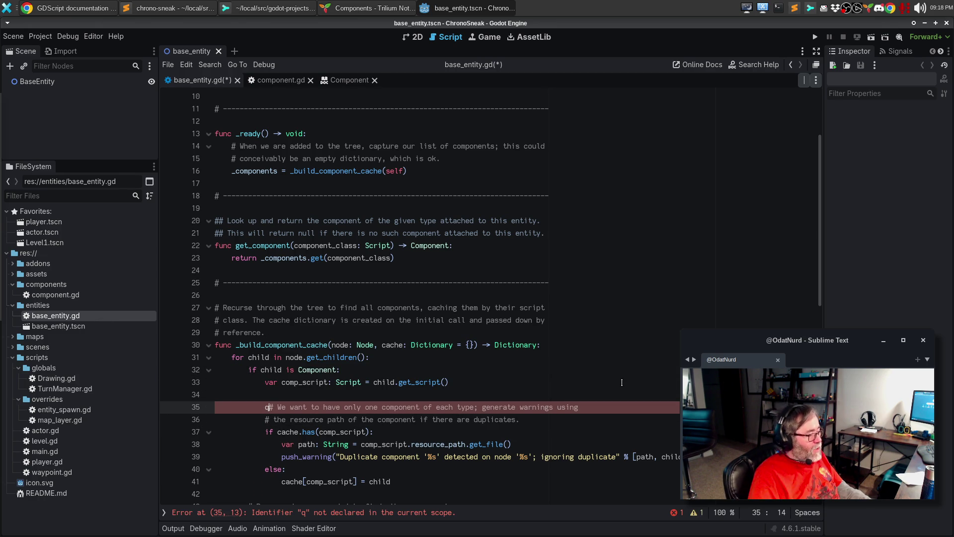
pyautogui.press('BackSpace')
pyautogui.hotkey('alt', 'q')
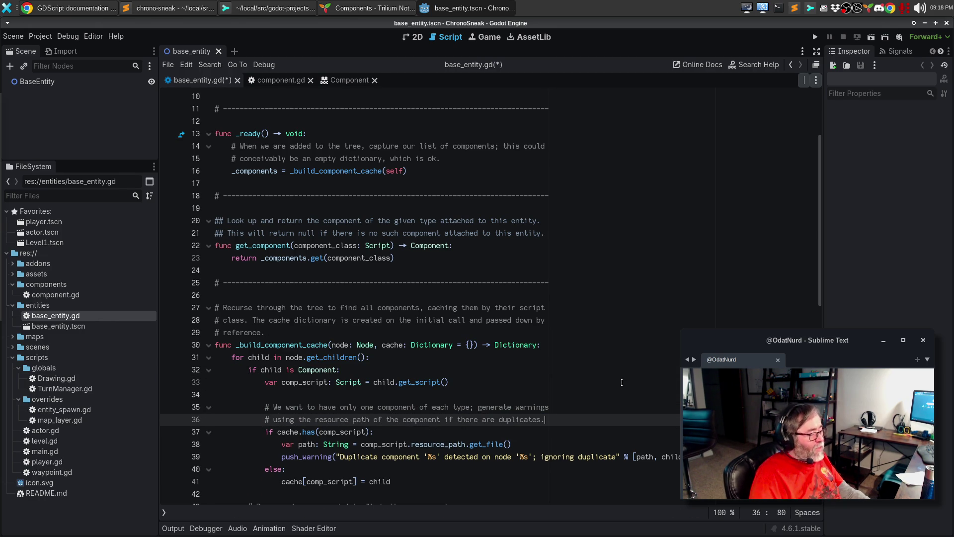
# Check the recursion comment on line 43, then return to the end of line 21.
pyautogui.scroll(-3, 590, 381)
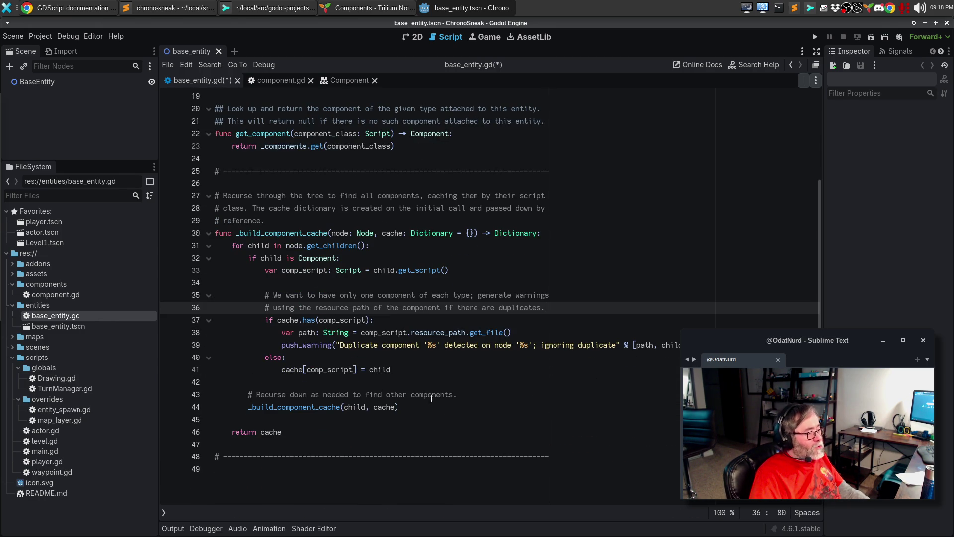
pyautogui.click(435, 394)
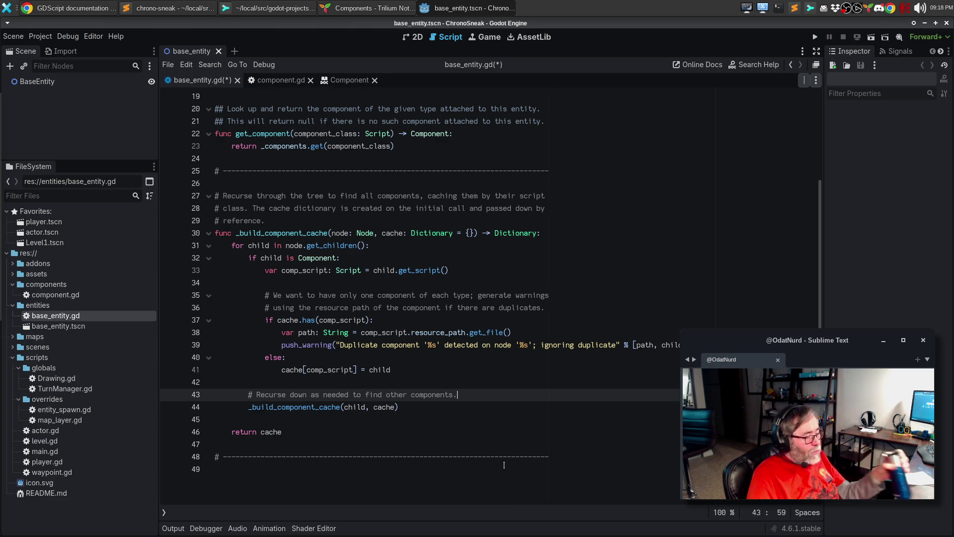
pyautogui.scroll(5, 504, 358)
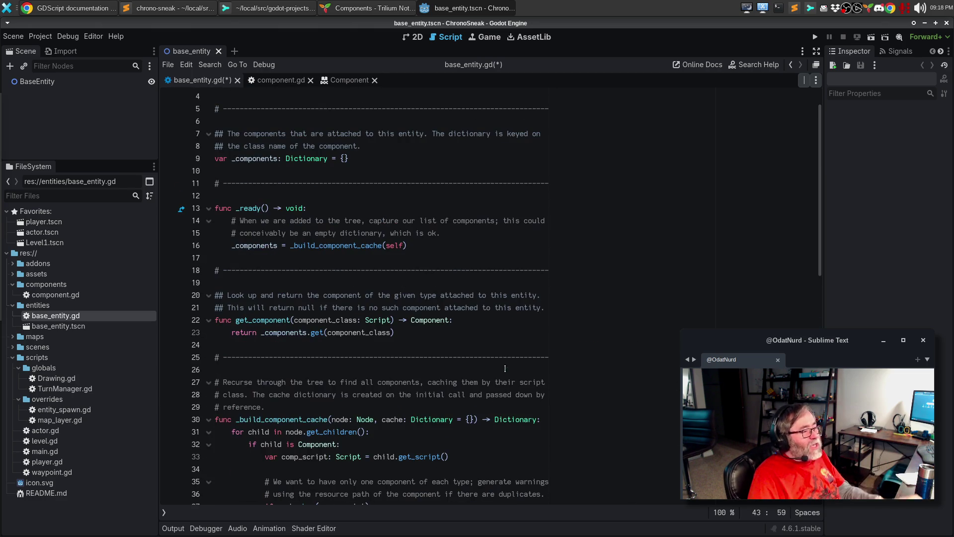
pyautogui.click(504, 308)
pyautogui.press('End')
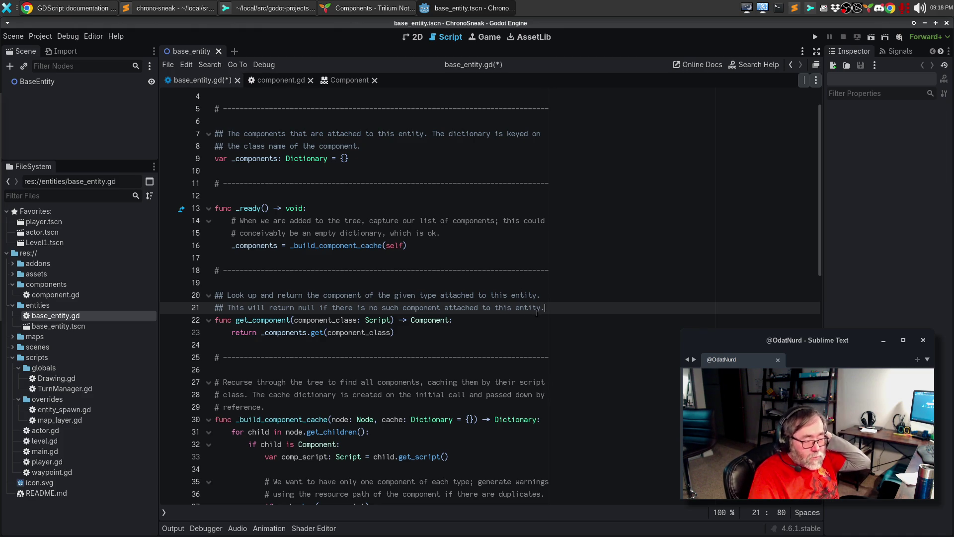
pyautogui.rightClick(42, 482)
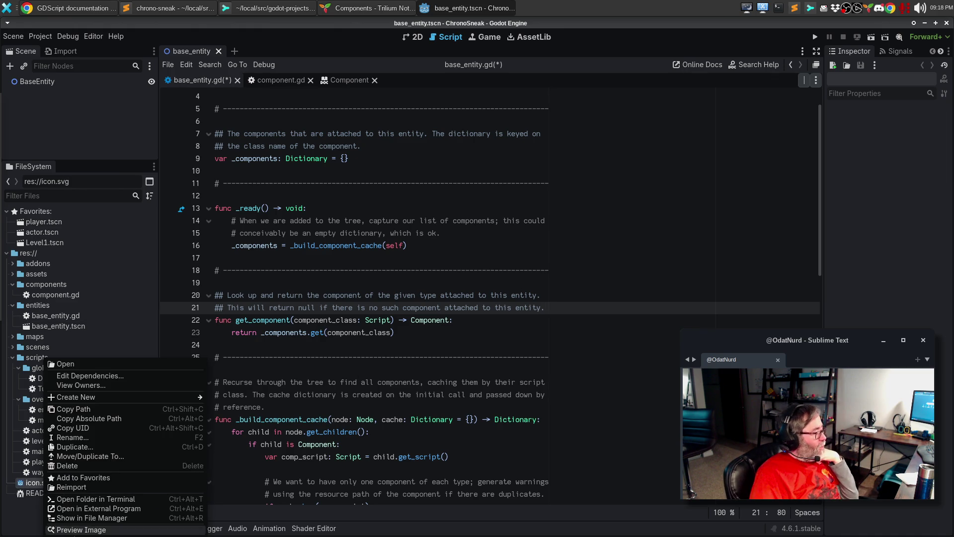
pyautogui.click(74, 530)
pyautogui.scroll(5, 462, 263)
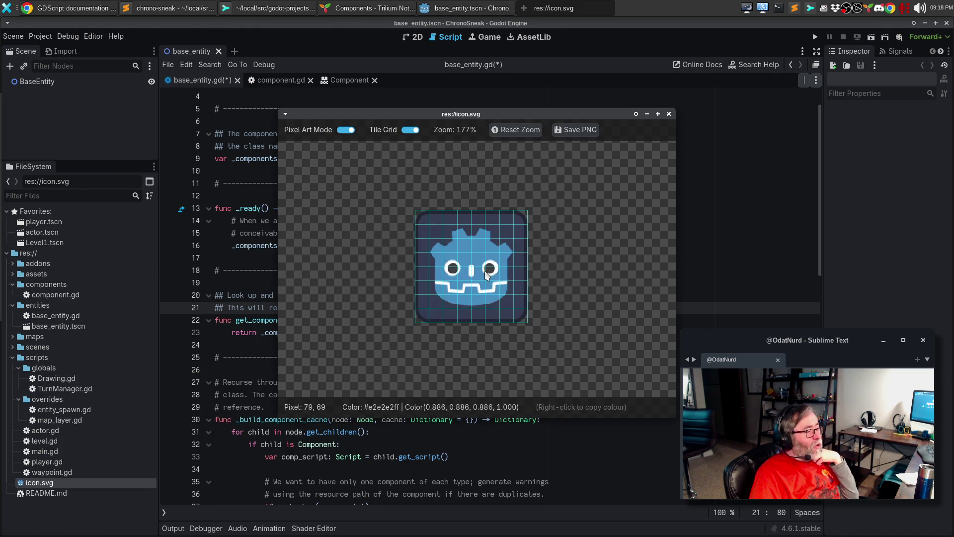
pyautogui.click(406, 131)
pyautogui.scroll(2, 466, 256)
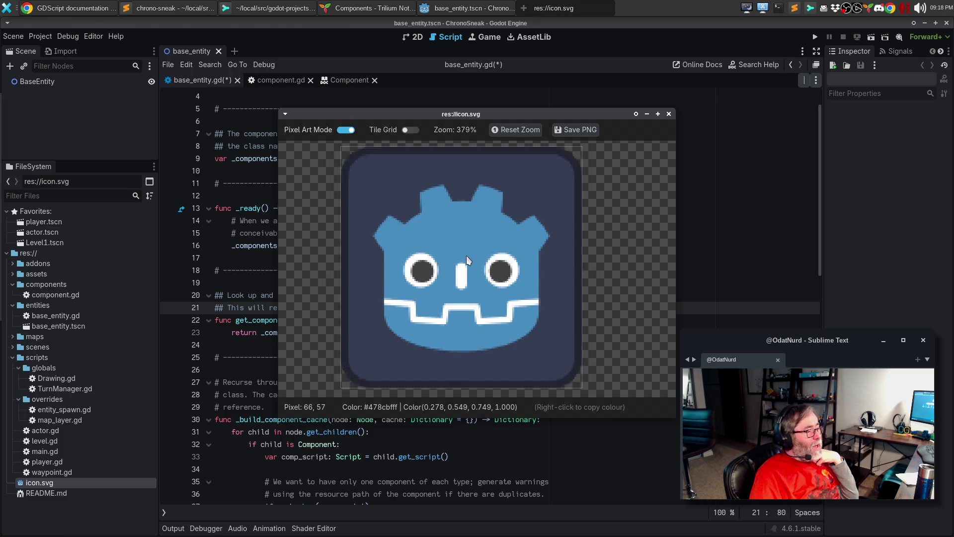
pyautogui.scroll(-1, 466, 256)
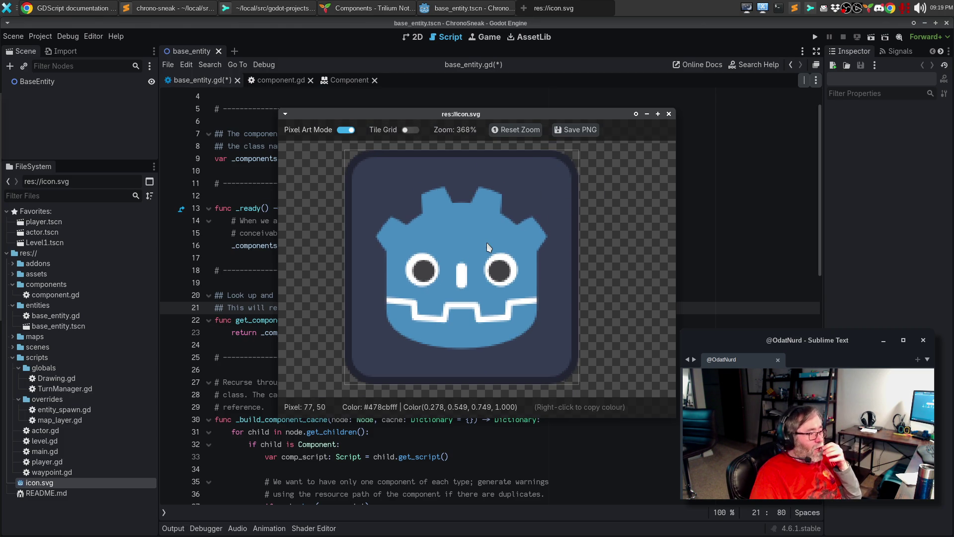
pyautogui.scroll(3, 464, 245)
pyautogui.scroll(-15, 463, 246)
pyautogui.scroll(5, 470, 268)
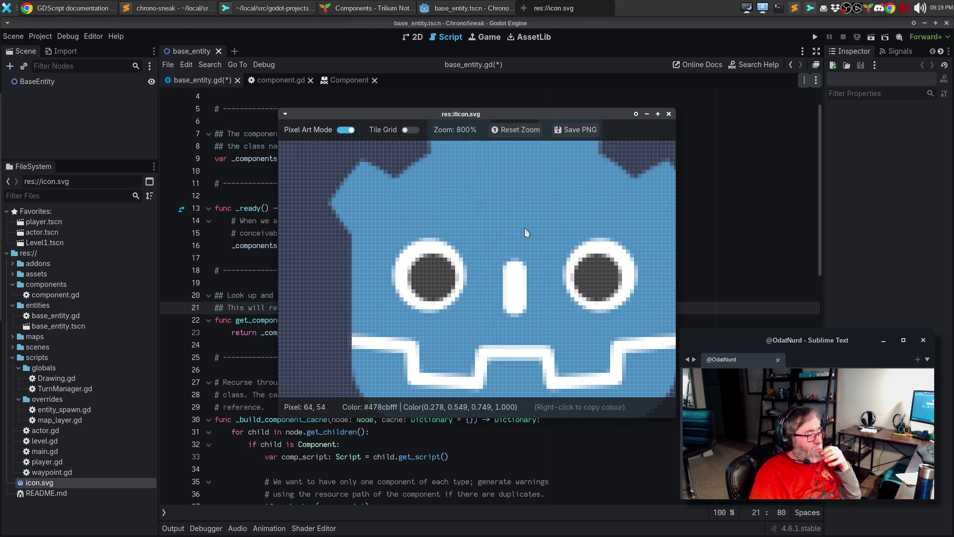
pyautogui.click(668, 114)
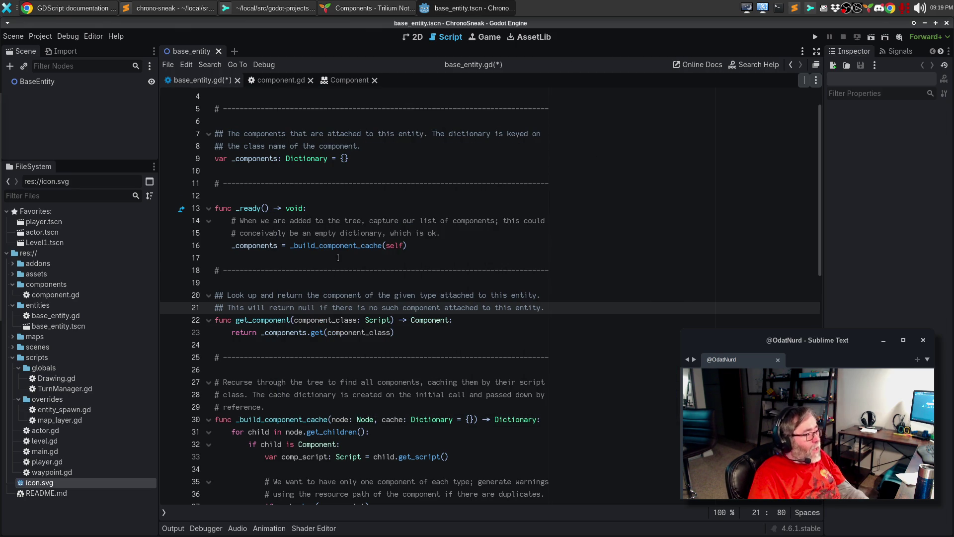
pyautogui.click(502, 257)
pyautogui.write('Color(0.255, 0.251, 0.259, 1.000) # #414042ff')
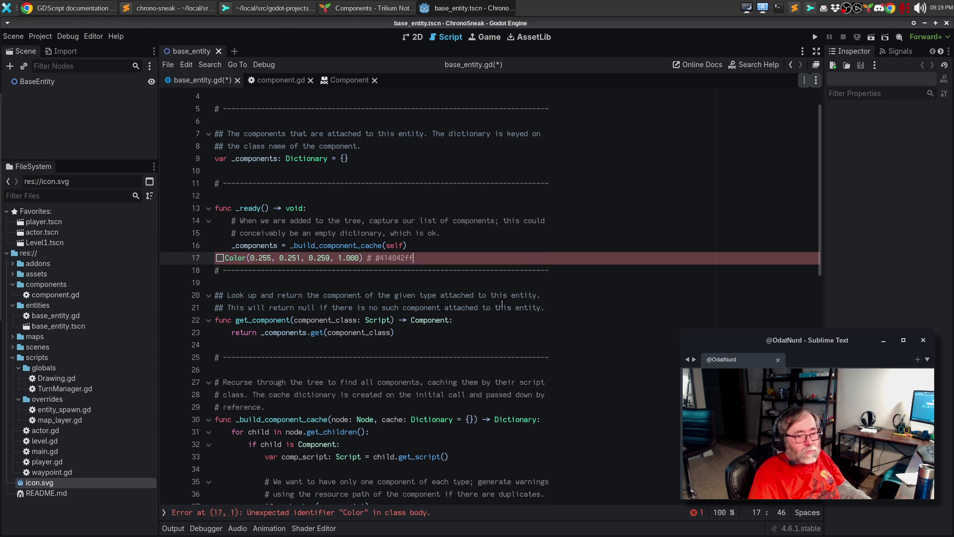
pyautogui.hotkey('ctrl', 'z')
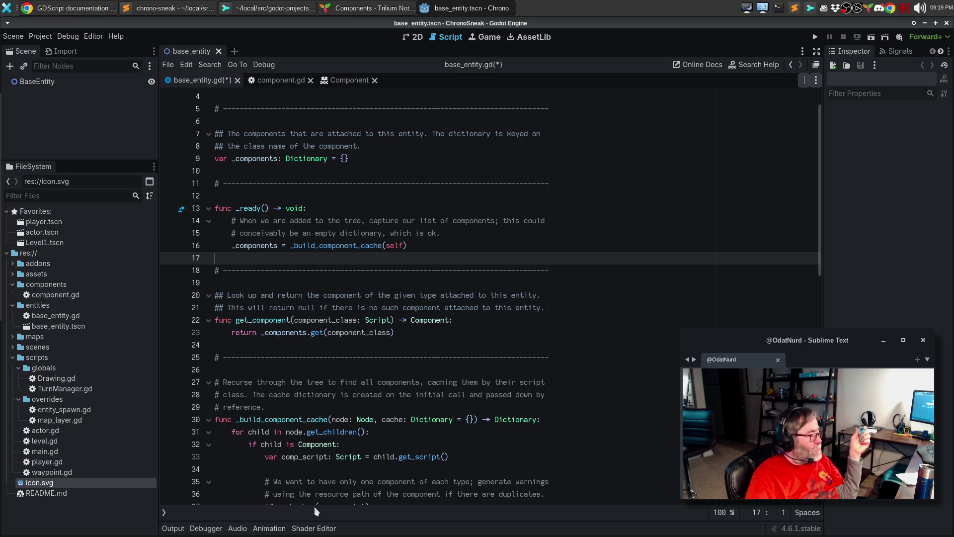
pyautogui.rightClick(66, 483)
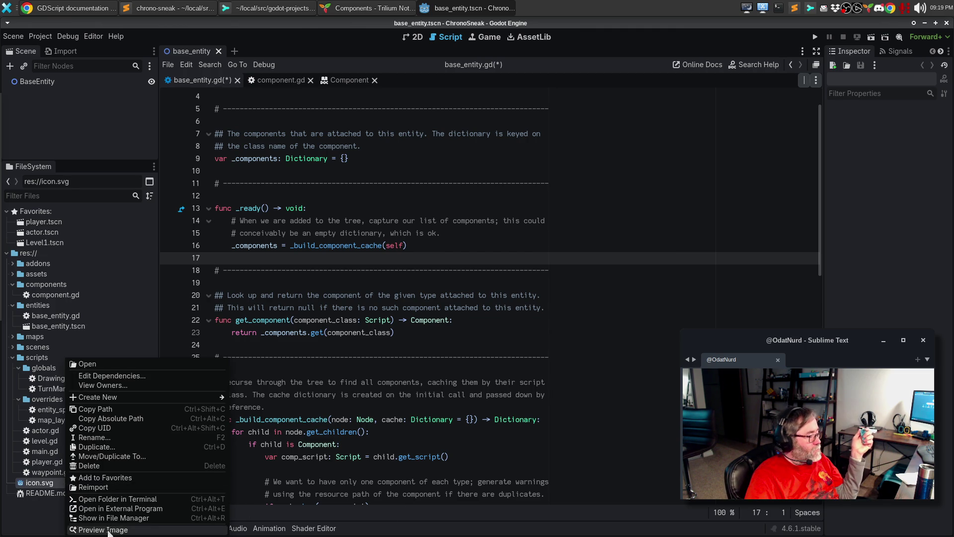
pyautogui.click(110, 530)
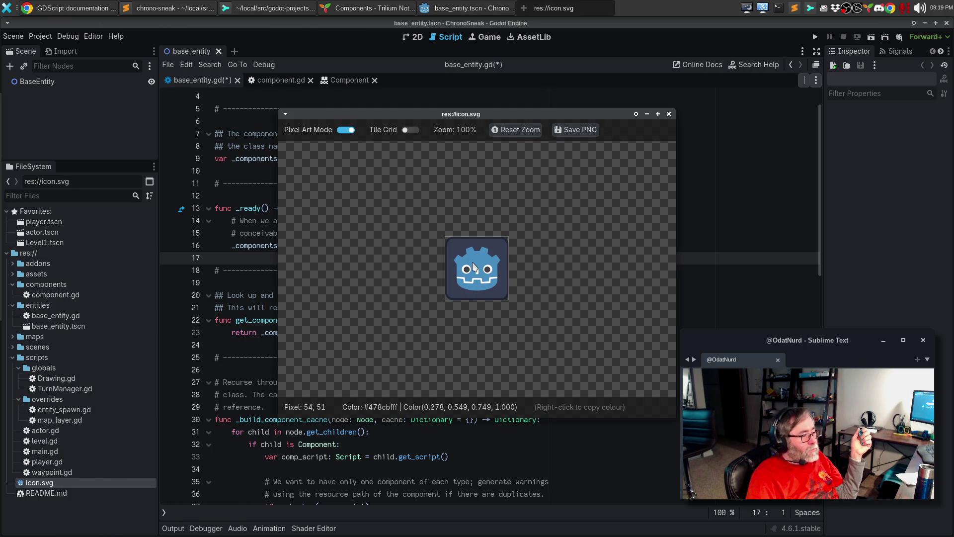
pyautogui.scroll(3, 473, 261)
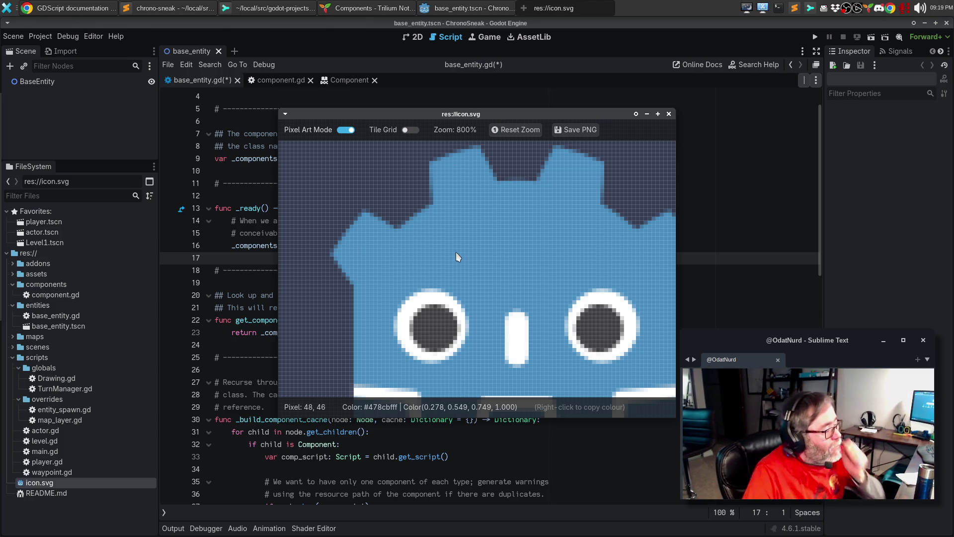
pyautogui.moveTo(478, 113)
pyautogui.mouseDown()
pyautogui.moveTo(515, 113)
pyautogui.moveTo(411, 105)
pyautogui.moveTo(393, 146)
pyautogui.moveTo(393, 106)
pyautogui.moveTo(386, 124)
pyautogui.mouseUp()
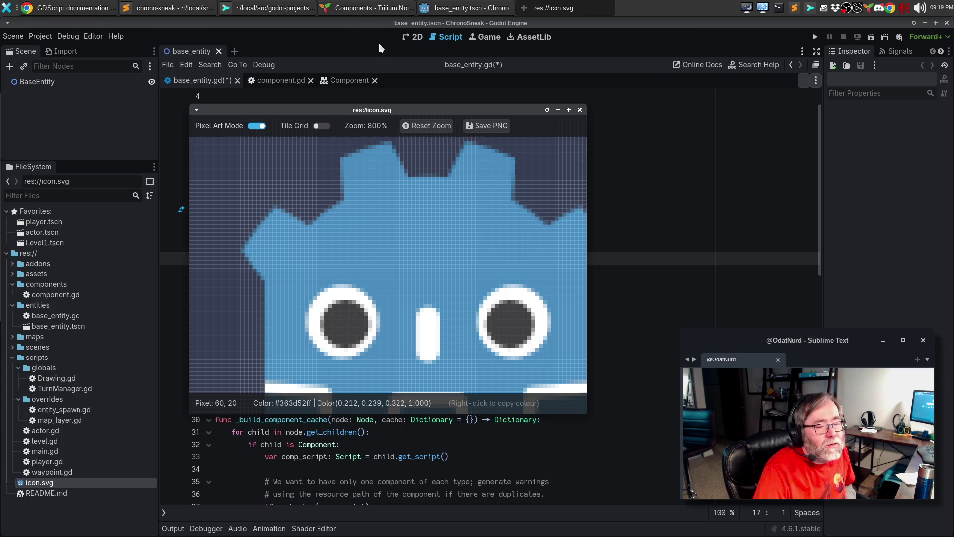
pyautogui.click(580, 109)
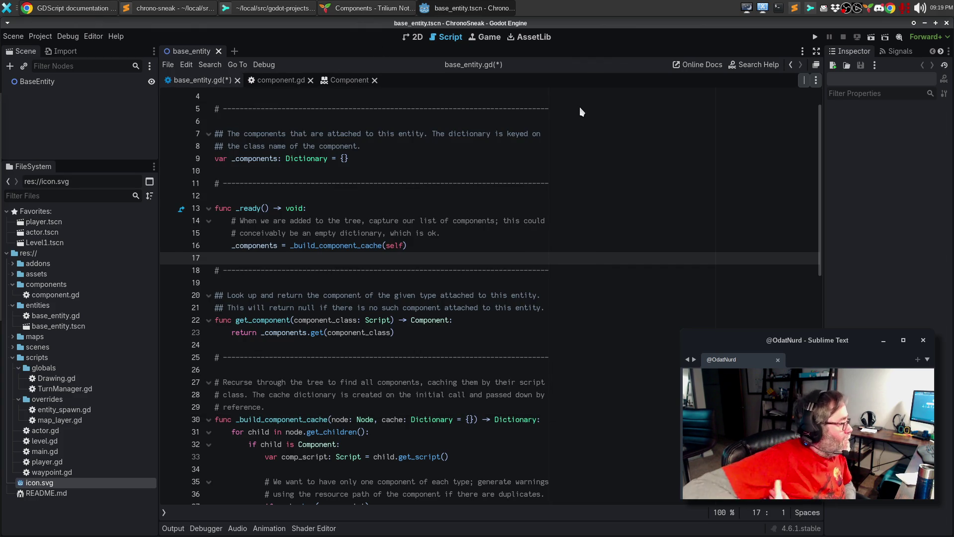
# Inspect icon.svg, then open the base_dark.tres tileset from assets/tilesets.
pyautogui.click(48, 483)
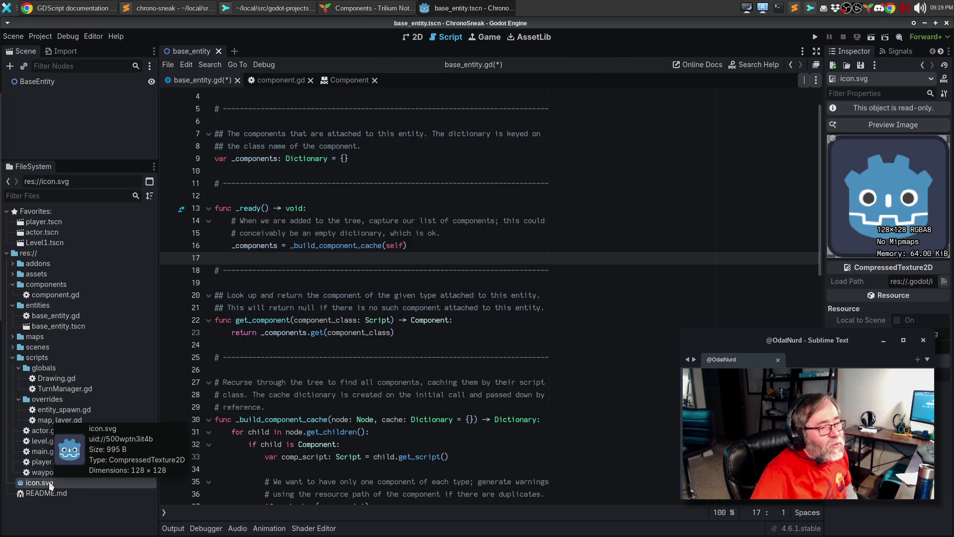
pyautogui.rightClick(50, 483)
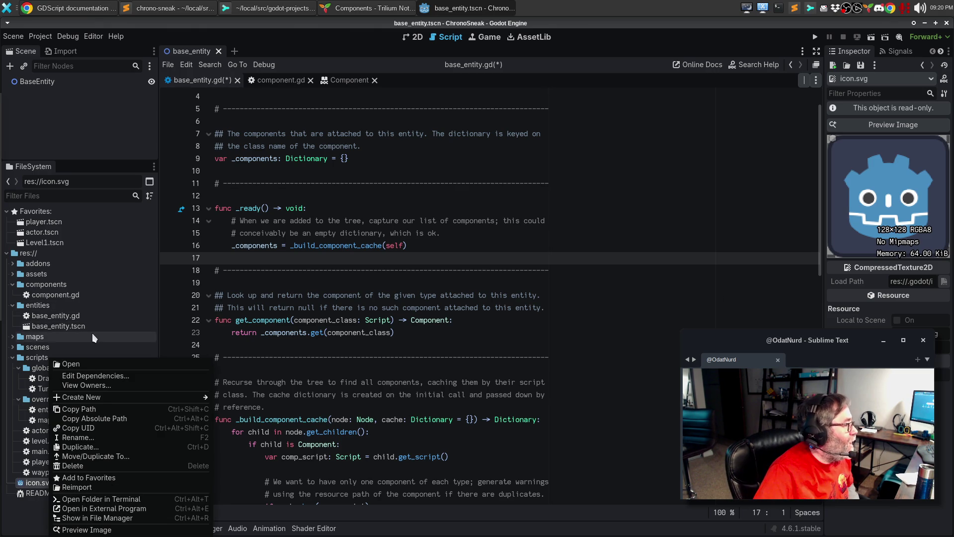
pyautogui.click(571, 419)
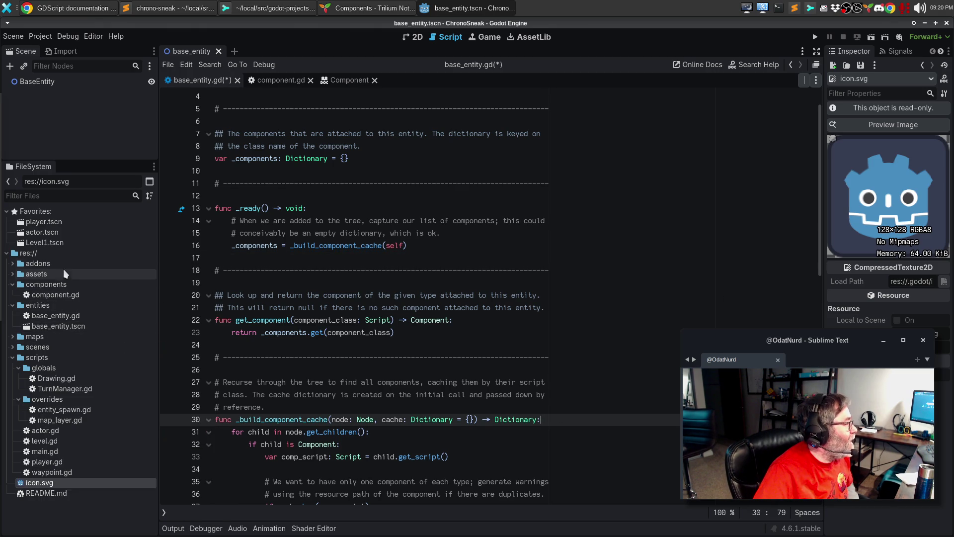
pyautogui.click(28, 275)
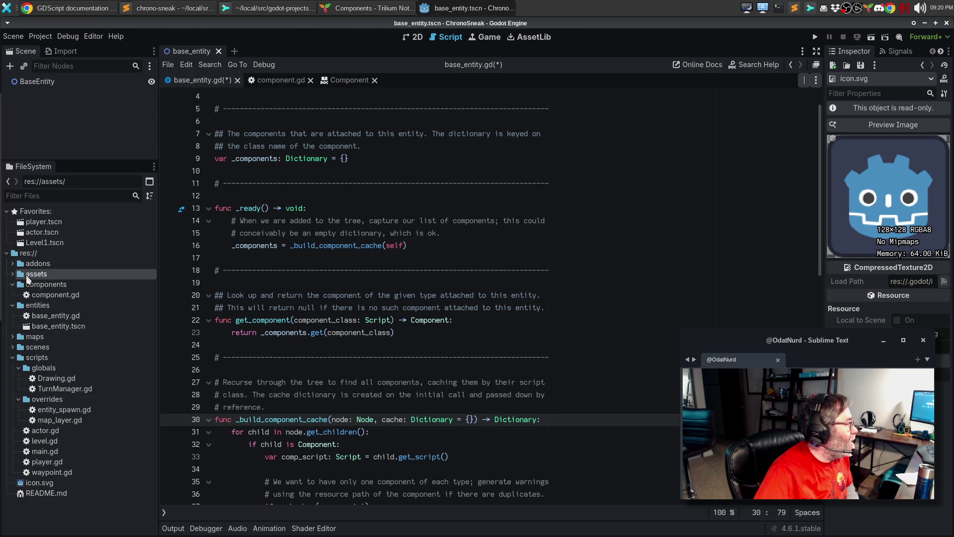
pyautogui.click(12, 273)
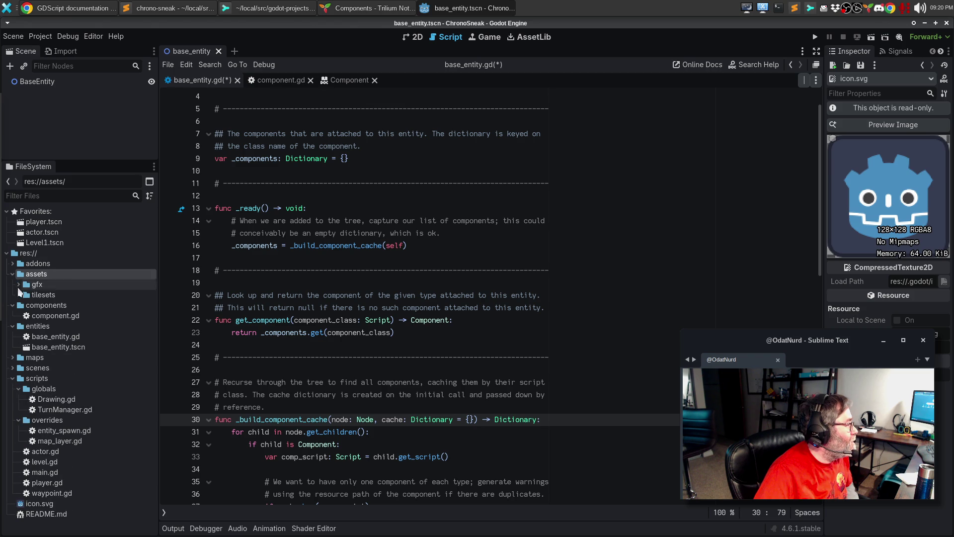
pyautogui.click(19, 294)
pyautogui.click(37, 305)
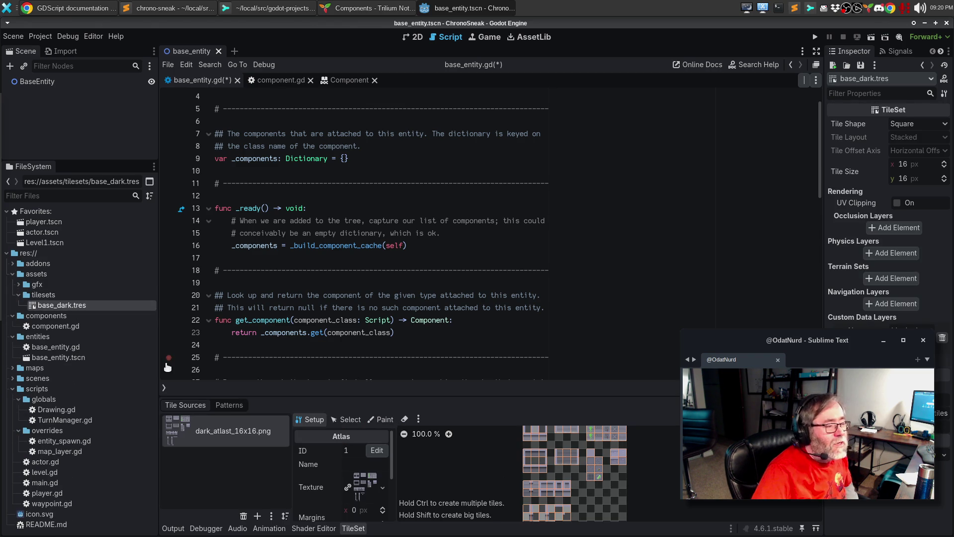
# Open dark_atlast_16x16.png from assets/gfx and preview the image.
pyautogui.click(19, 295)
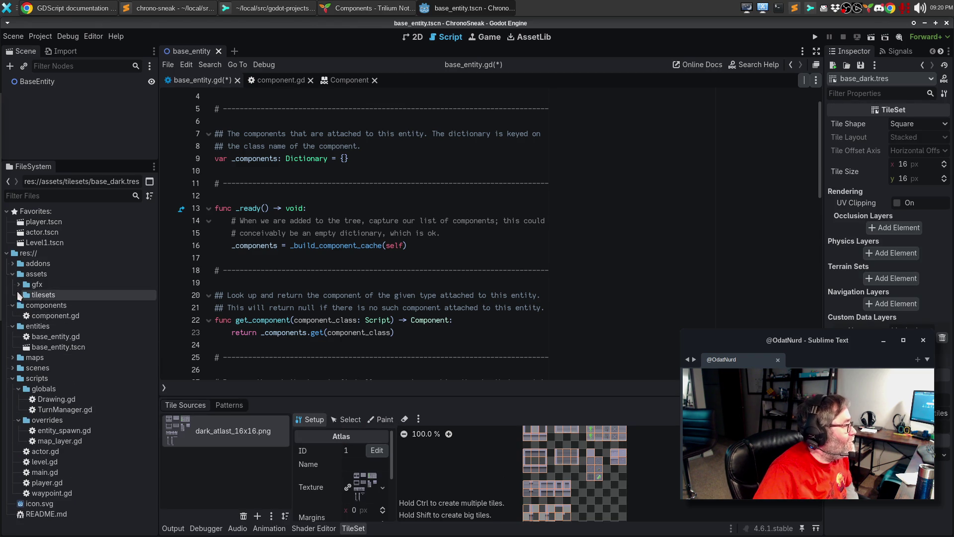
pyautogui.click(18, 294)
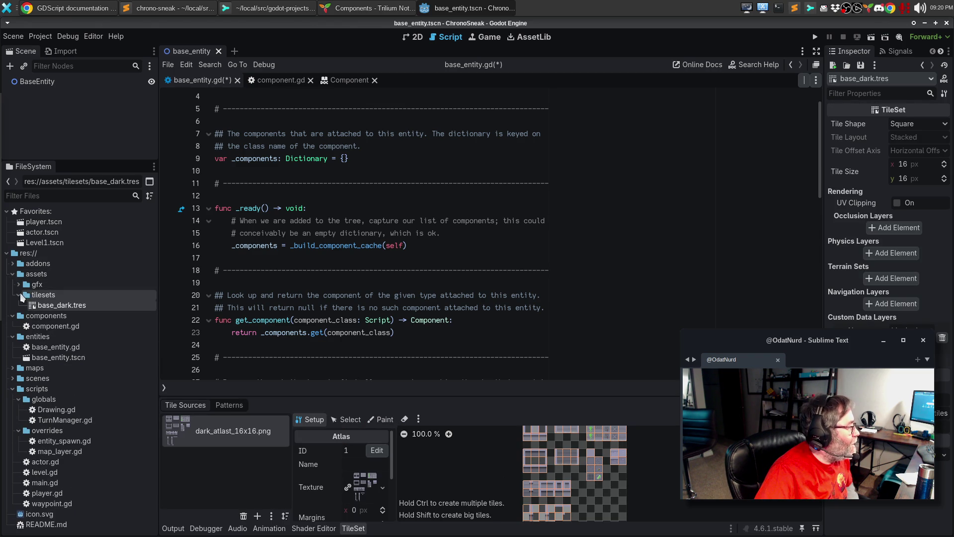
pyautogui.click(13, 273)
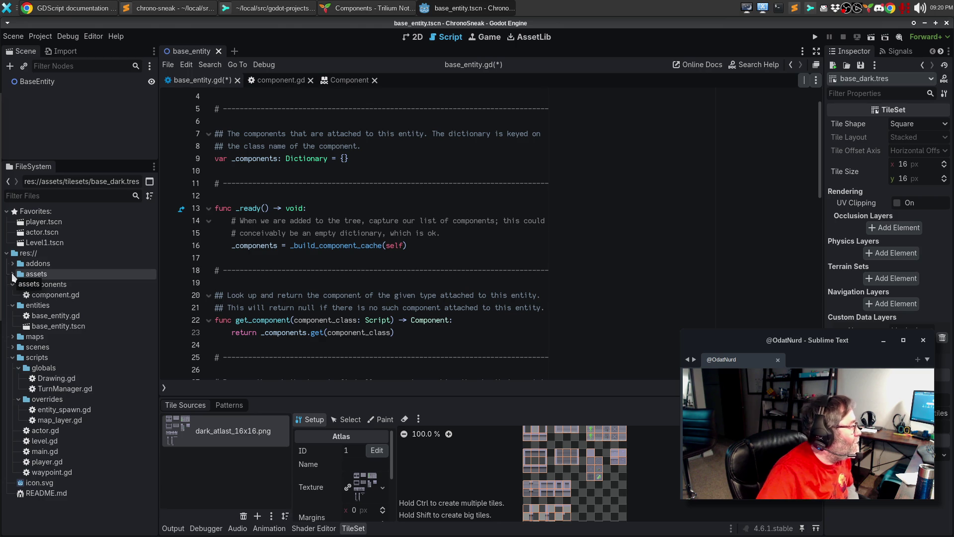
pyautogui.click(12, 273)
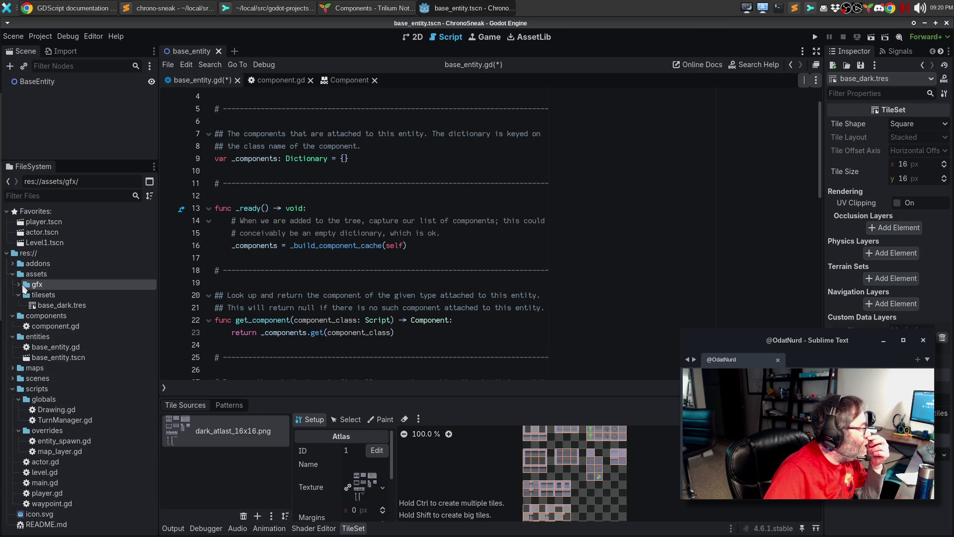
pyautogui.click(22, 287)
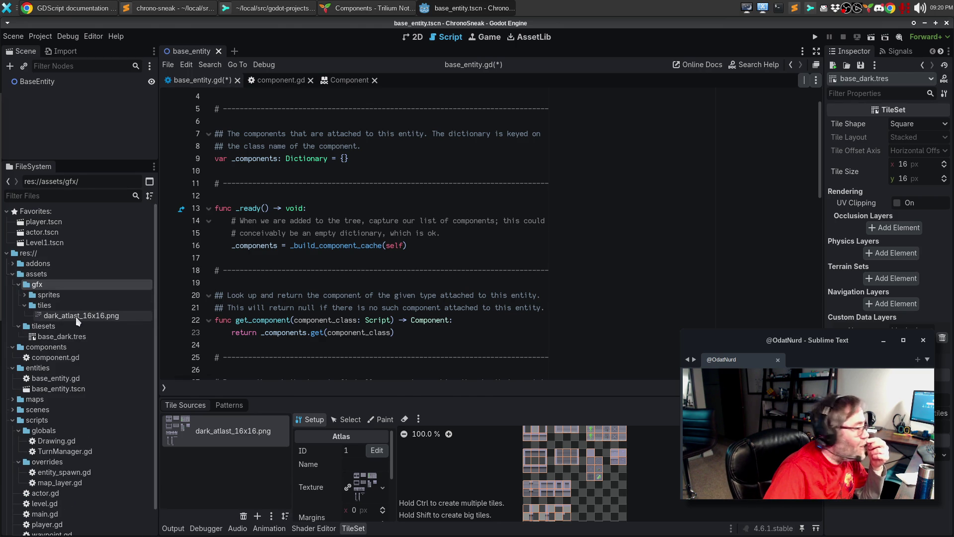
pyautogui.doubleClick(76, 317)
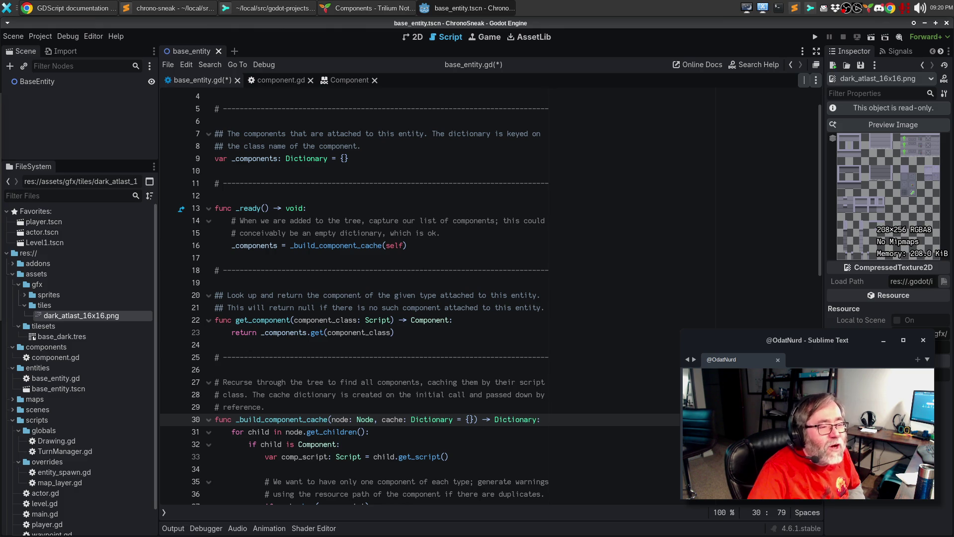
pyautogui.rightClick(91, 317)
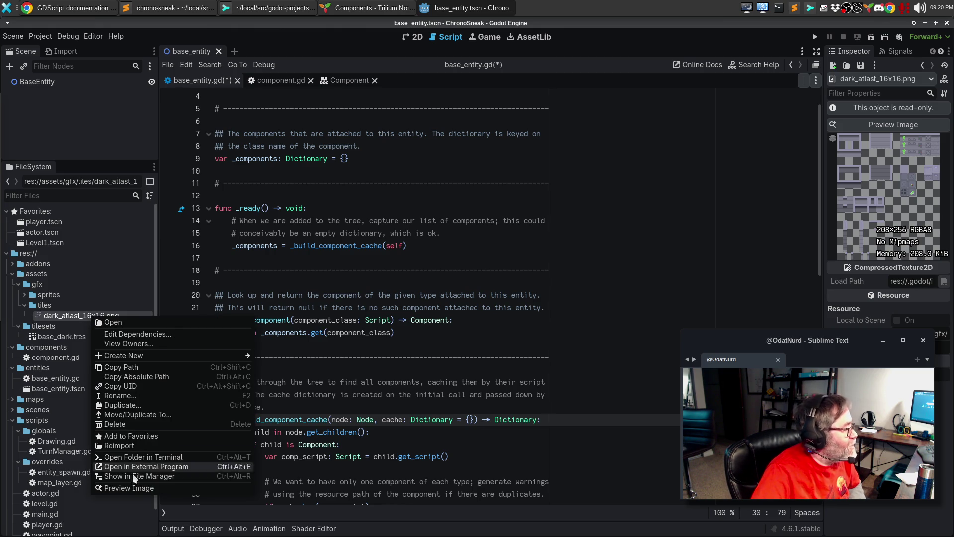
pyautogui.click(135, 487)
# Show the tile grid over the atlas preview, look around it, then close the preview.
pyautogui.scroll(3, 393, 219)
pyautogui.click(347, 121)
pyautogui.scroll(2, 386, 251)
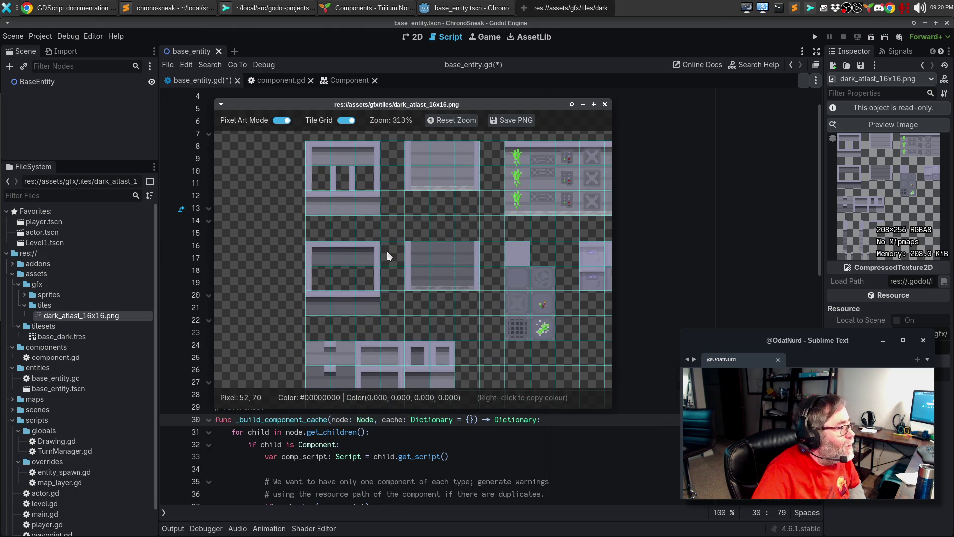
pyautogui.scroll(-3, 401, 287)
pyautogui.hscroll(-5, 451, 246)
pyautogui.hscroll(7, 255, 264)
pyautogui.scroll(3, 406, 395)
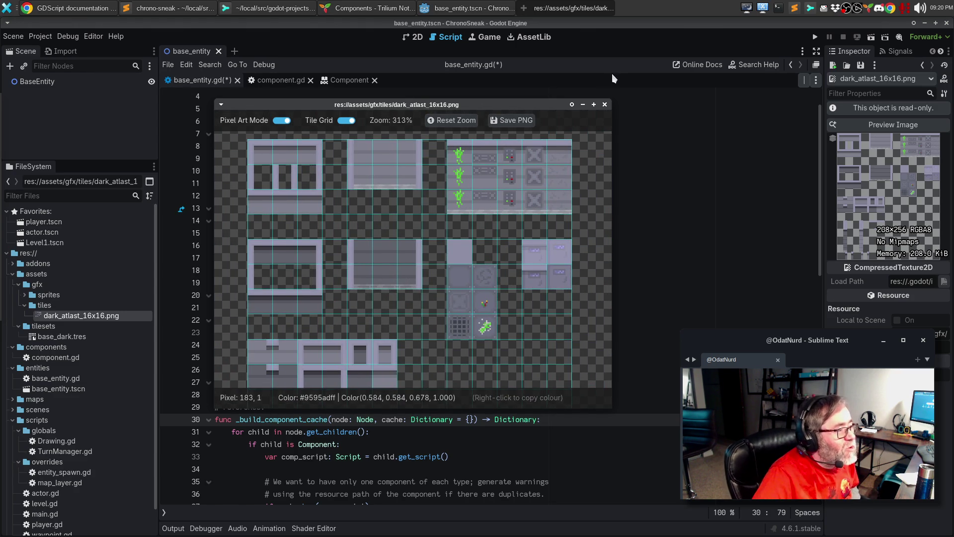
pyautogui.click(606, 105)
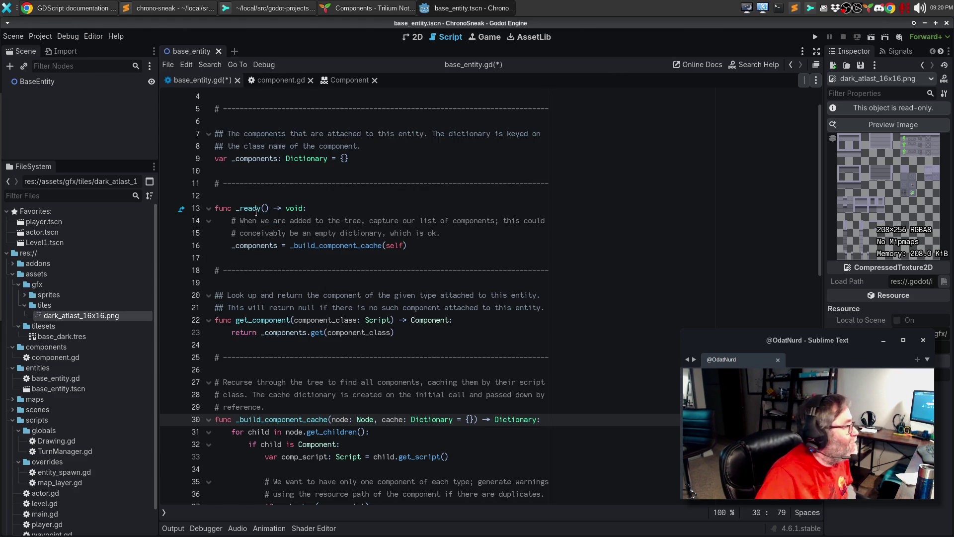
# Collapse the assets and components folders and save base_entity.gd.
pyautogui.click(13, 274)
pyautogui.click(12, 284)
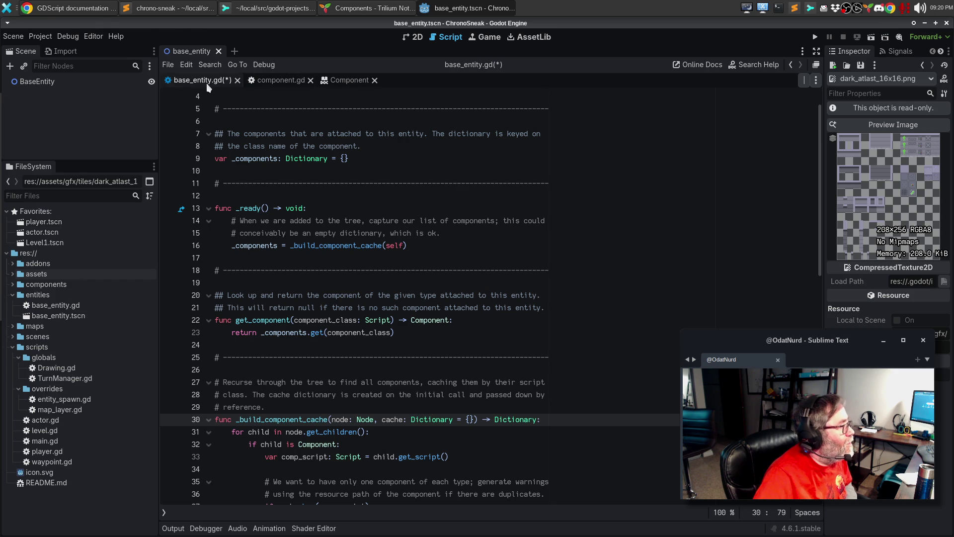
pyautogui.click(350, 357)
pyautogui.hotkey('ctrl', 's')
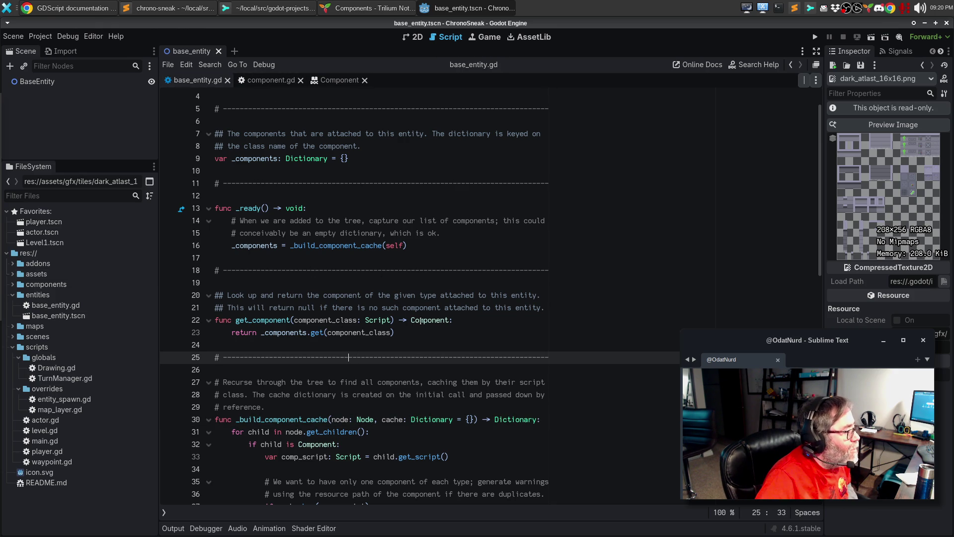
# Check the Component class docs and the component.gd code, then go back to base_entity.gd.
pyautogui.click(325, 82)
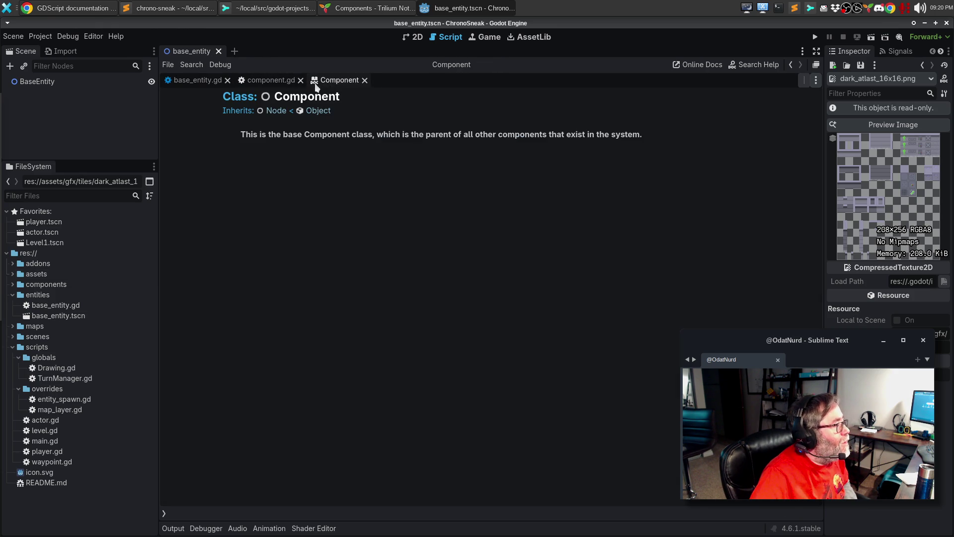
pyautogui.click(264, 83)
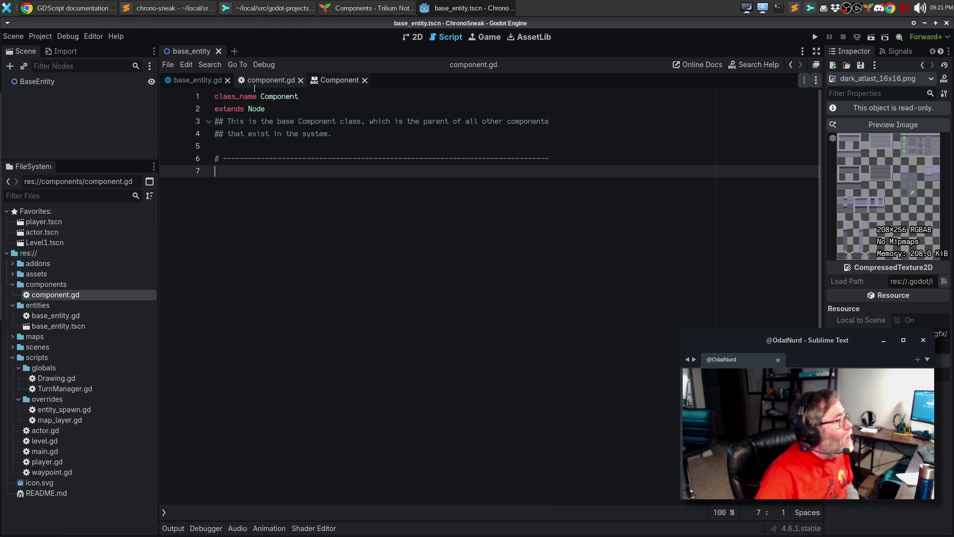
pyautogui.click(196, 81)
pyautogui.rightClick(72, 318)
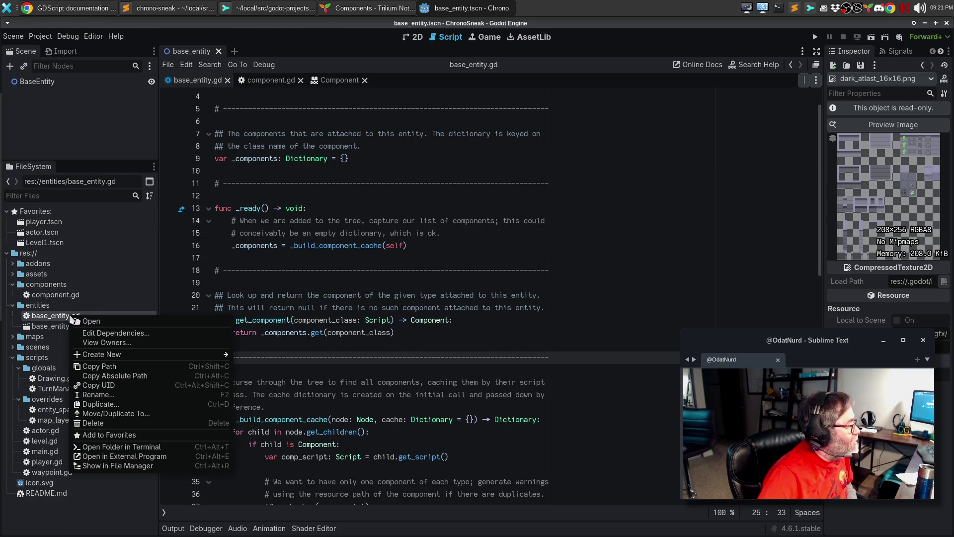
# Delete the base_entity.tscn scene and confirm its removal from the project.
pyautogui.click(91, 320)
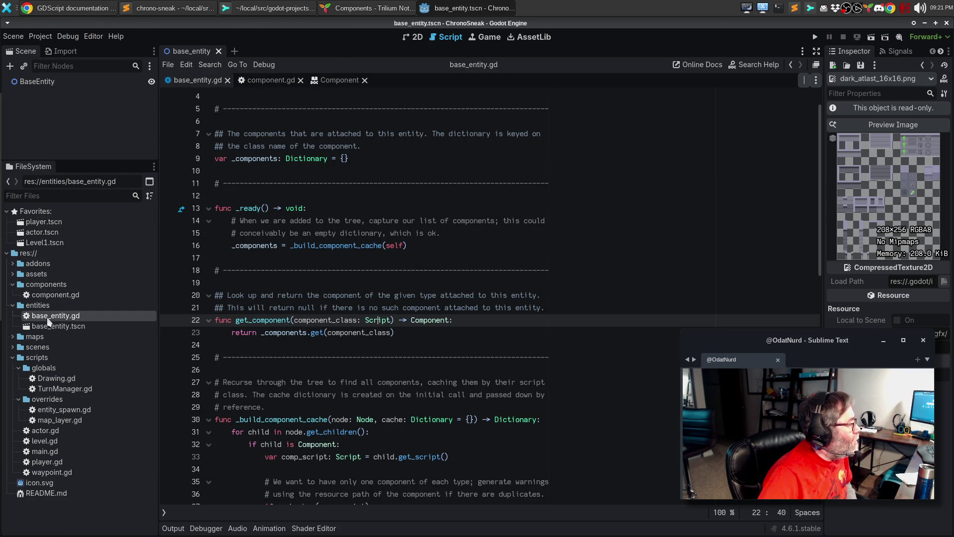
pyautogui.click(55, 328)
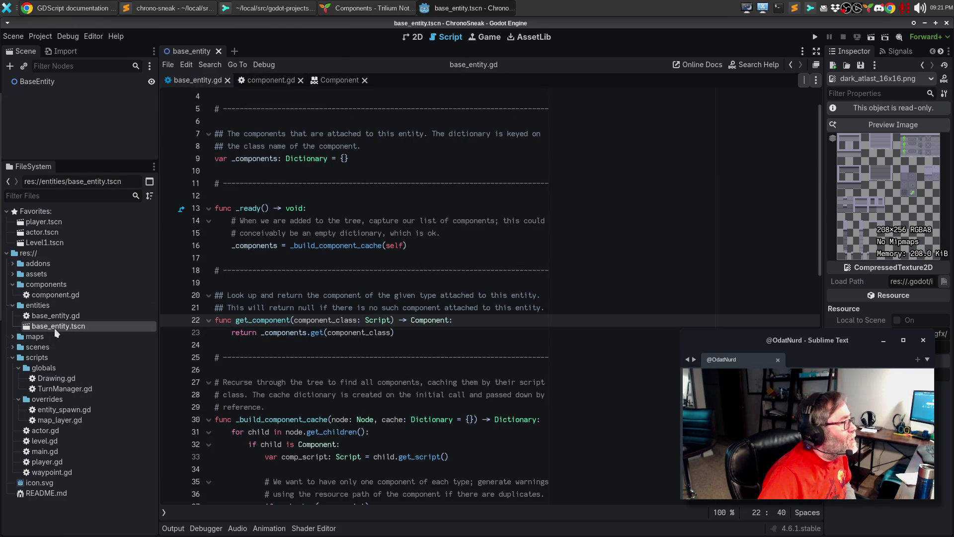
pyautogui.rightClick(55, 330)
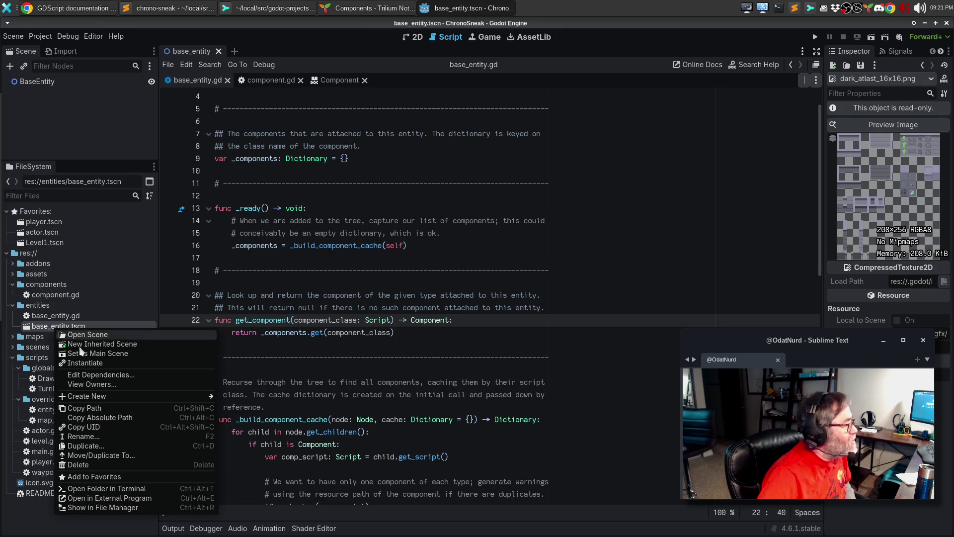
pyautogui.click(87, 289)
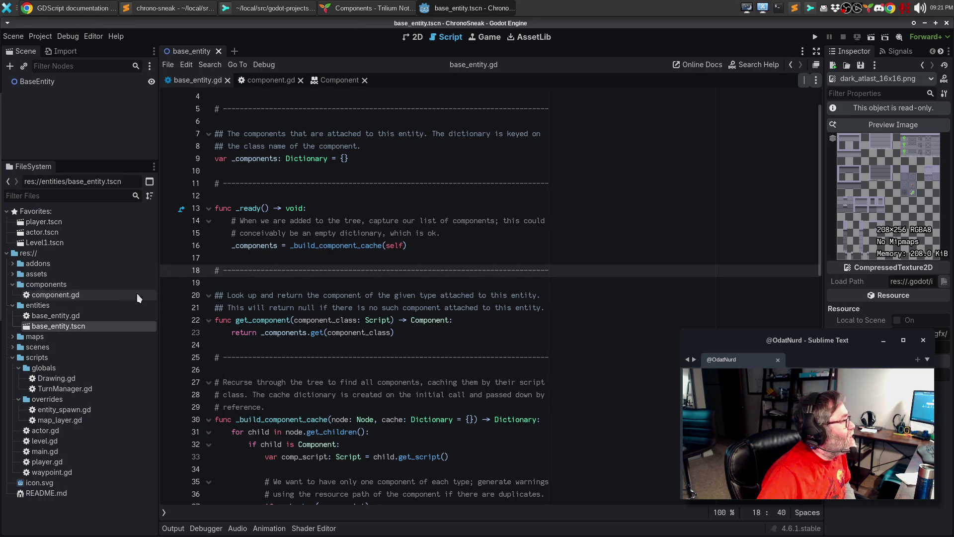
pyautogui.rightClick(80, 326)
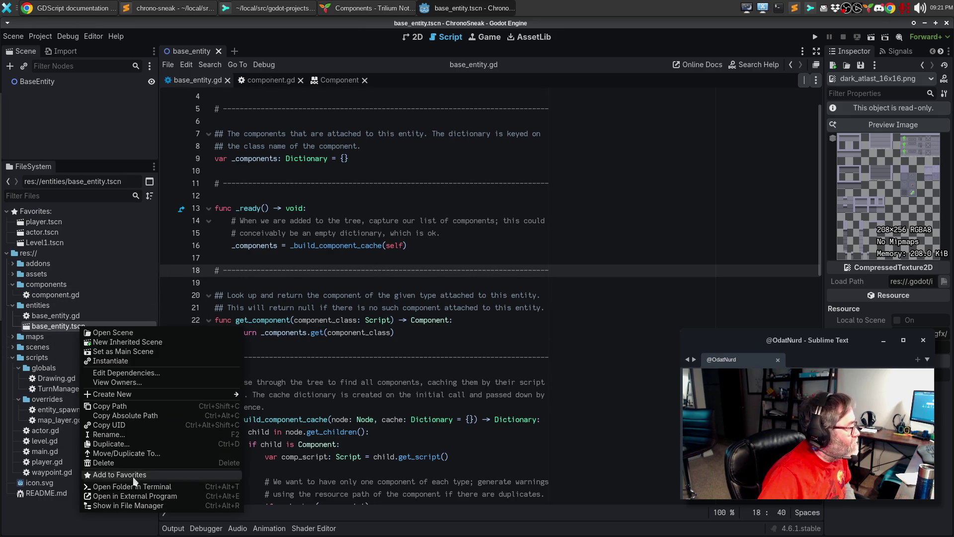
pyautogui.click(148, 460)
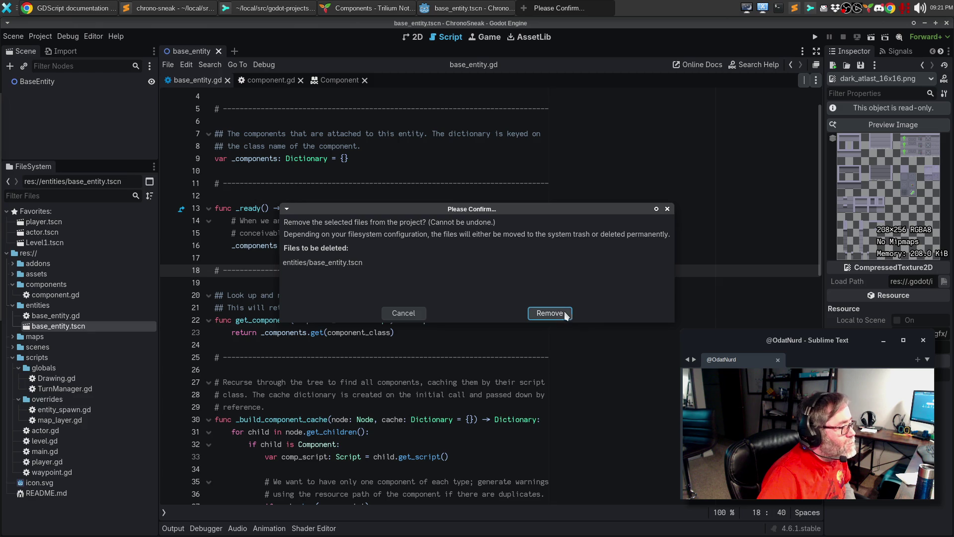
pyautogui.click(563, 312)
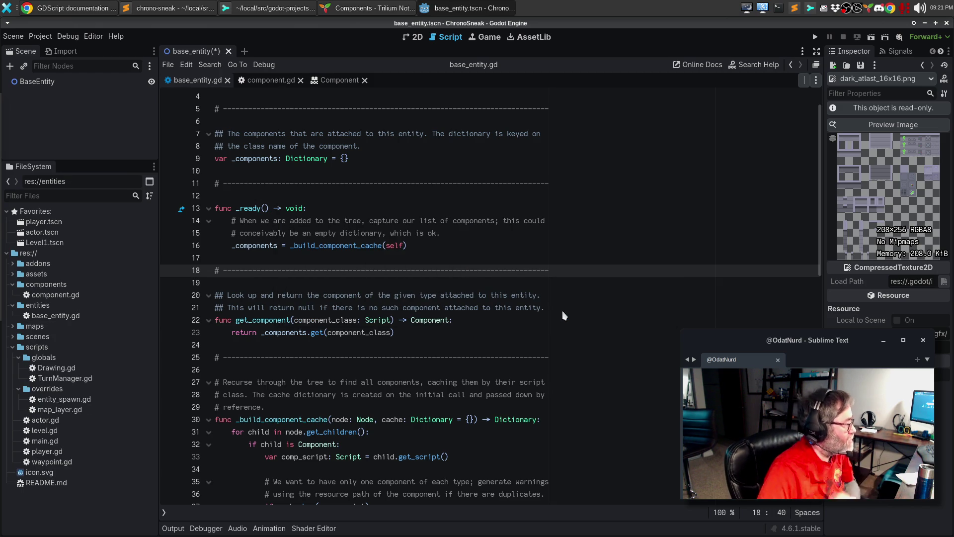
# Rename base_entity.gd to entity.gd.
pyautogui.rightClick(57, 317)
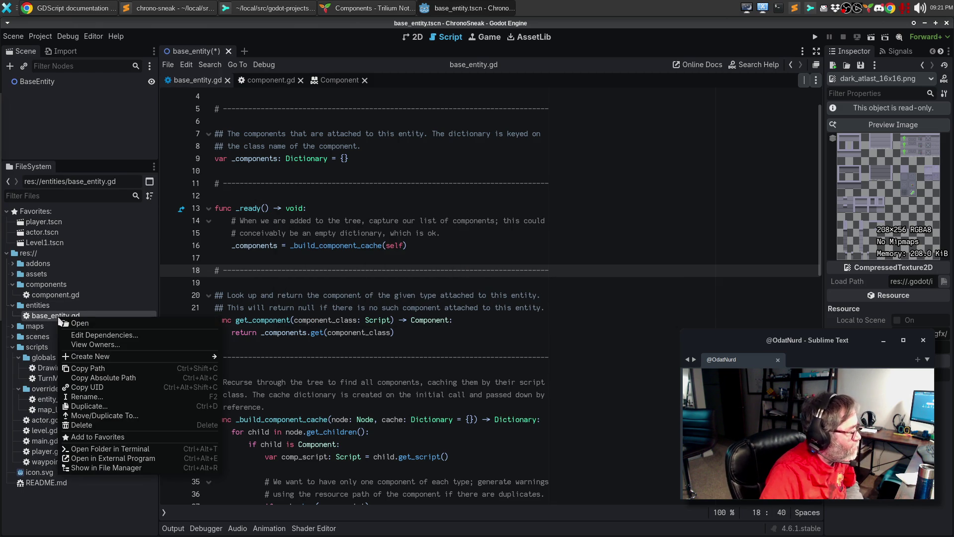
pyautogui.click(118, 397)
pyautogui.write('entity')
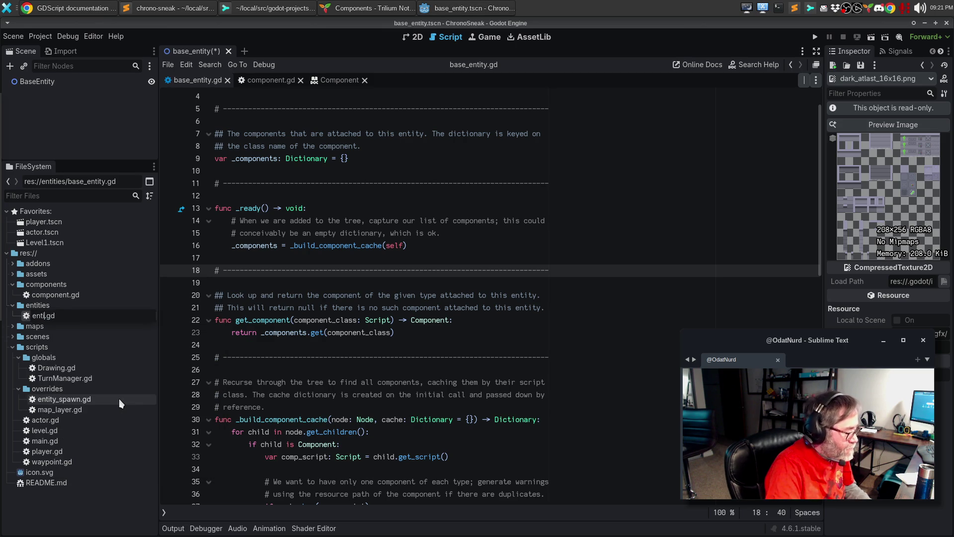
pyautogui.press('Return')
pyautogui.click(298, 344)
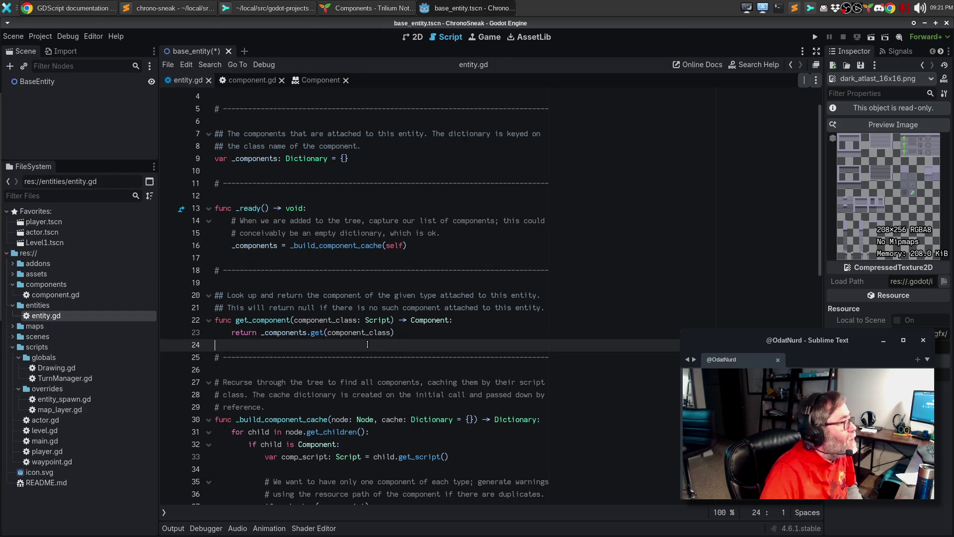
# Add a second # to each comment line above _build_component_cache.
pyautogui.scroll(1, 410, 277)
pyautogui.click(450, 195)
pyautogui.click(452, 233)
pyautogui.click(453, 245)
pyautogui.click(456, 282)
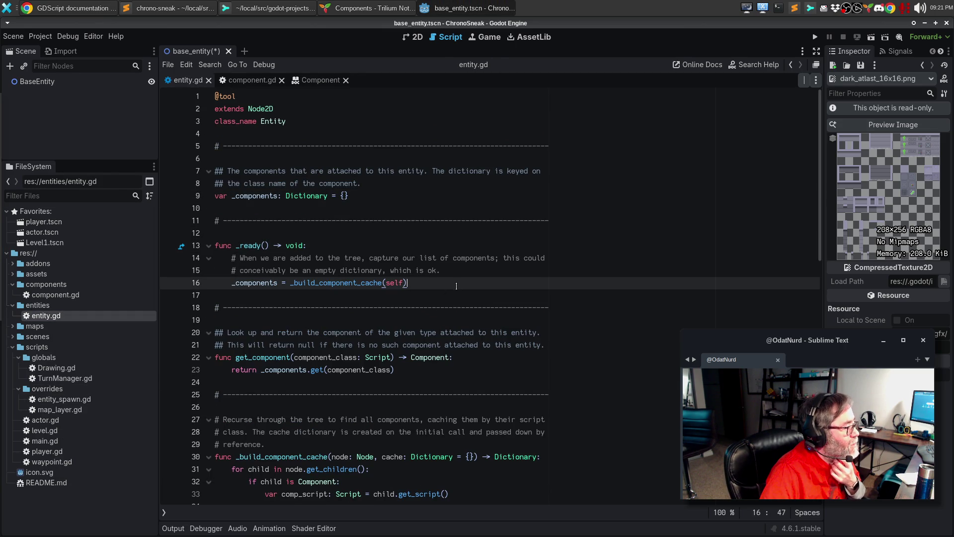
pyautogui.scroll(-2, 458, 275)
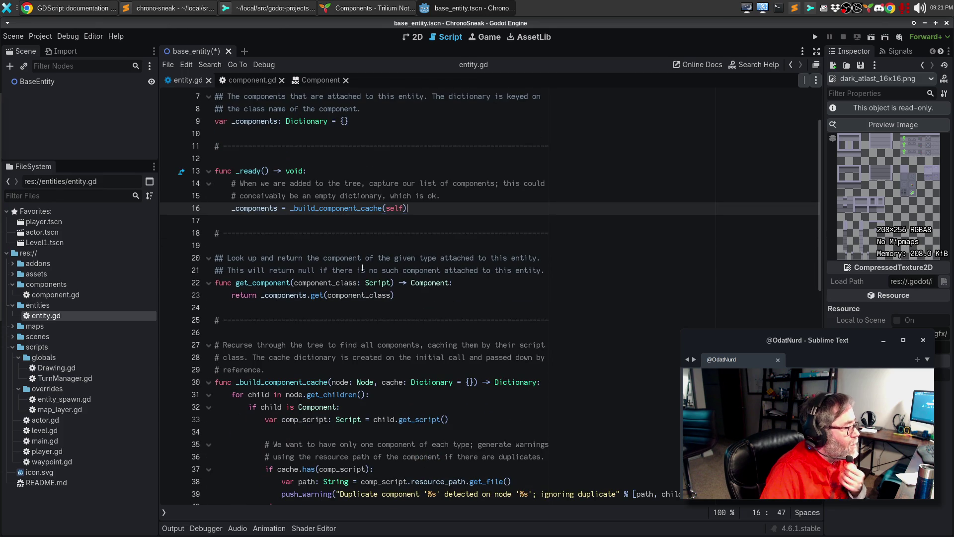
pyautogui.click(307, 345)
pyautogui.write('#')
pyautogui.press('Down')
pyautogui.press('Home')
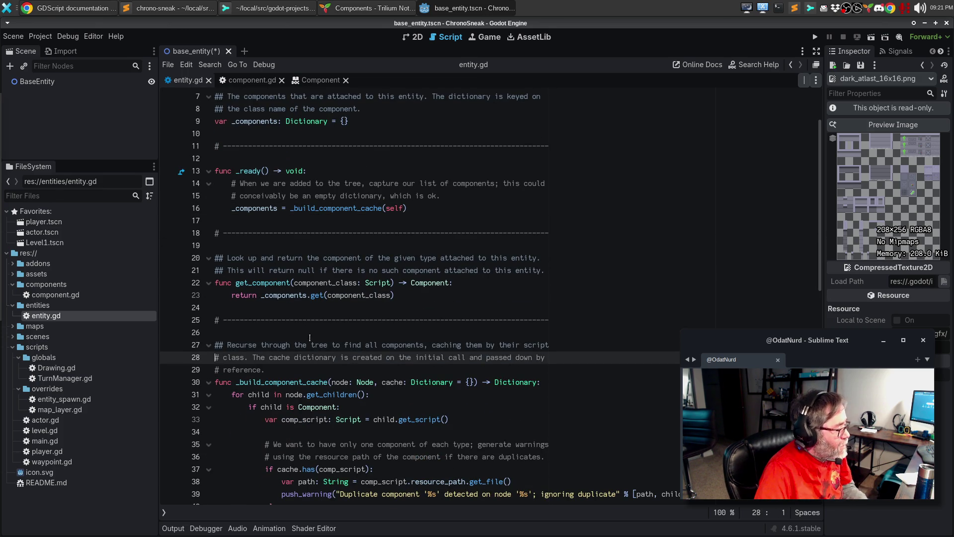
pyautogui.write('#')
pyautogui.press('Down')
pyautogui.press('Home')
pyautogui.write('#')
# Save entity.gd and review the new ## doc comment.
pyautogui.scroll(-4, 364, 297)
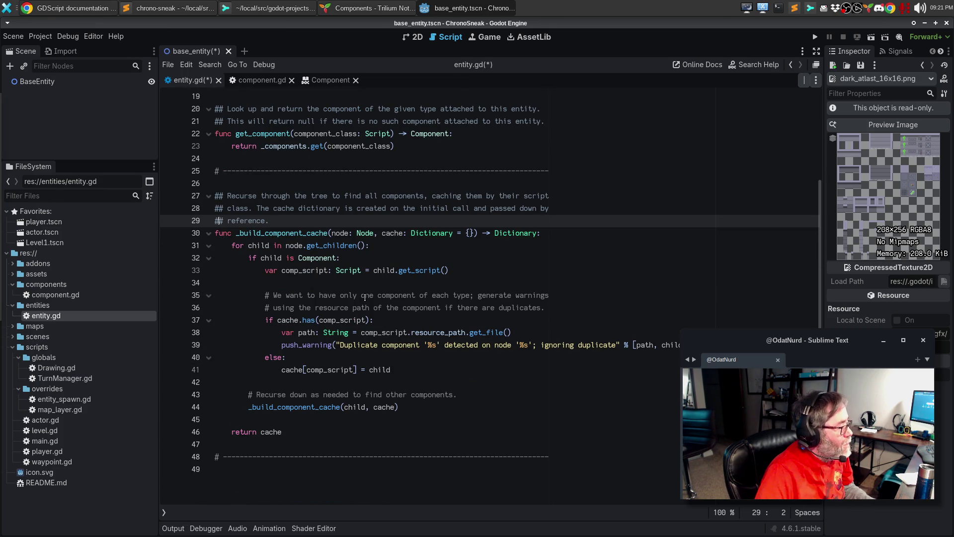
pyautogui.click(354, 407)
pyautogui.hotkey('ctrl', 's')
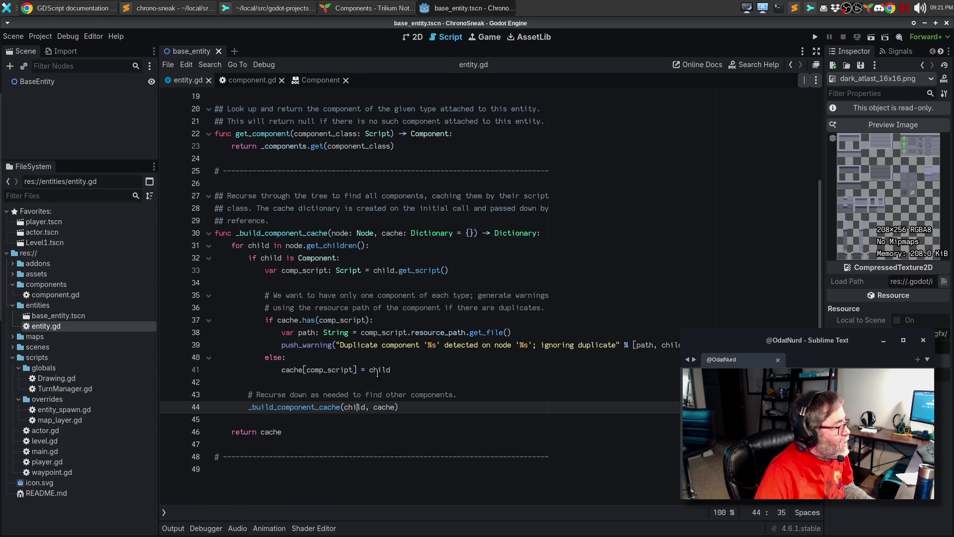
pyautogui.click(321, 208)
pyautogui.press('Down')
pyautogui.scroll(5, 422, 241)
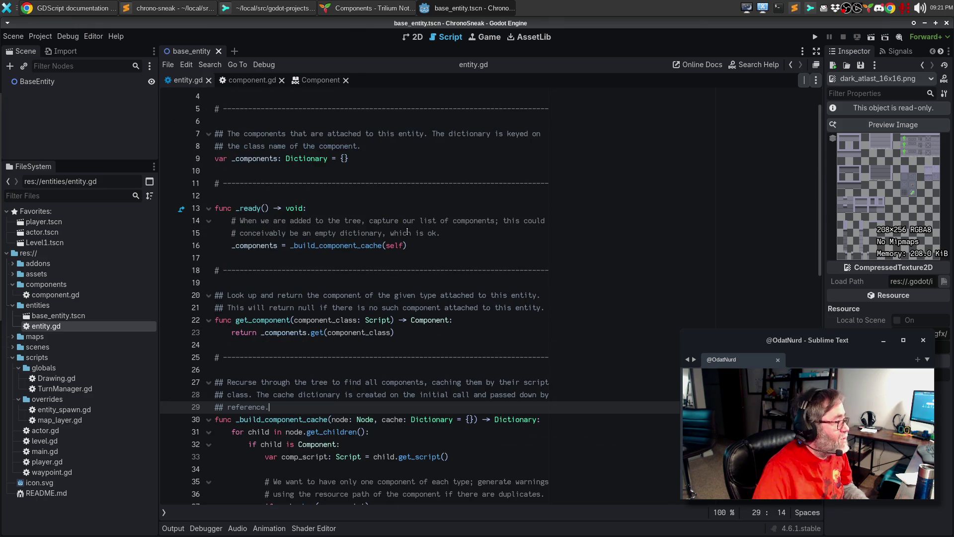
pyautogui.scroll(1, 422, 242)
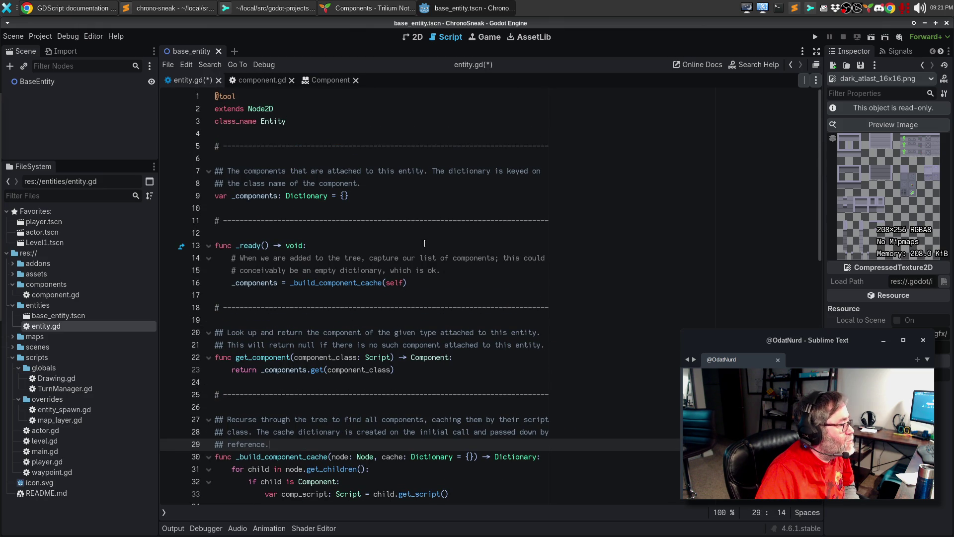
pyautogui.click(95, 316)
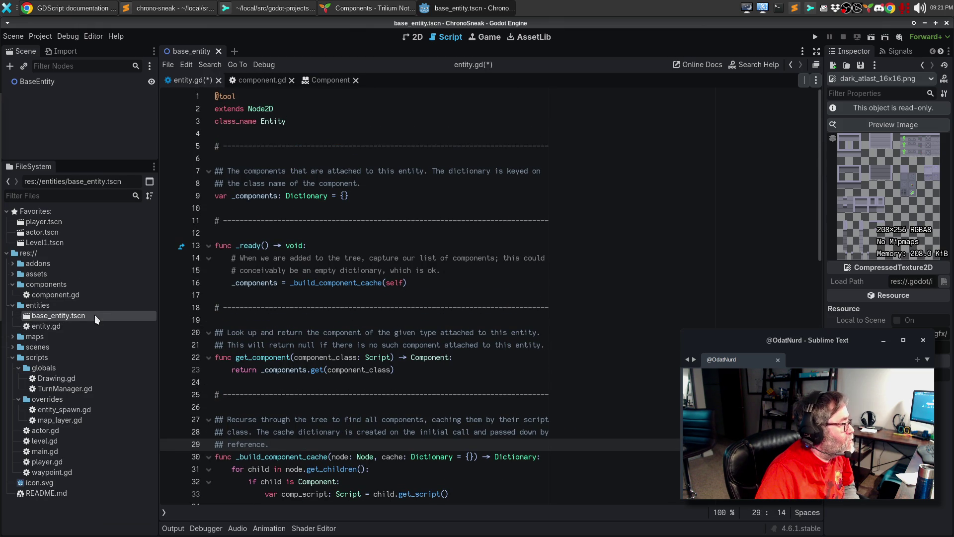
# Delete base_entity.tscn from the project again.
pyautogui.rightClick(80, 314)
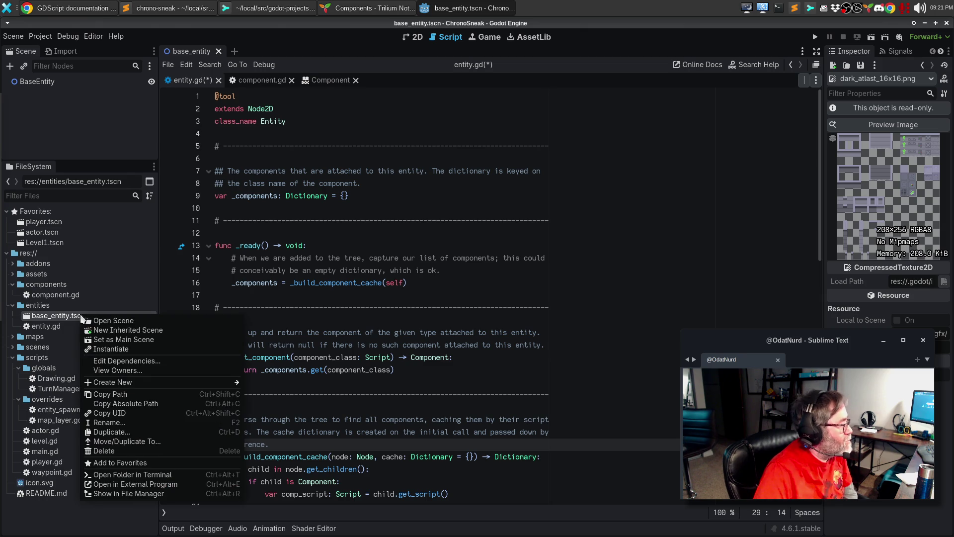
pyautogui.click(103, 451)
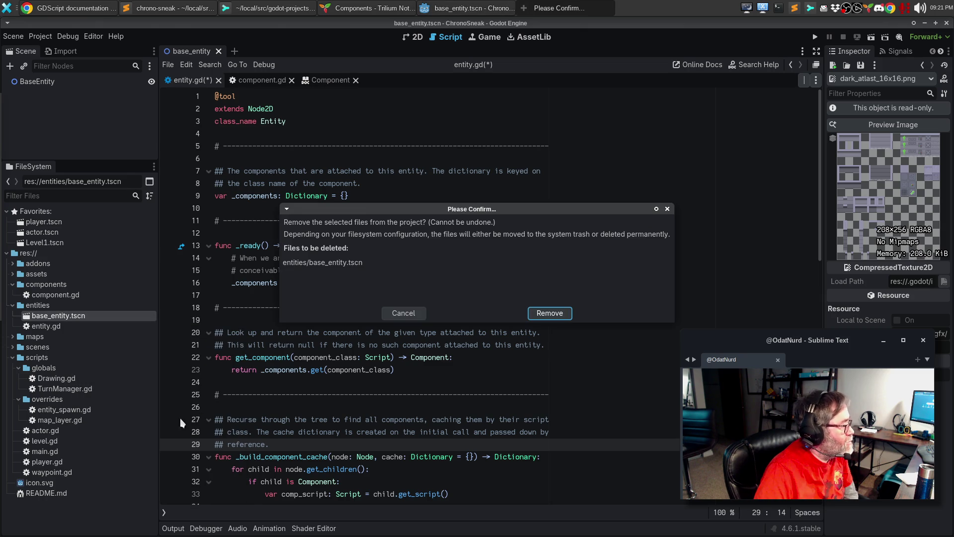
pyautogui.click(550, 313)
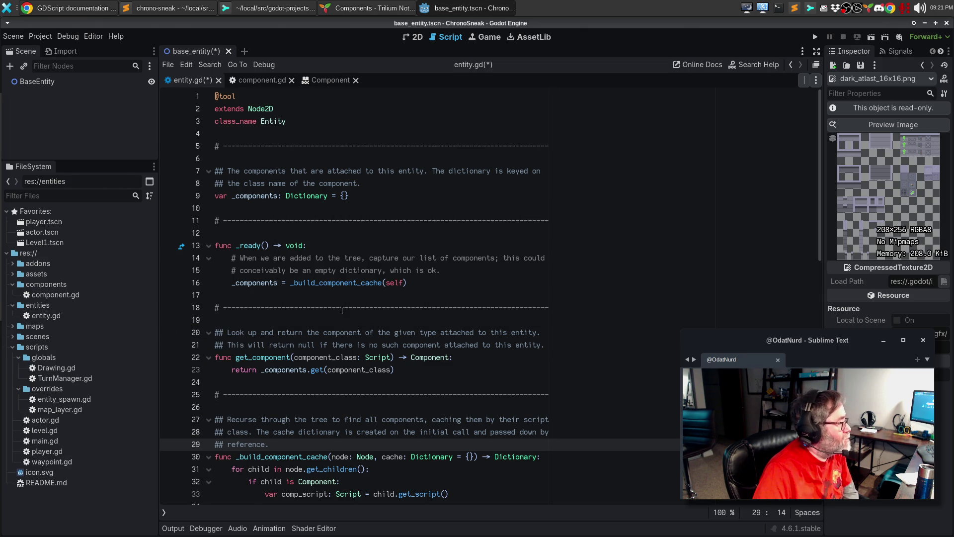
pyautogui.click(397, 308)
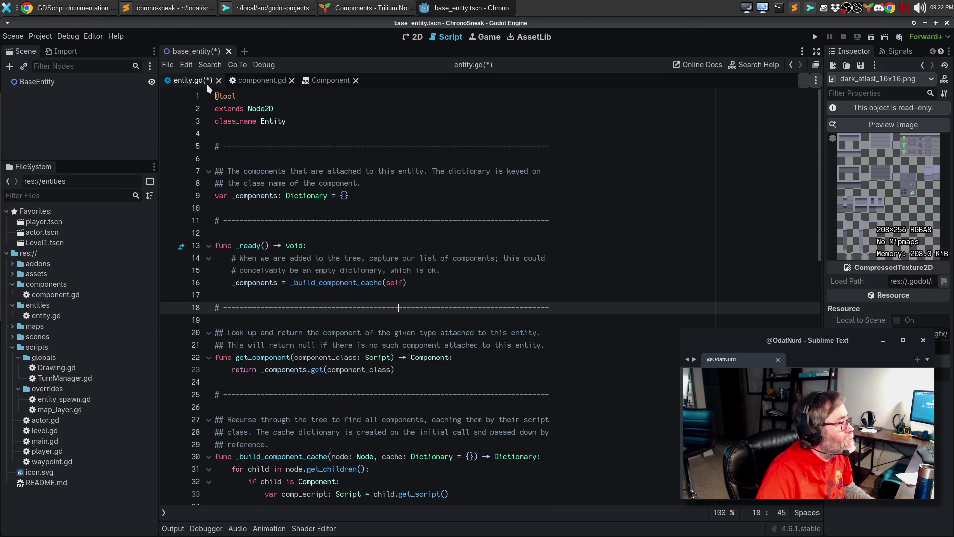
# Close the base_entity scene with Don't Save, then save entity.gd.
pyautogui.click(227, 51)
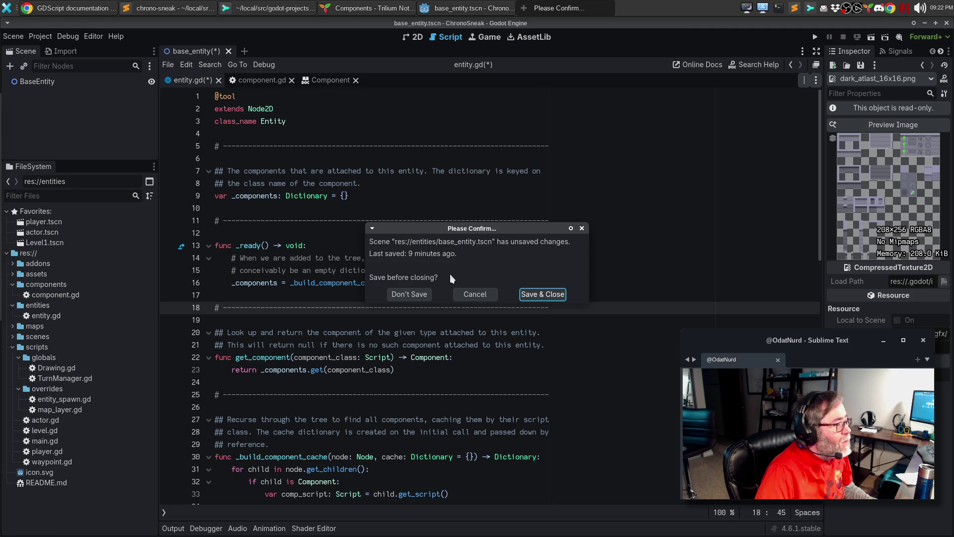
pyautogui.click(418, 295)
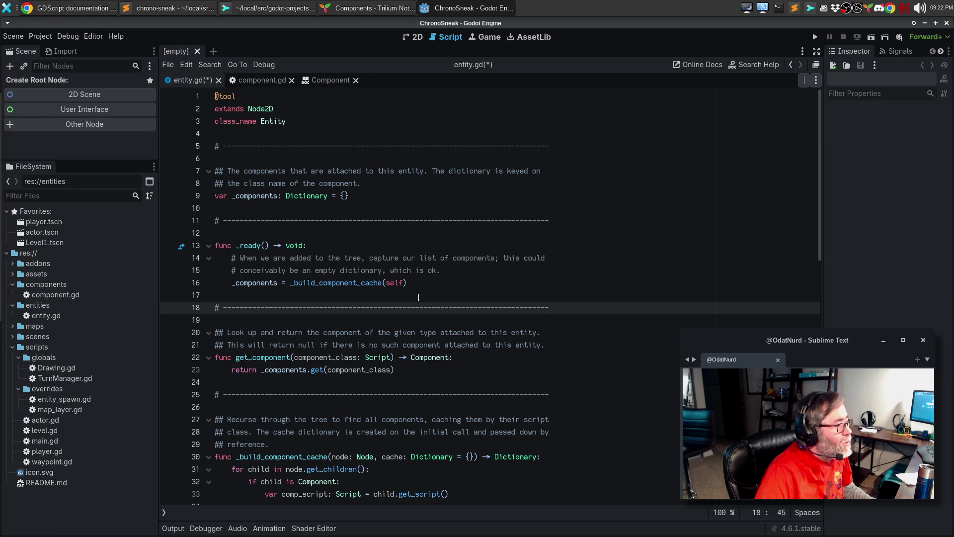
pyautogui.hotkey('ctrl', 's')
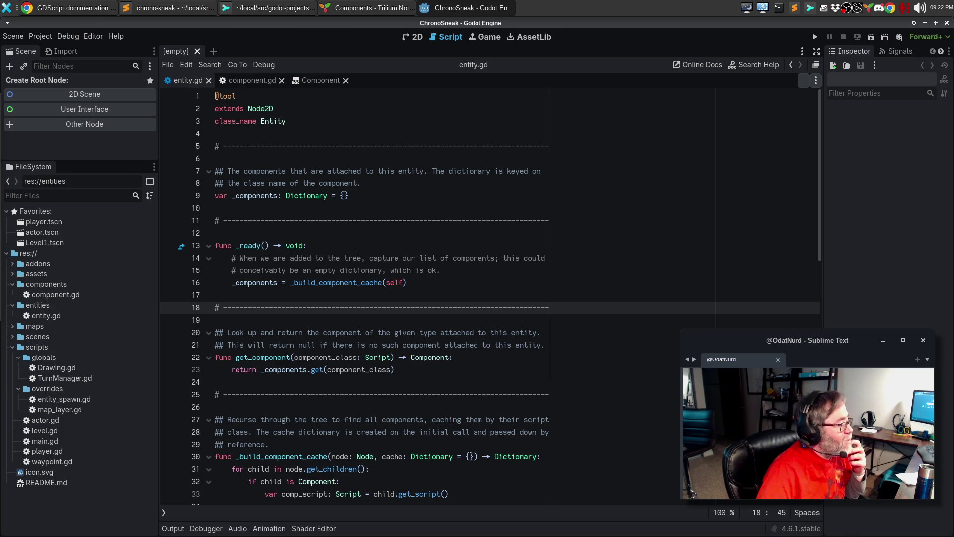
pyautogui.scroll(-1, 391, 227)
# Search the help for 'Entity' and open the Entity class reference.
pyautogui.click(116, 36)
pyautogui.click(130, 47)
pyautogui.write('Entity')
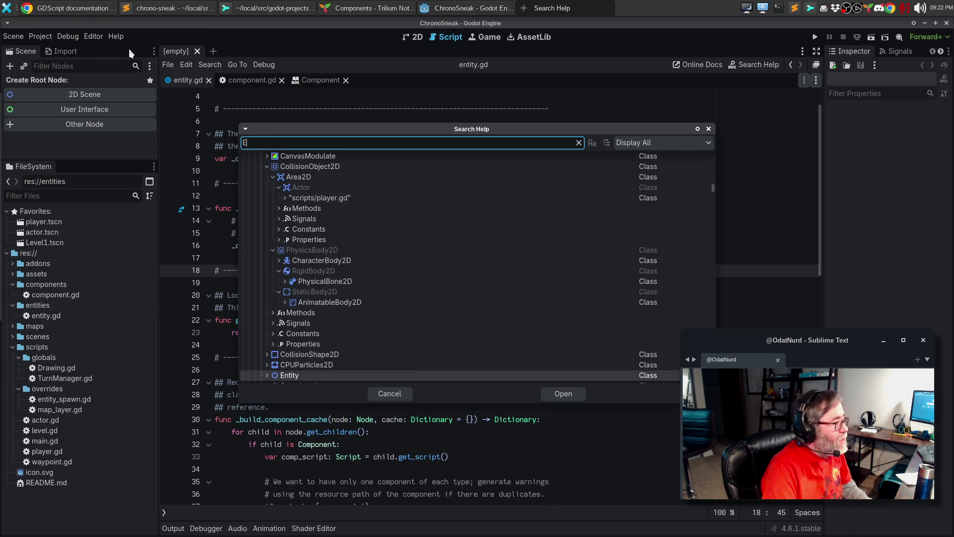
pyautogui.scroll(2, 347, 213)
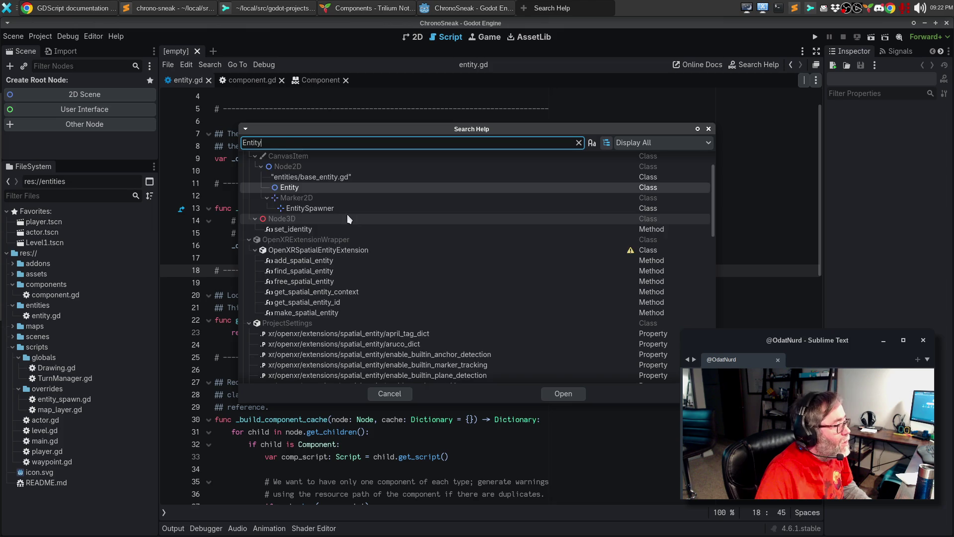
pyautogui.click(305, 215)
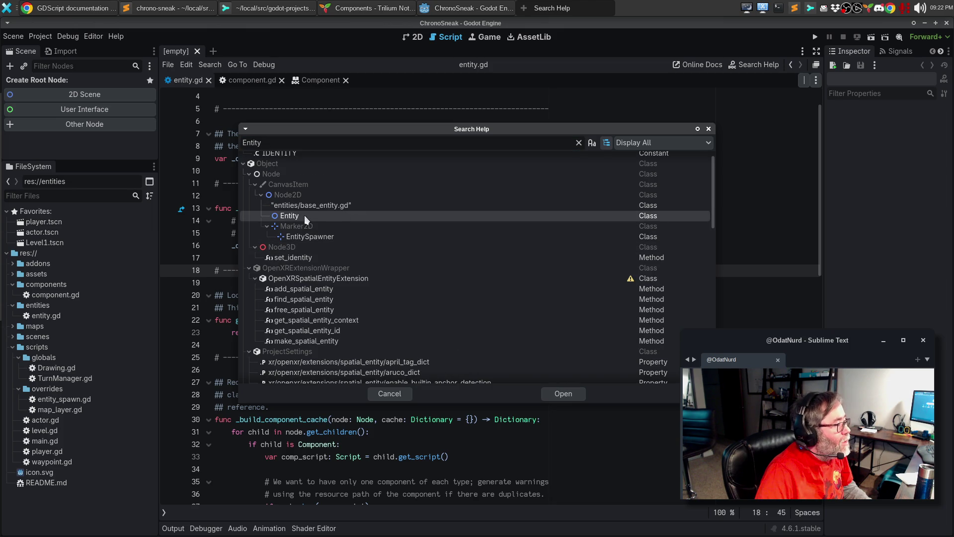
pyautogui.doubleClick(299, 214)
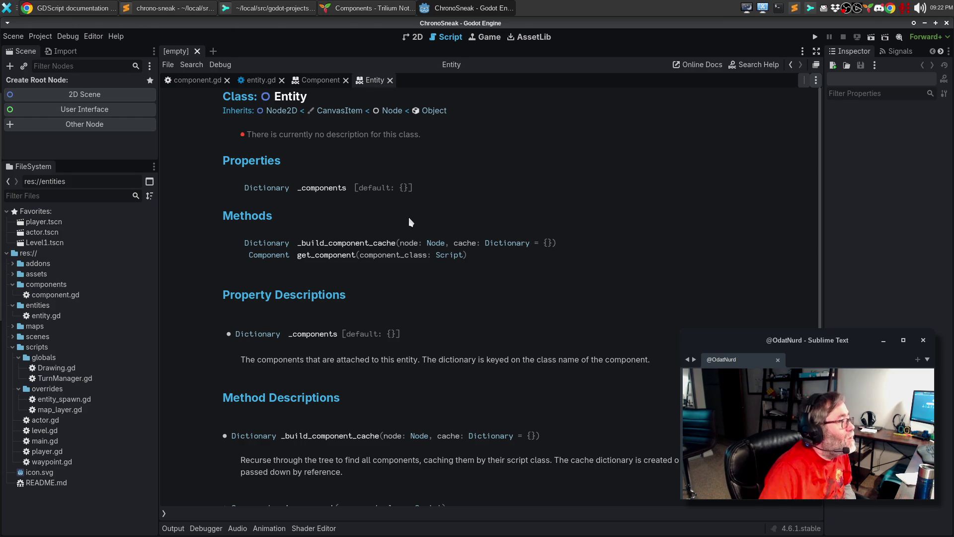
# Insert a blank line after 'extends Node' in component.gd.
pyautogui.click(328, 86)
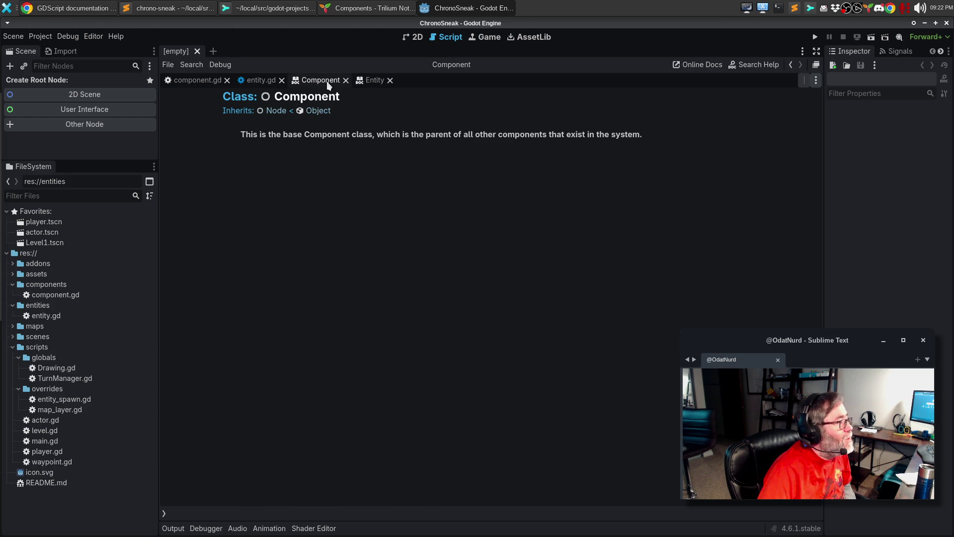
pyautogui.click(258, 82)
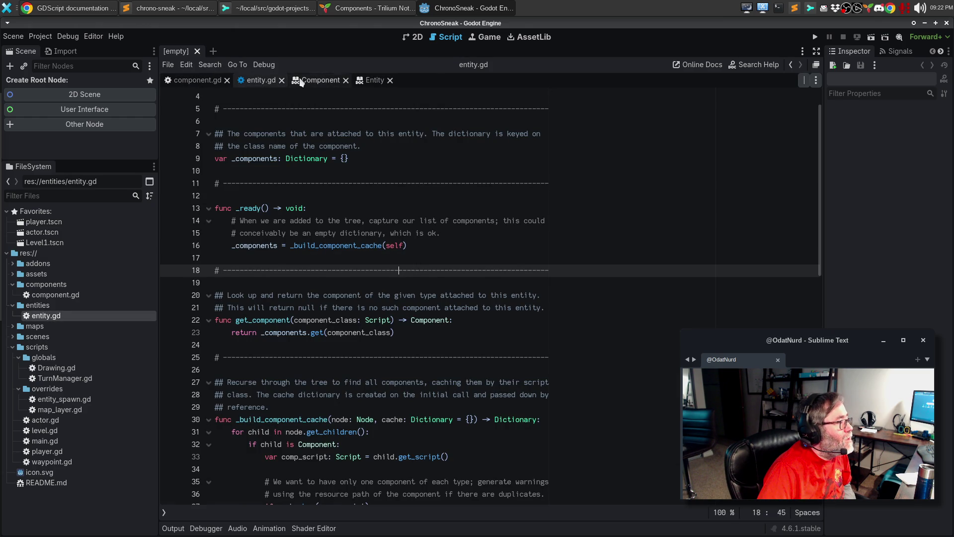
pyautogui.click(213, 81)
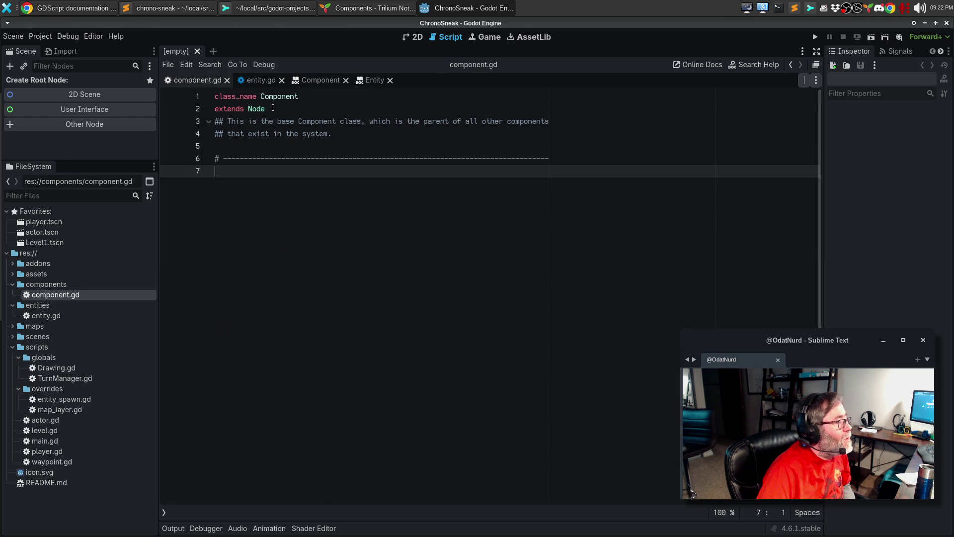
pyautogui.click(300, 108)
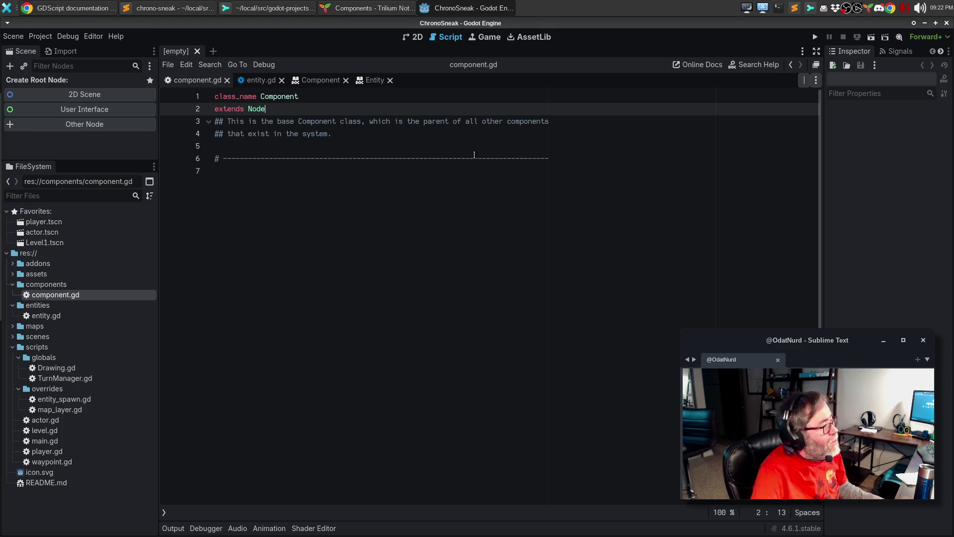
pyautogui.press('Return')
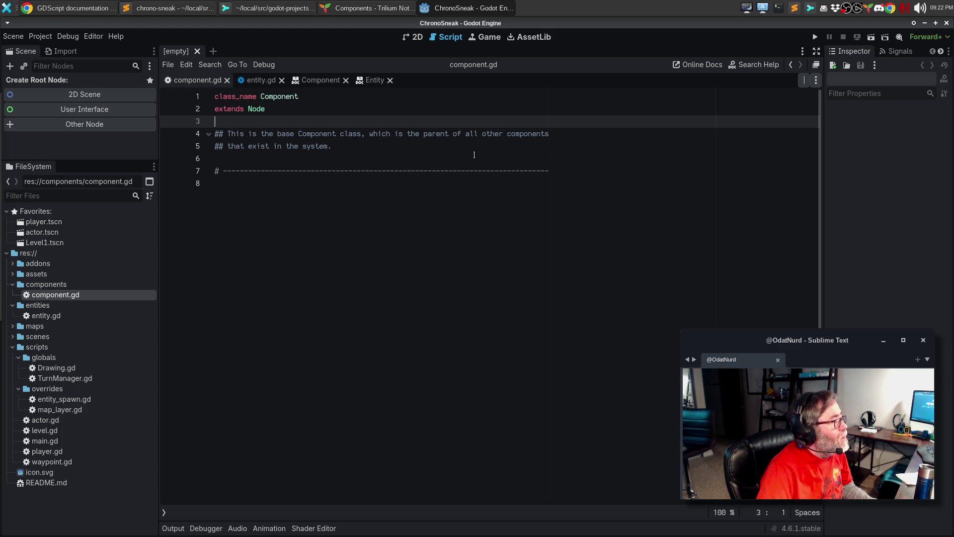
# Drag the entity.gd tab ahead of component.gd so it is first among open scripts.
pyautogui.click(319, 80)
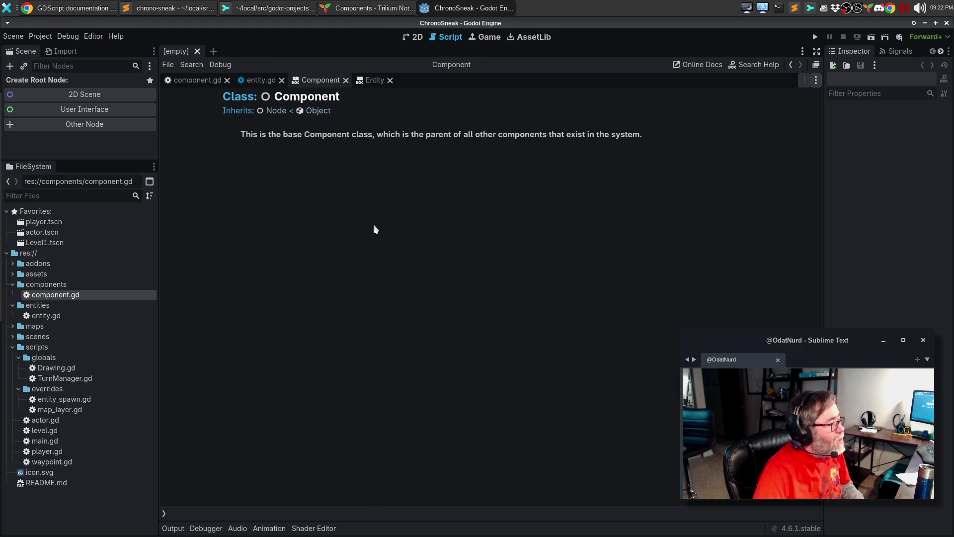
pyautogui.click(196, 81)
pyautogui.moveTo(258, 80); pyautogui.dragTo(192, 82)
pyautogui.click(240, 134)
pyautogui.click(244, 80)
pyautogui.click(194, 80)
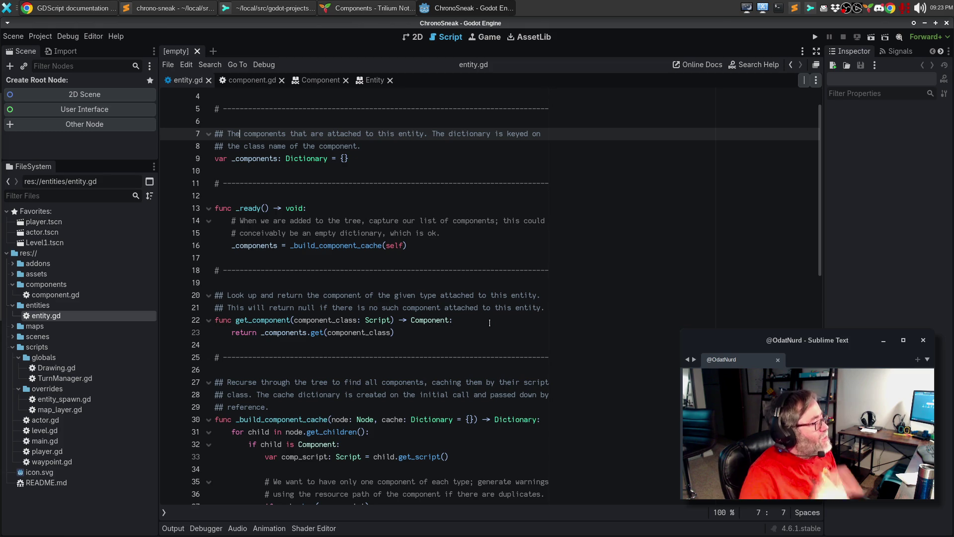
pyautogui.click(171, 10)
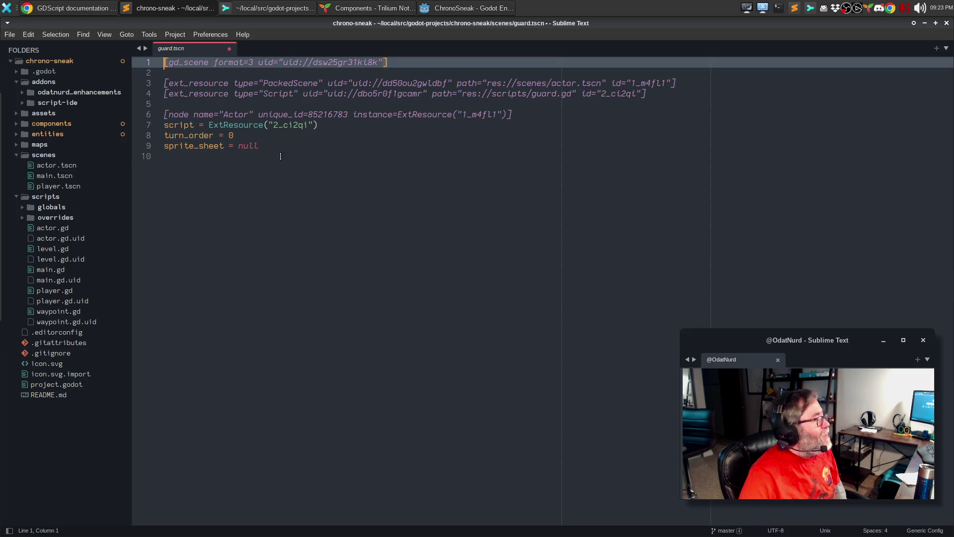
# Create four untitled files and close guard.tscn without saving.
pyautogui.click(373, 309)
pyautogui.doubleClick(260, 50)
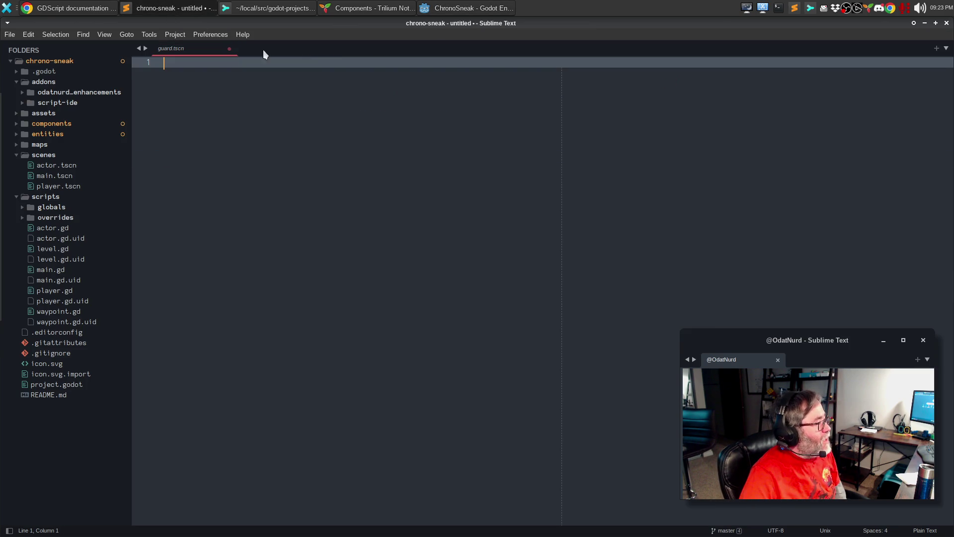
pyautogui.doubleClick(328, 51)
pyautogui.doubleClick(424, 51)
pyautogui.doubleClick(503, 48)
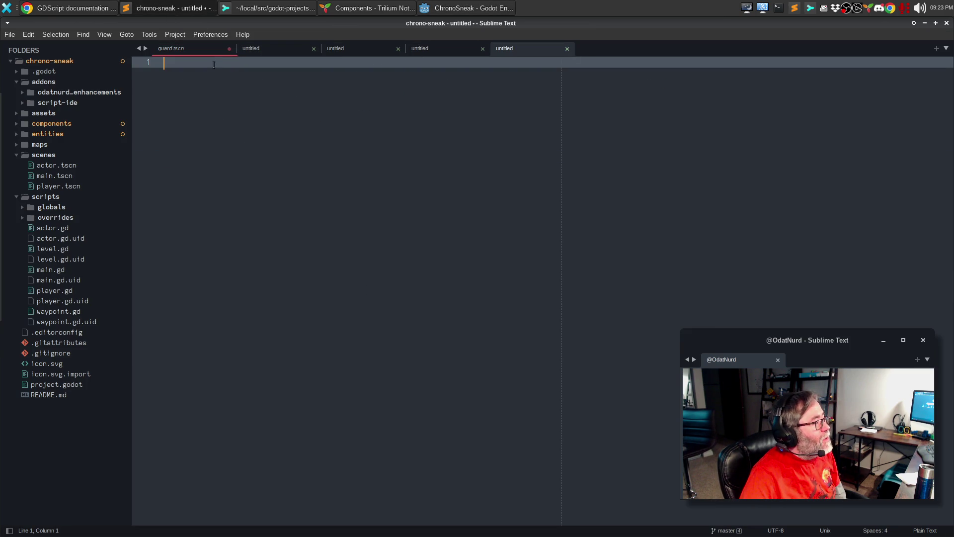
pyautogui.click(229, 48)
pyautogui.click(385, 303)
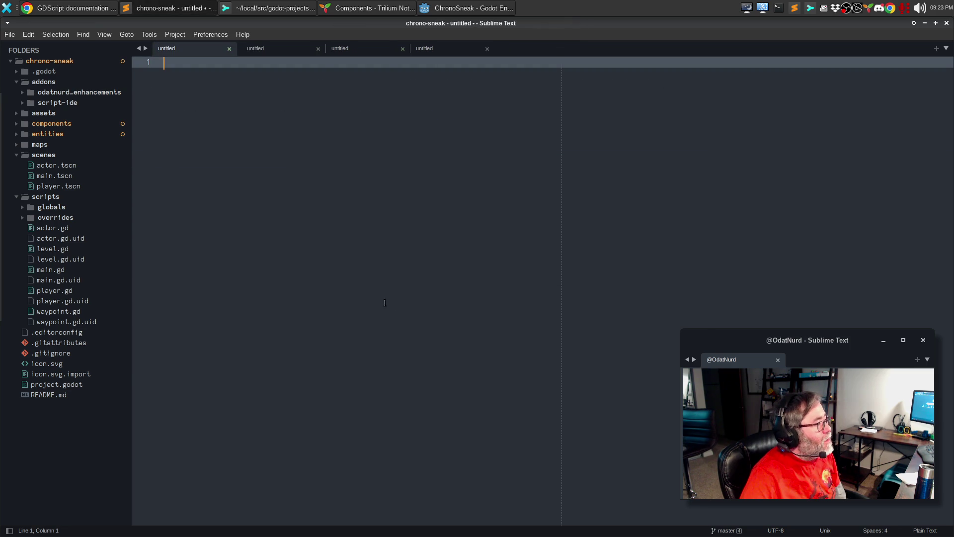
# Add a few empty lines to each of the four untitled files, then return to Godot.
pyautogui.click(262, 49)
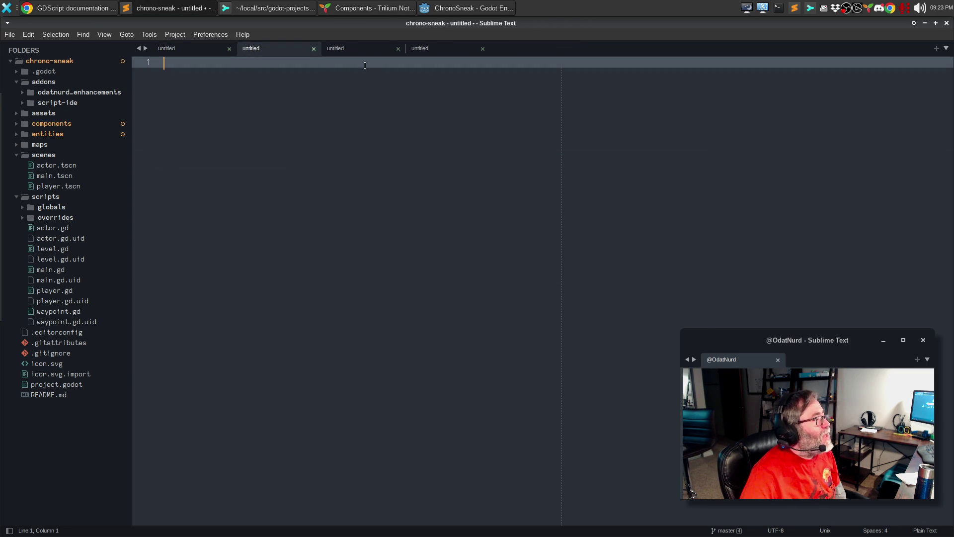
pyautogui.hotkey('ctrl', 'pagedown')
pyautogui.hotkey('ctrl', 'pagedown')
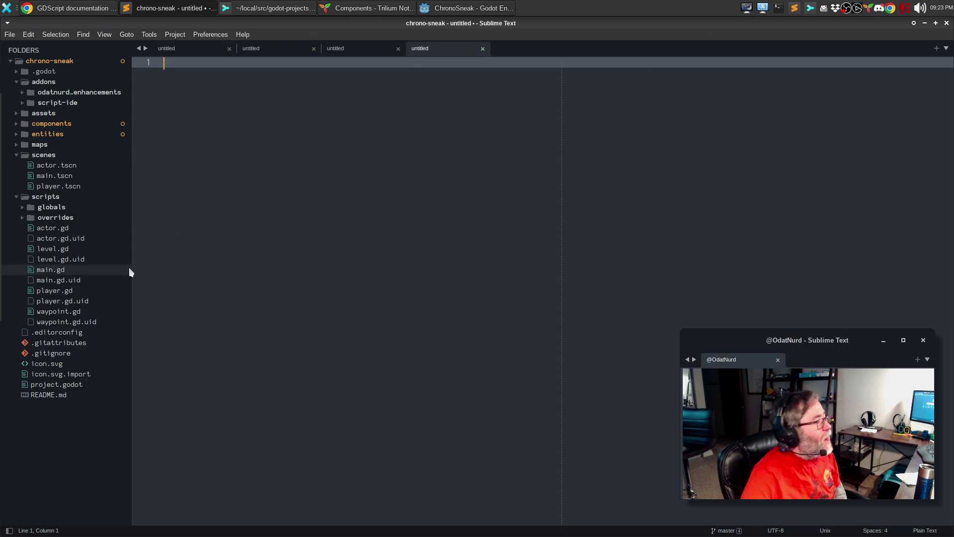
pyautogui.click(235, 47)
pyautogui.click(354, 51)
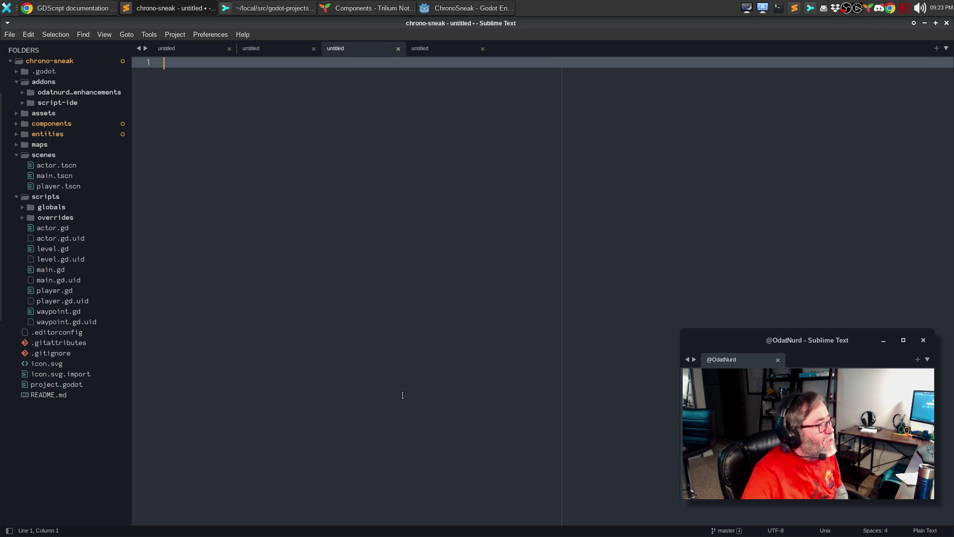
pyautogui.press('Return')
pyautogui.press('Return')
pyautogui.press('Return')
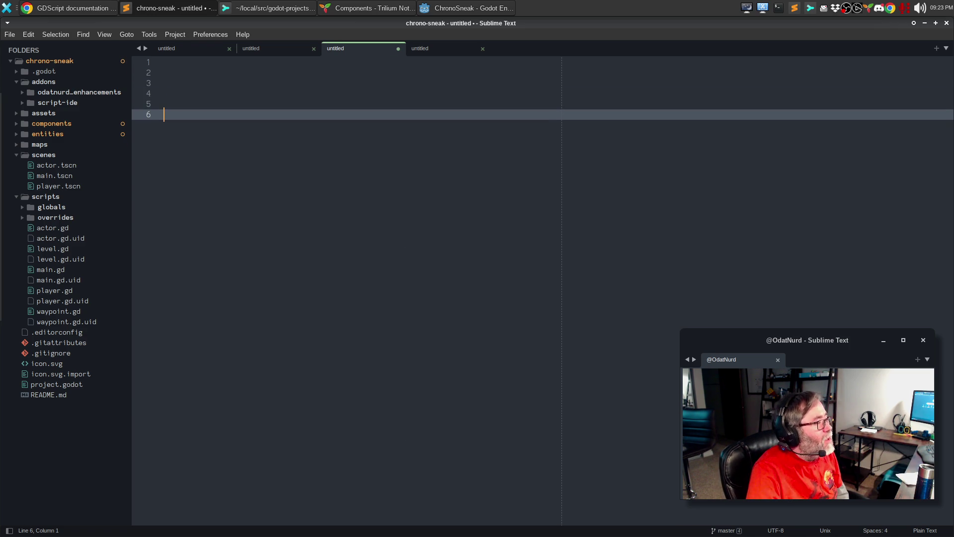
pyautogui.click(263, 48)
pyautogui.press('Return')
pyautogui.press('Return')
pyautogui.press('Return')
pyautogui.click(223, 52)
pyautogui.press('Return')
pyautogui.press('Return')
pyautogui.press('Return')
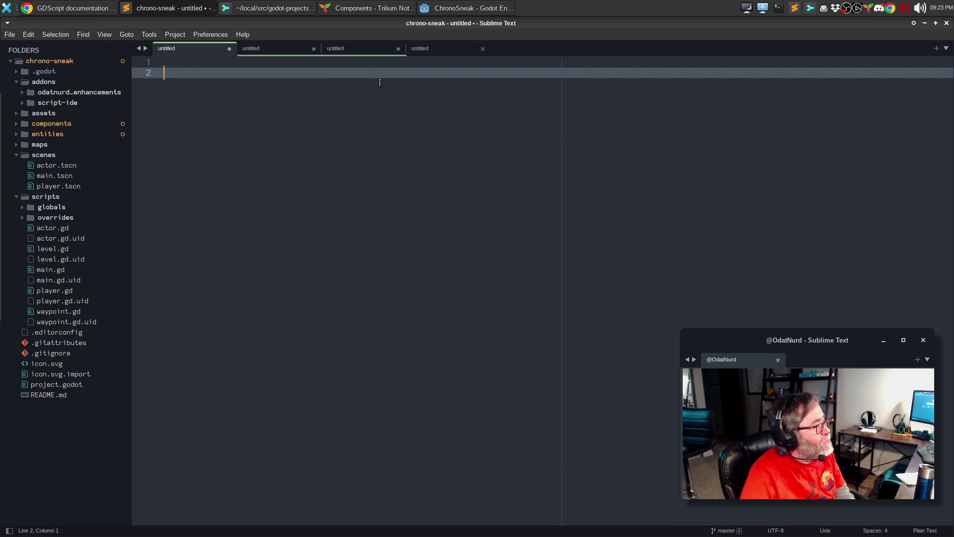
pyautogui.click(432, 53)
pyautogui.press('Return')
pyautogui.press('Return')
pyautogui.press('Return')
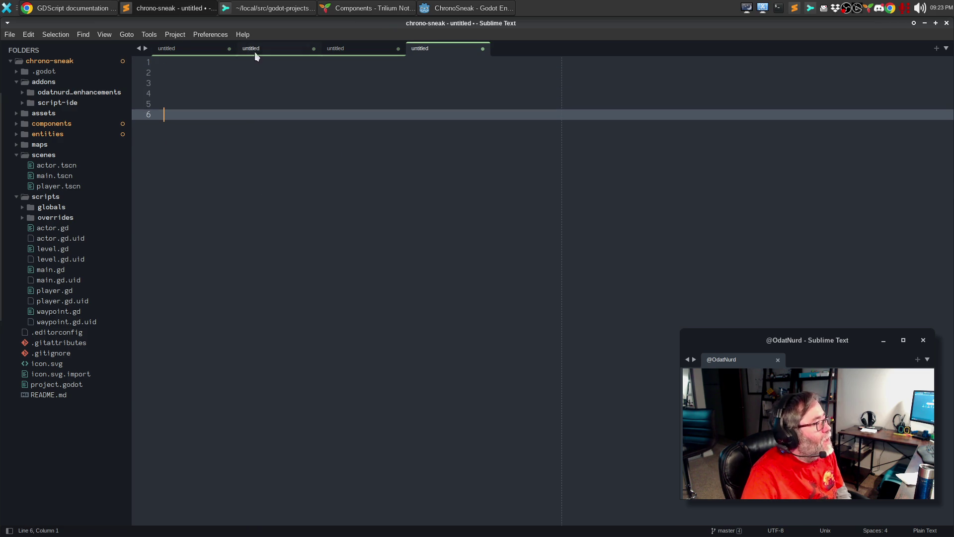
pyautogui.scroll(3, 255, 51)
pyautogui.scroll(-2, 317, 49)
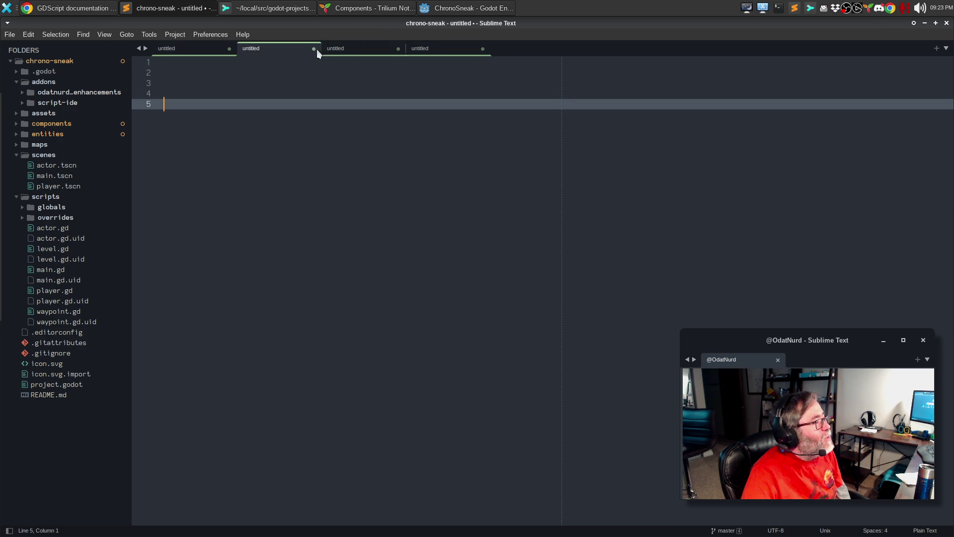
pyautogui.press('Return')
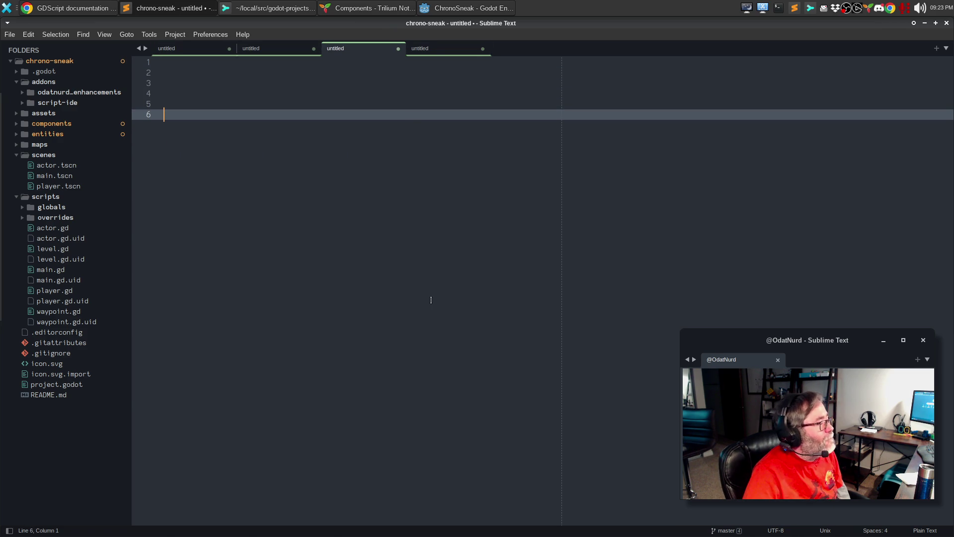
pyautogui.click(437, 8)
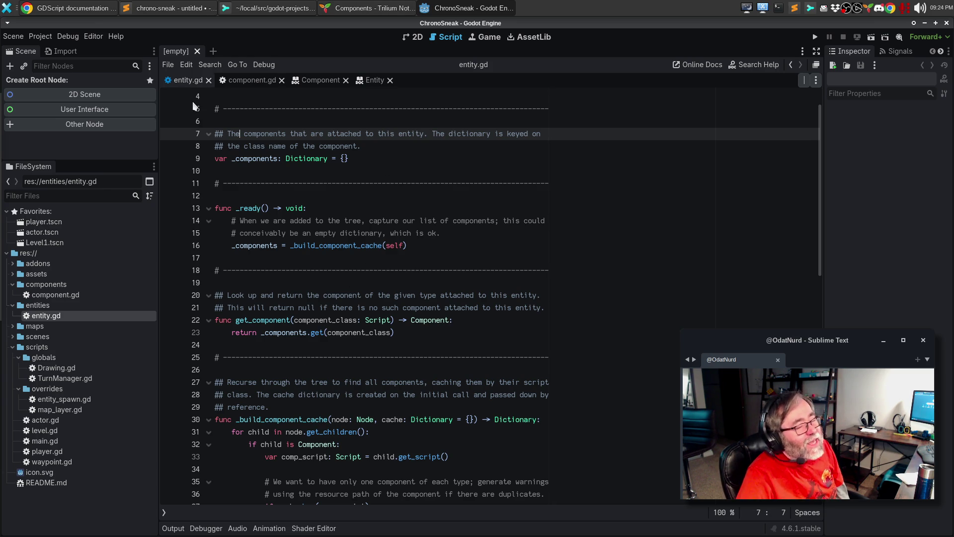
# Look through the component.gd, Component and Entity tabs, then switch to the Chrome docs page.
pyautogui.click(251, 81)
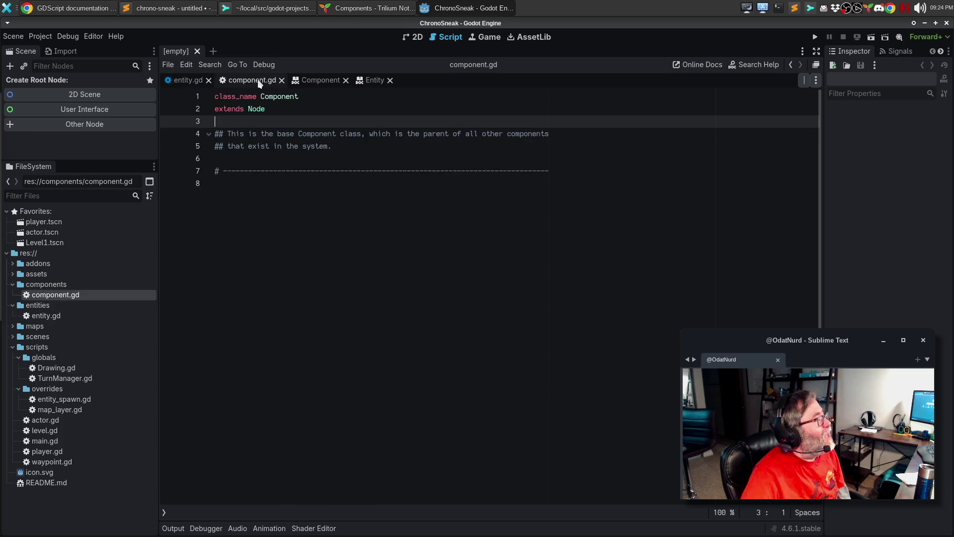
pyautogui.click(318, 81)
pyautogui.click(376, 81)
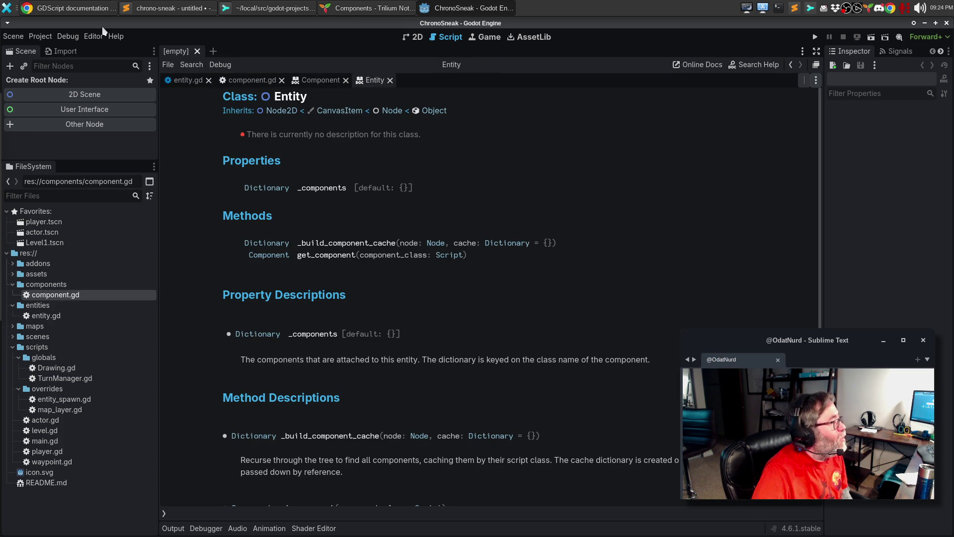
pyautogui.click(81, 8)
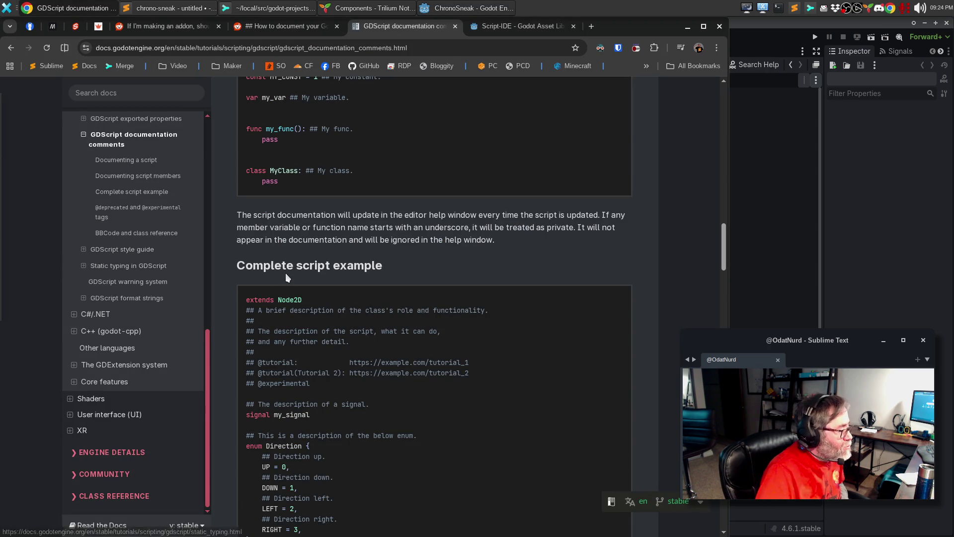
# Scroll through the Complete script example of documentation comments, then go back to Godot.
pyautogui.scroll(-3, 368, 263)
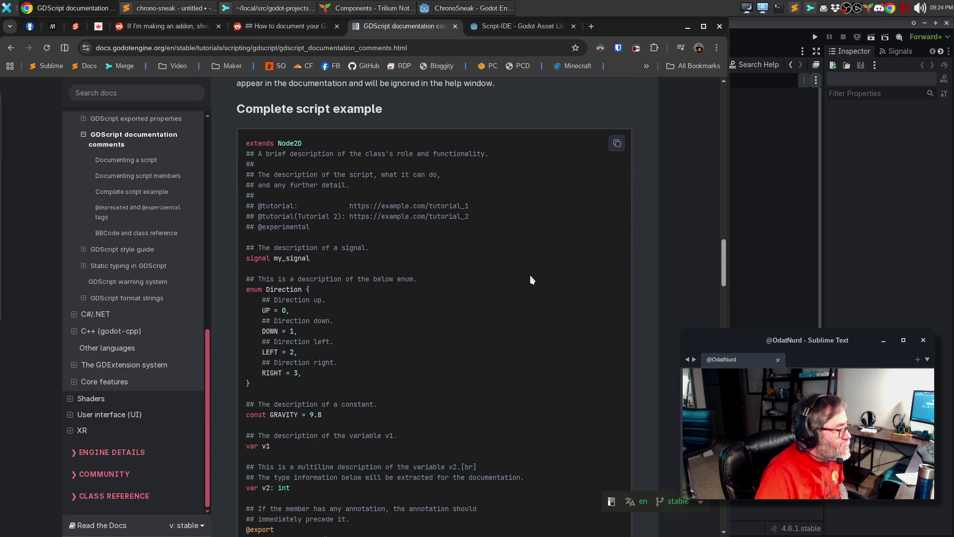
pyautogui.scroll(-2, 530, 270)
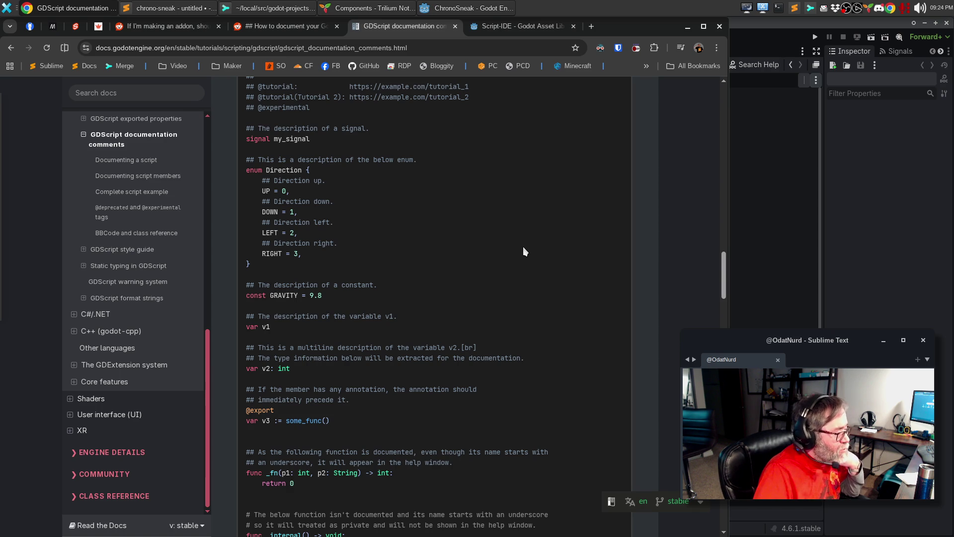
pyautogui.scroll(-3, 522, 246)
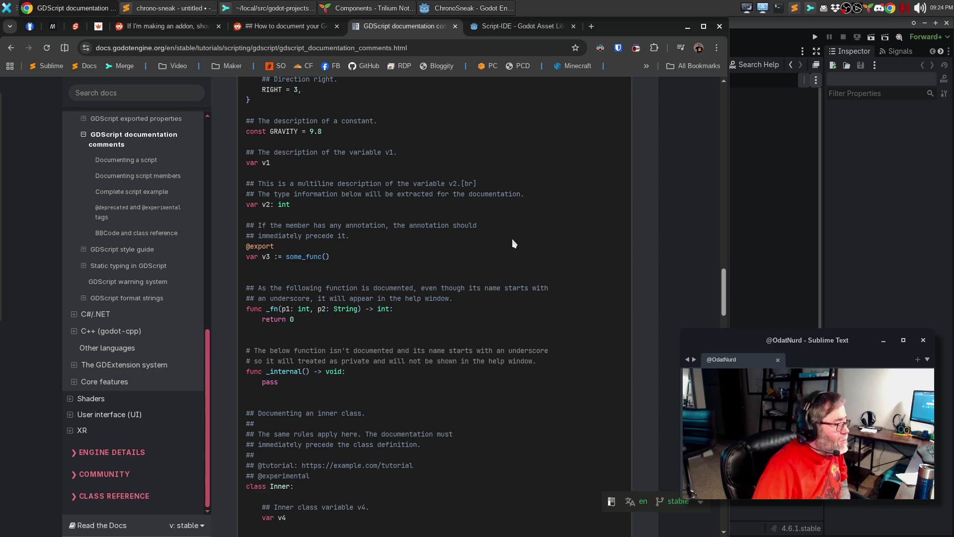
pyautogui.scroll(5, 480, 115)
pyautogui.click(775, 158)
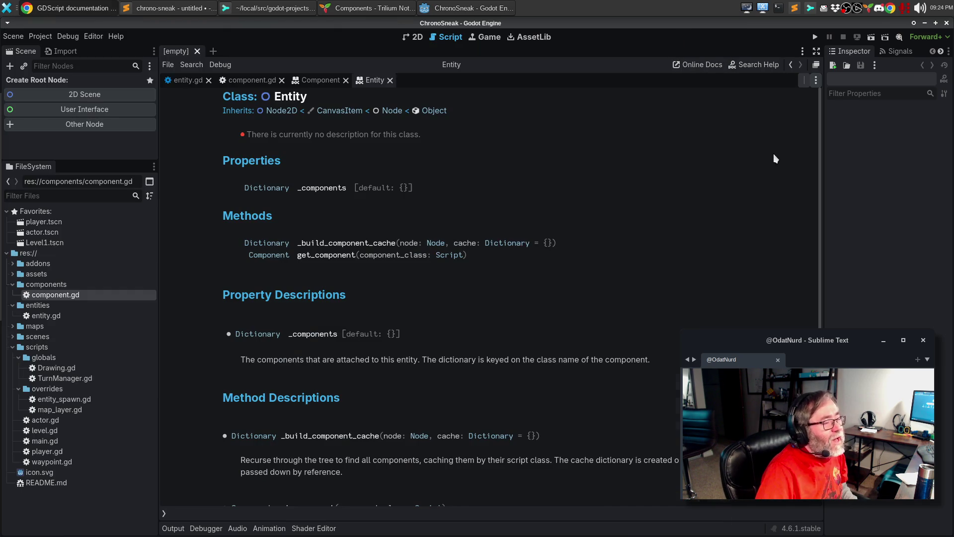
# Show entity.gd scrolled to the top, then open the Entities note in Trilium.
pyautogui.click(250, 83)
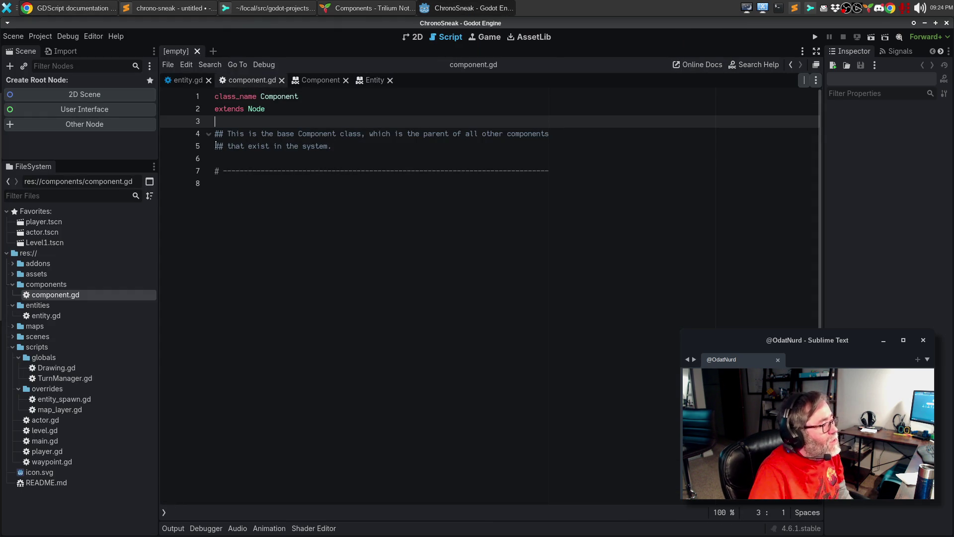
pyautogui.click(194, 82)
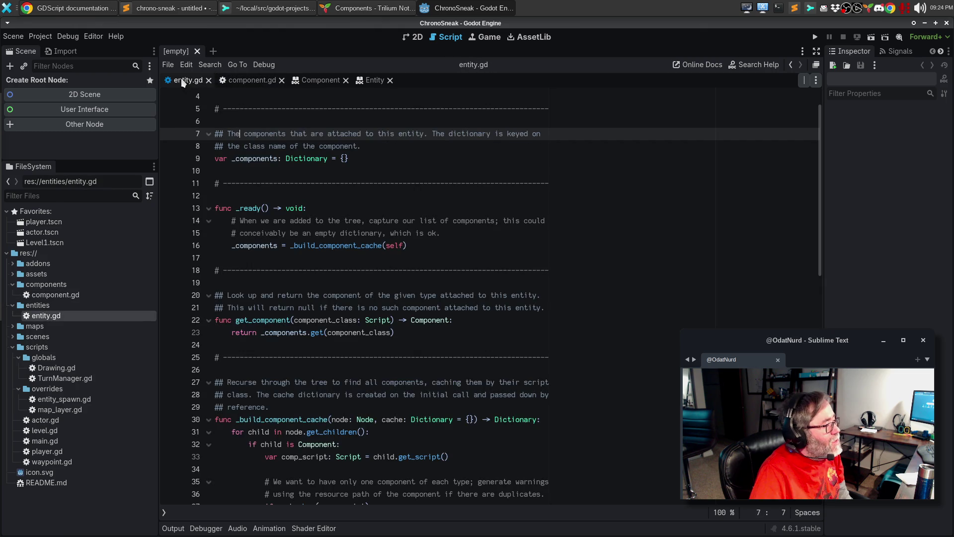
pyautogui.scroll(1, 356, 158)
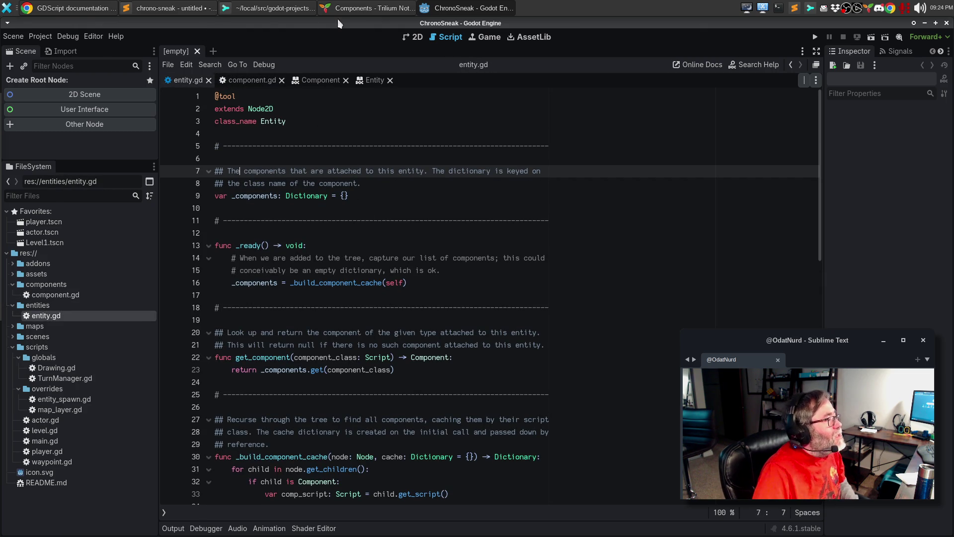
pyautogui.click(351, 9)
pyautogui.click(83, 112)
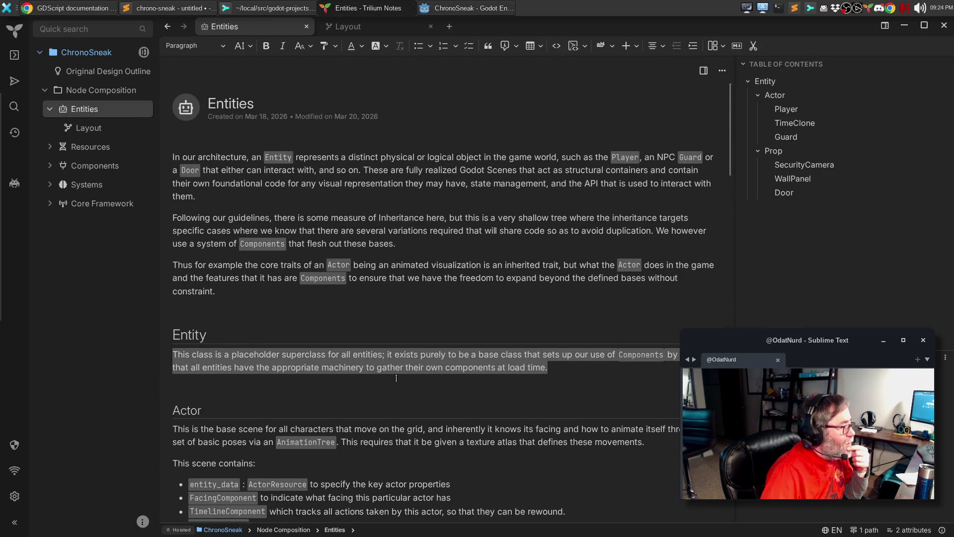
# Select and copy the Entity class description paragraph from the Entities note in Trilium.
pyautogui.click(396, 378)
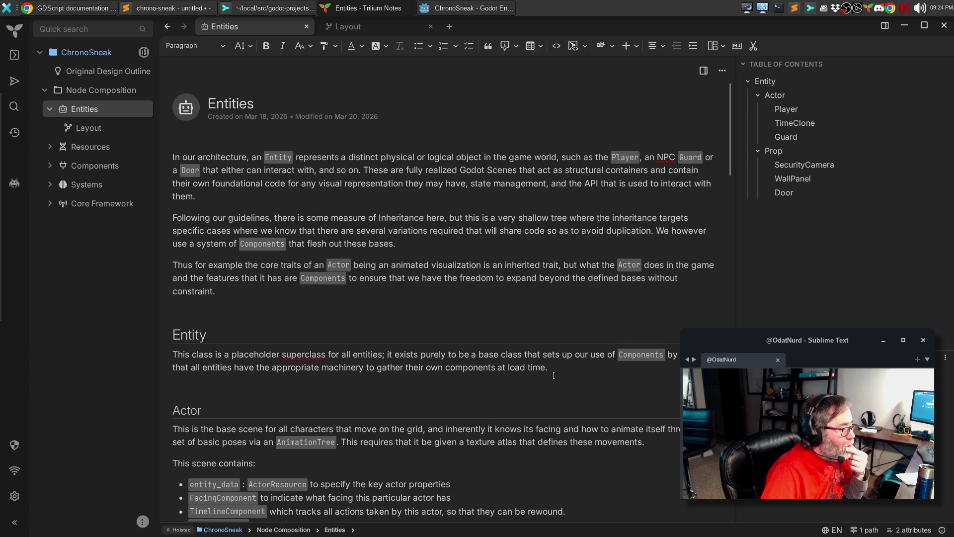
pyautogui.moveTo(556, 369)
pyautogui.mouseDown()
pyautogui.moveTo(150, 372)
pyautogui.moveTo(139, 353)
pyautogui.mouseUp()
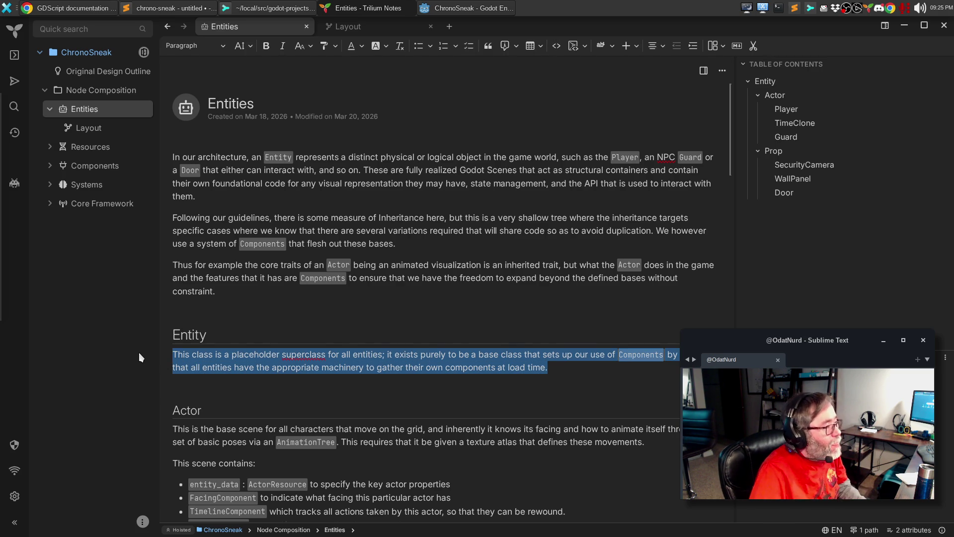
pyautogui.click(463, 6)
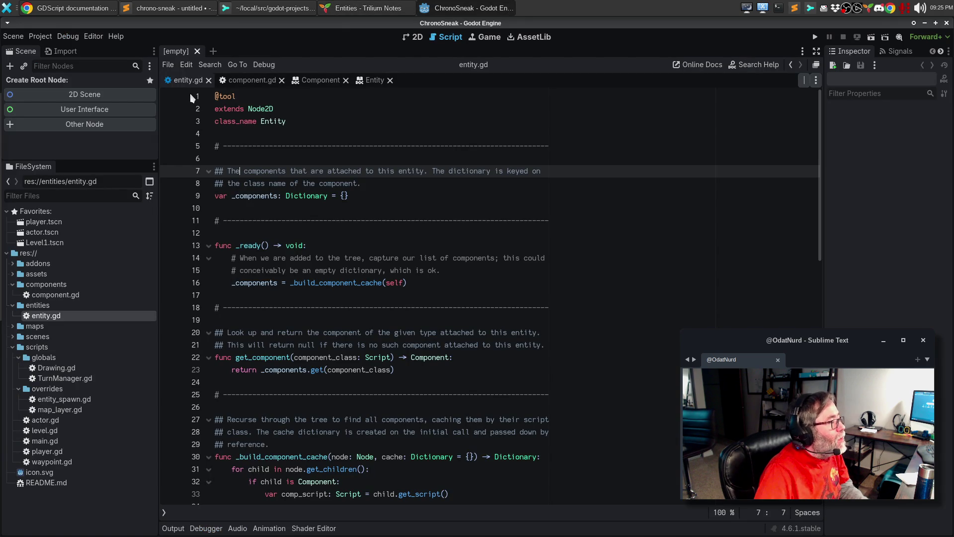
# Move class_name above extends and paste the Entity description as wrapped ## doc comments.
pyautogui.click(240, 122)
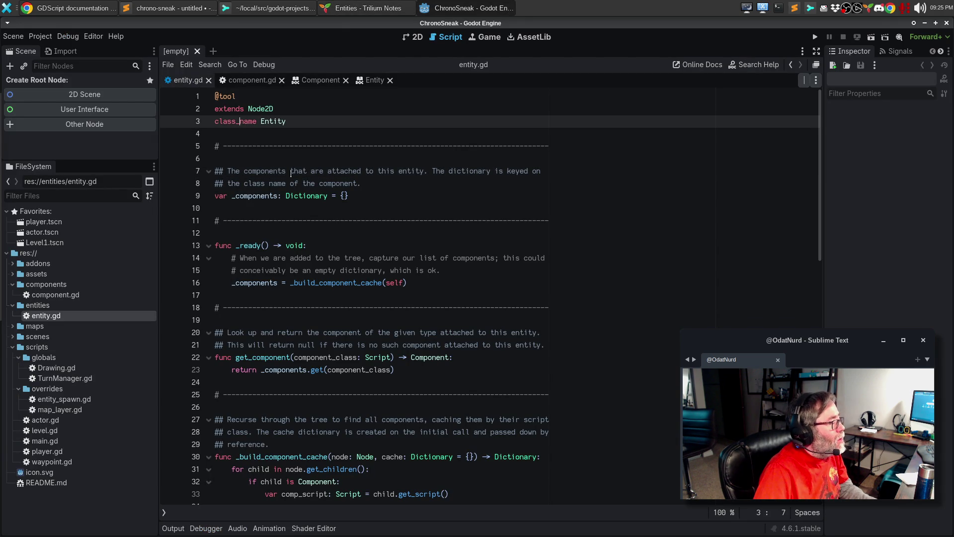
pyautogui.hotkey('alt', 'Up')
pyautogui.press('Down')
pyautogui.press('Down')
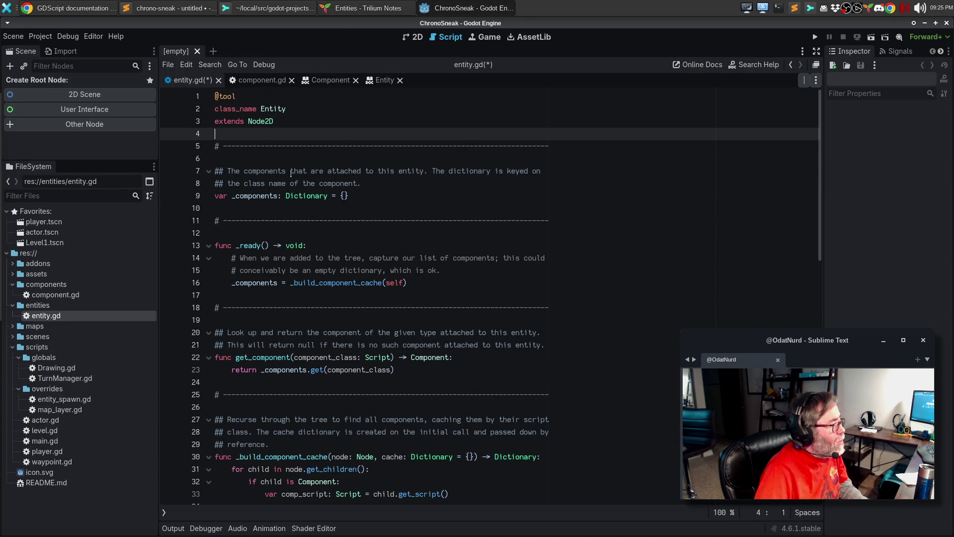
pyautogui.press('Return')
pyautogui.press('Up')
pyautogui.press('Return')
pyautogui.write('This class is a placeholder superclass for all entities; it exists purely to be a base class that sets up our use of Components by ensuring that all entities have the appropriate machinery to gather their own components at load time.')
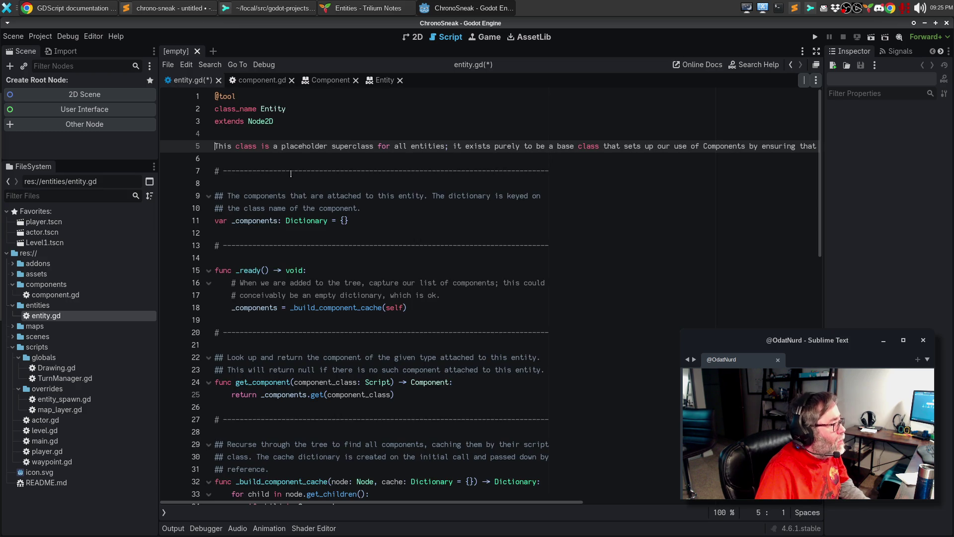
pyautogui.hotkey('alt', 'q')
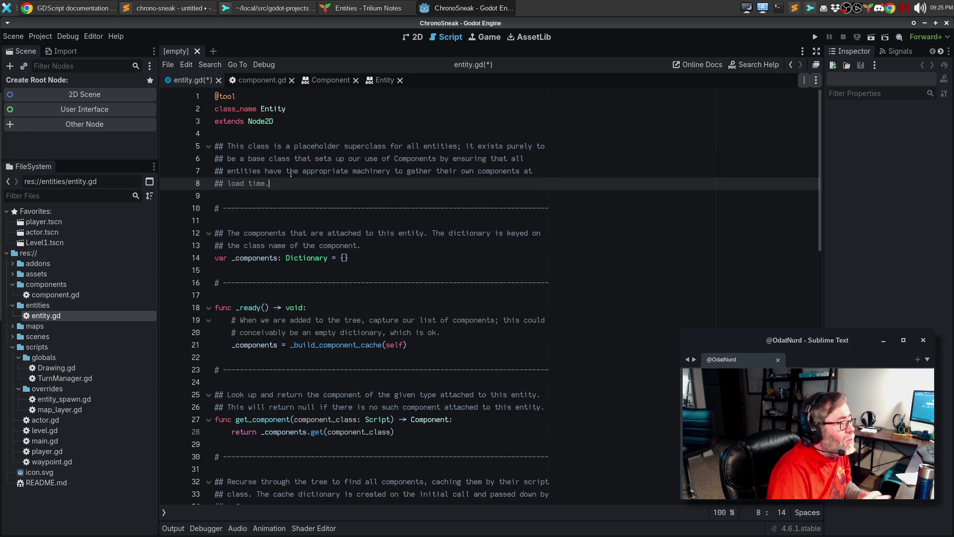
# Add '## Subclasses of this *must* invoke super() in _ready() in order to be able to access their components' and save entity.gd.
pyautogui.press('Return')
pyautogui.press('Return')
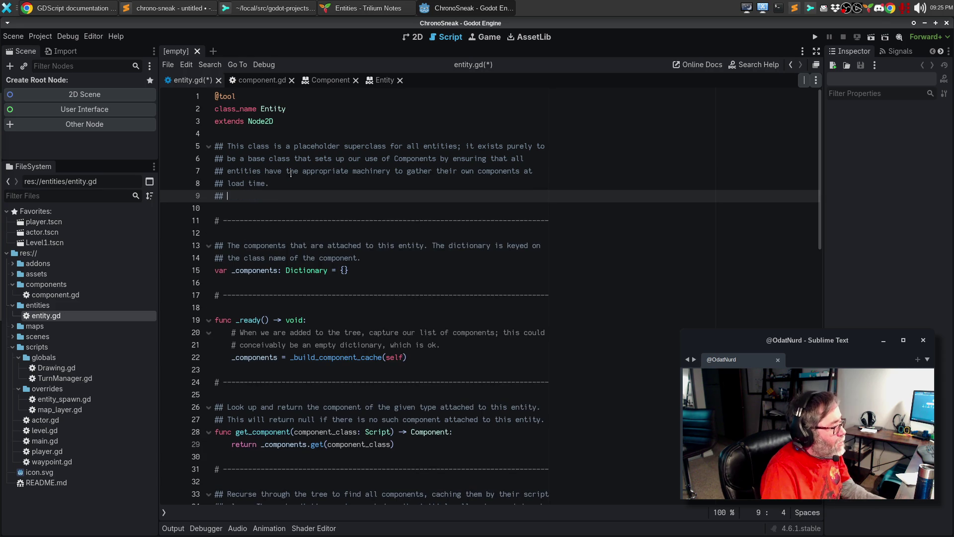
pyautogui.write('S')
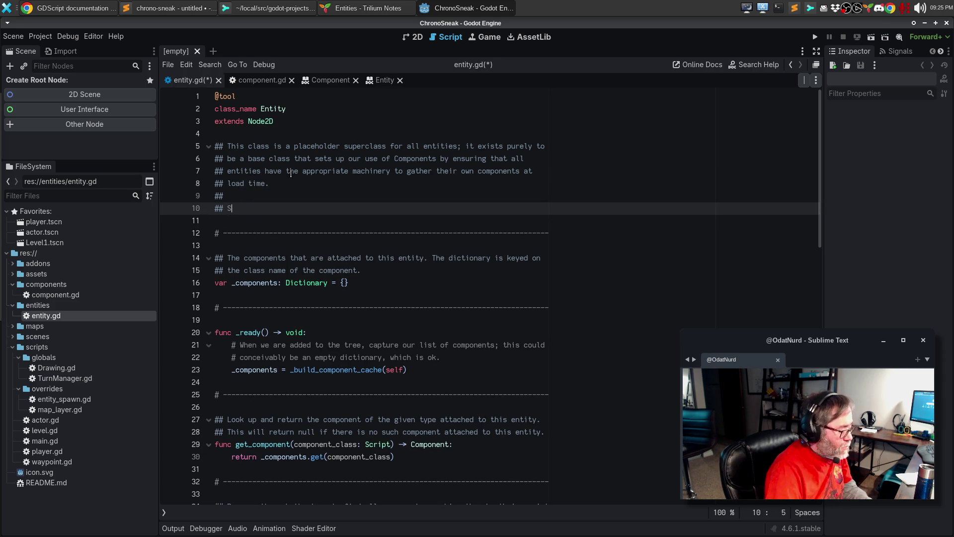
pyautogui.write('ubclasses of this ')
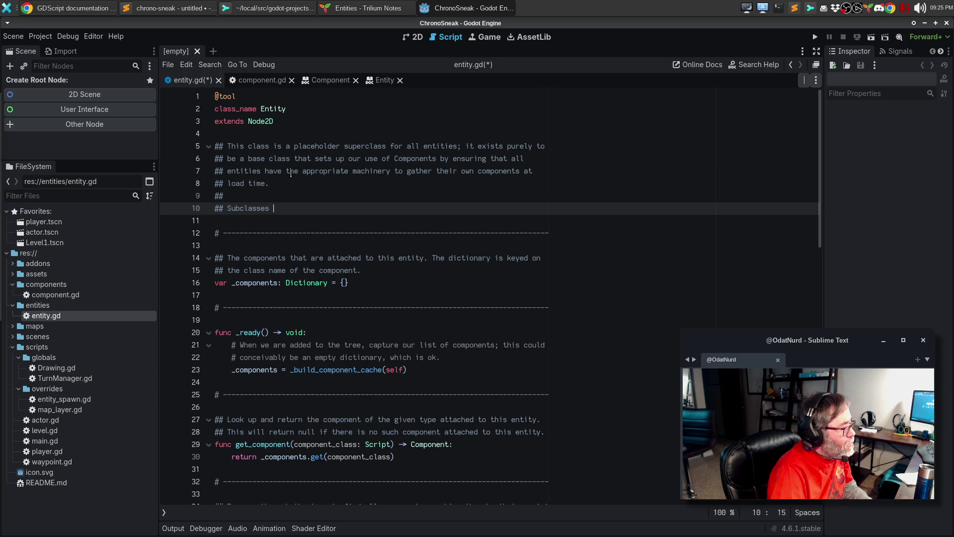
pyautogui.write('*must* in')
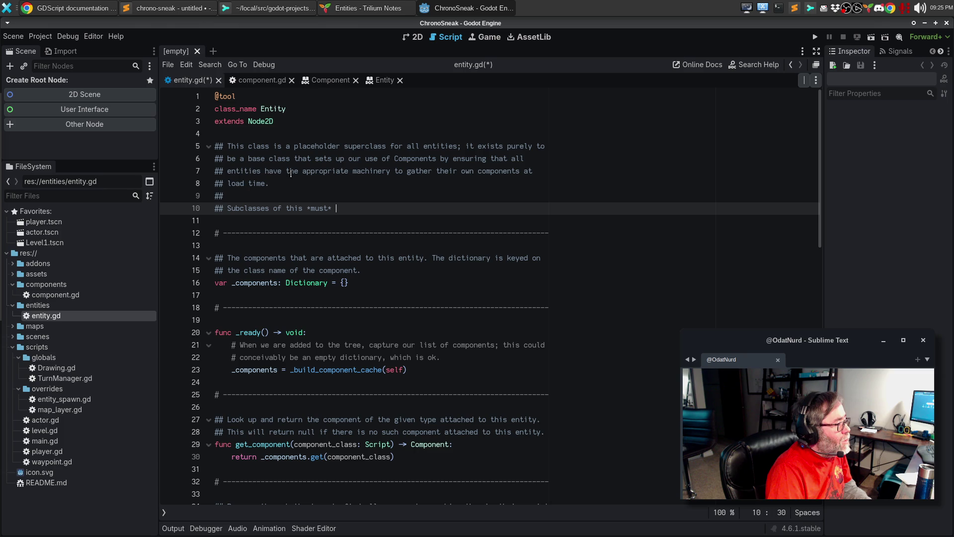
pyautogui.write('voke the super')
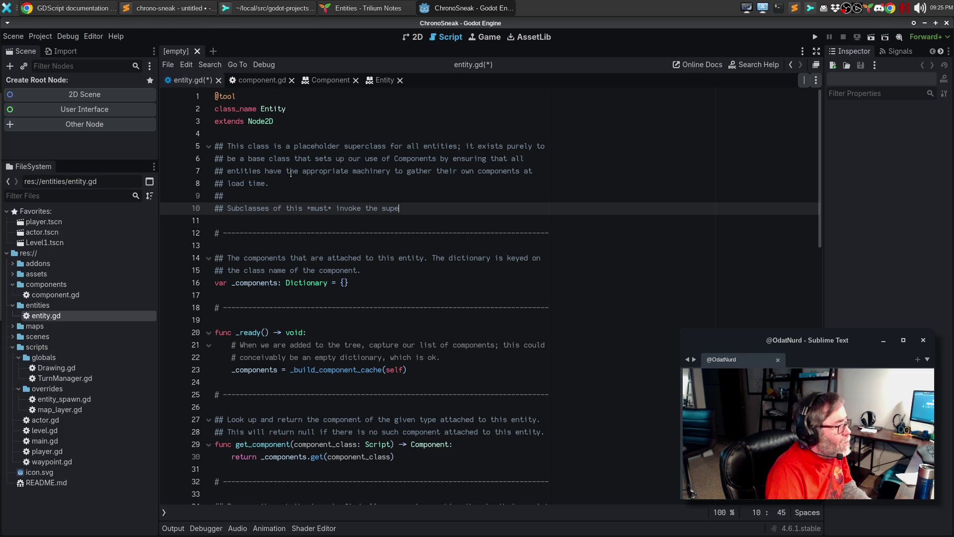
pyautogui.press('BackSpace')
pyautogui.press('BackSpace')
pyautogui.press('BackSpace')
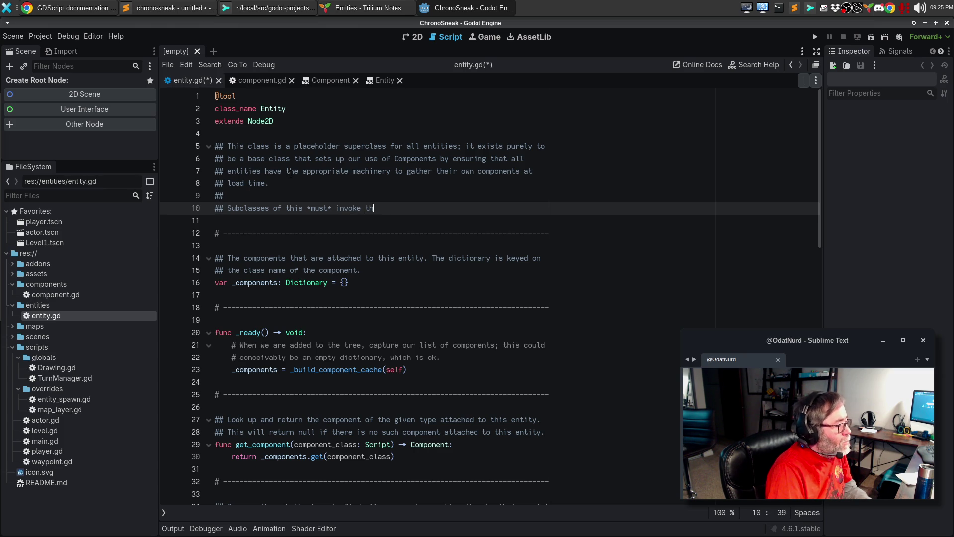
pyautogui.write('super() in _ready() i')
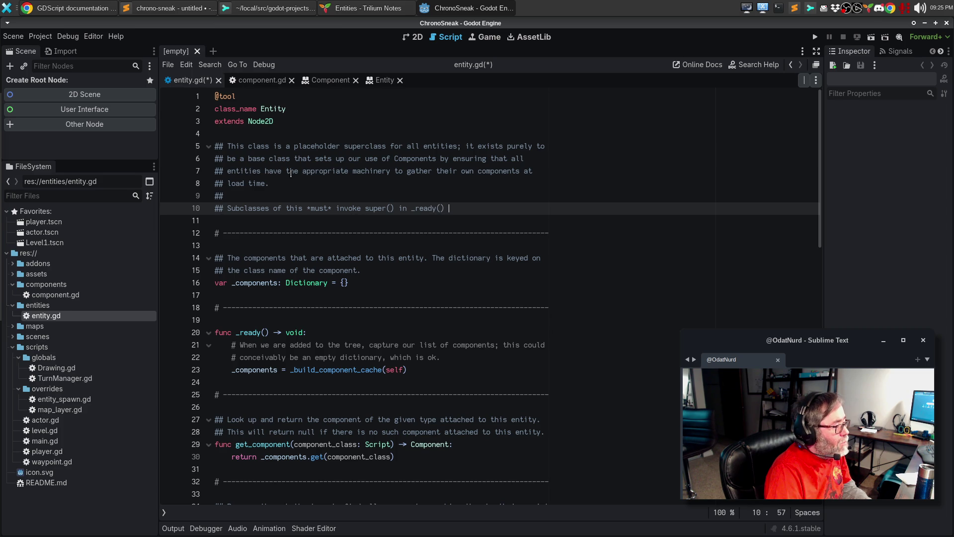
pyautogui.write('n order to be able ')
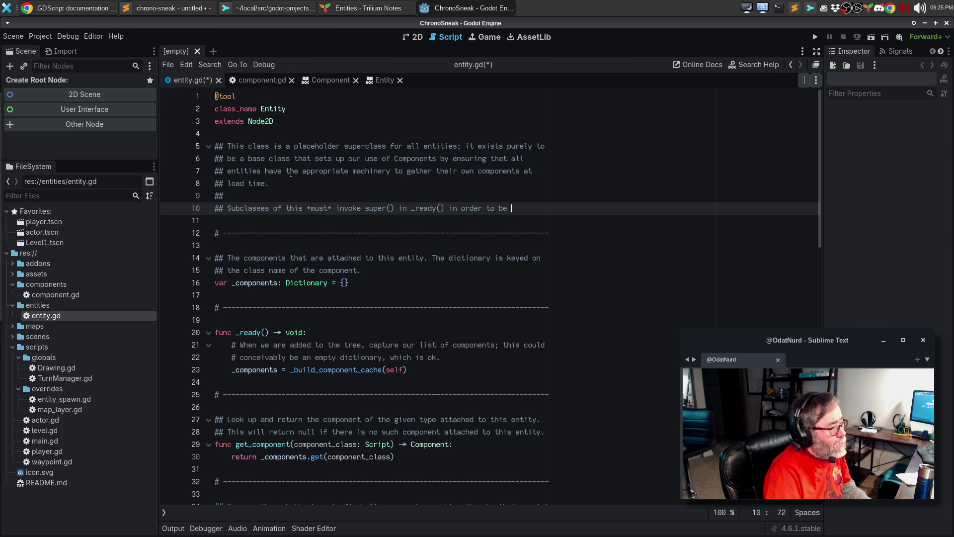
pyautogui.write('to')
pyautogui.press('Return')
pyautogui.write('## access th')
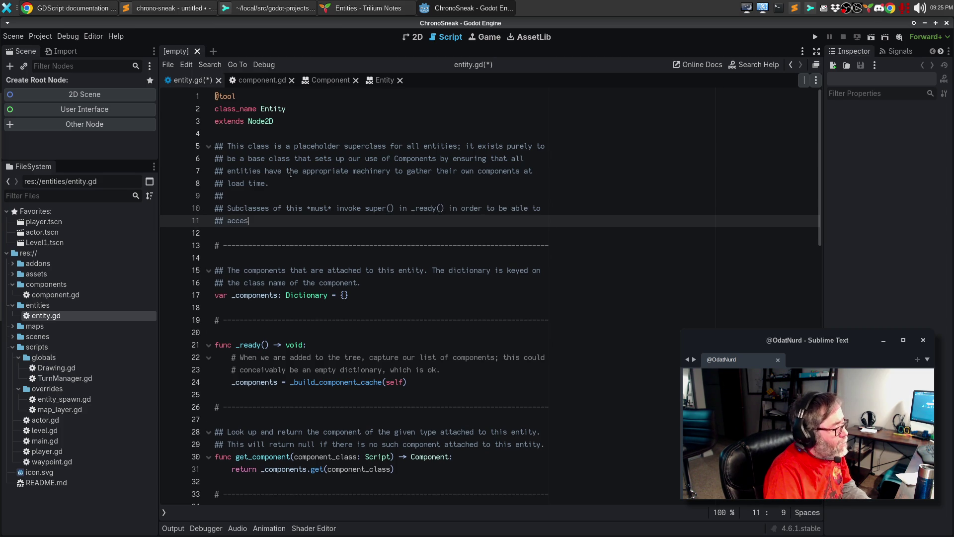
pyautogui.write('eir components.')
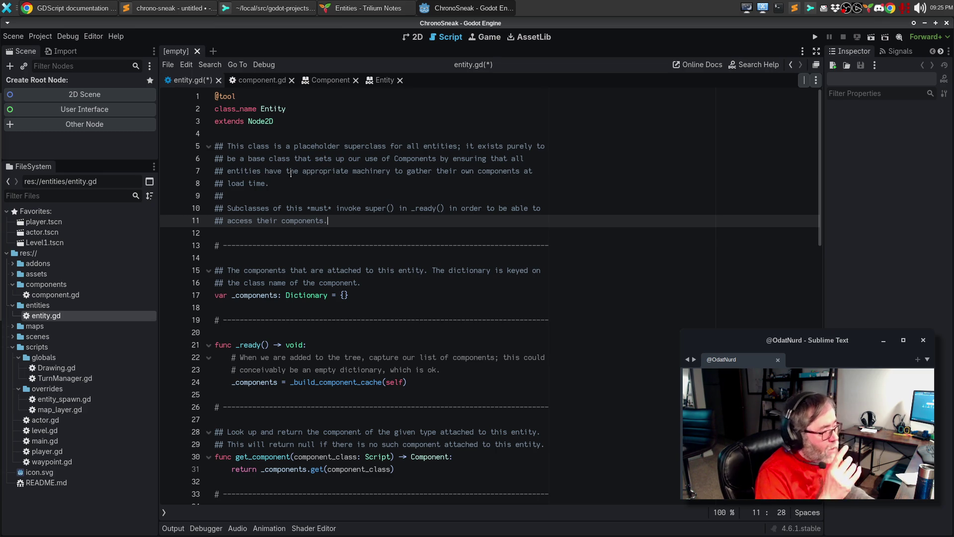
pyautogui.hotkey('ctrl', 's')
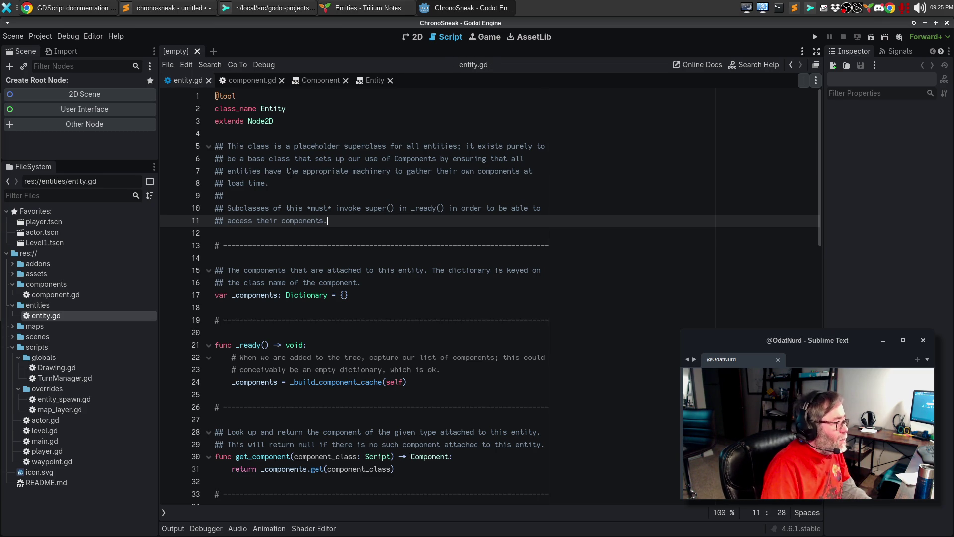
pyautogui.press('Down')
pyautogui.press('Down')
pyautogui.press('Down')
pyautogui.press('Home')
# Make the _components comment a plain # comment ending 'allowing for a fast lookup of attached components.'.
pyautogui.press('Delete')
pyautogui.press('Down')
pyautogui.press('Delete')
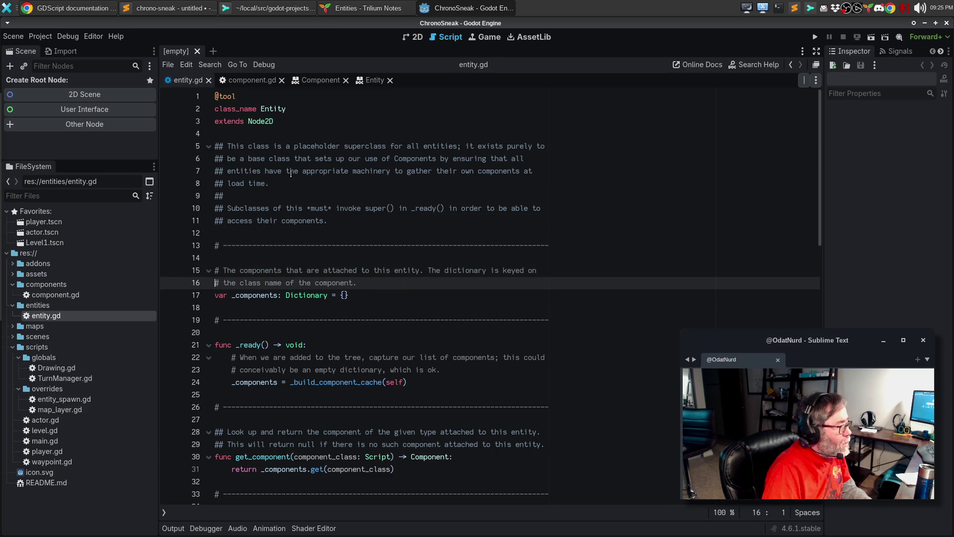
pyautogui.press('BackSpace')
pyautogui.write(', al')
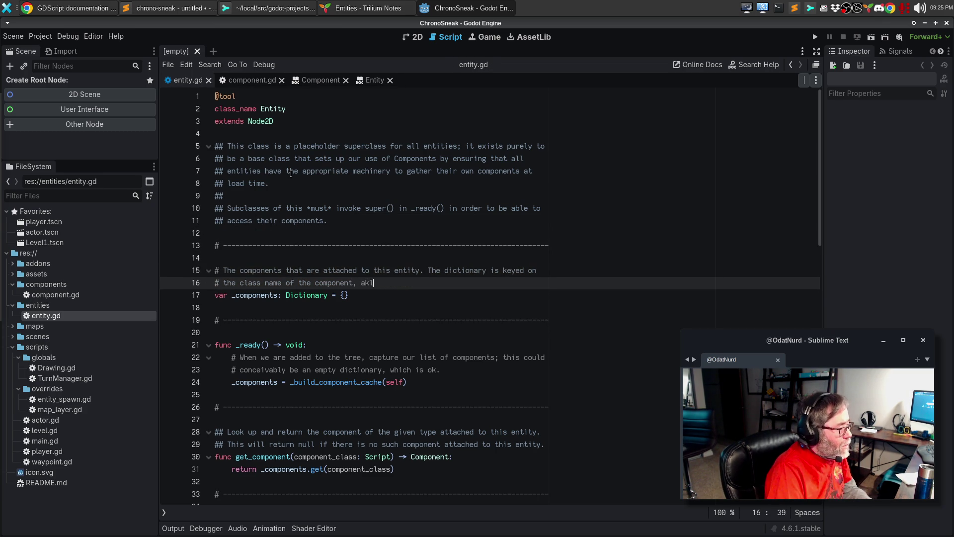
pyautogui.write('lowing for a vfas')
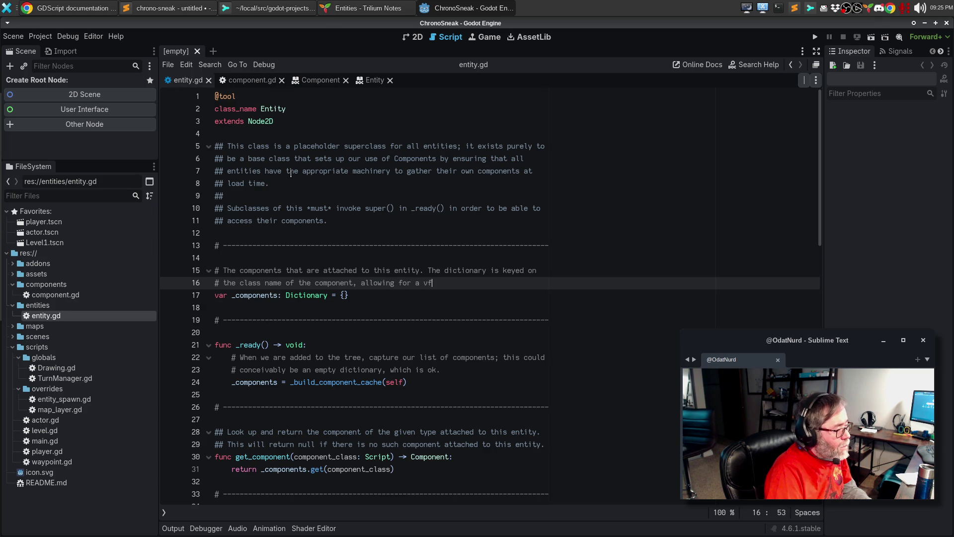
pyautogui.press('BackSpace')
pyautogui.press('BackSpace')
pyautogui.press('BackSpace')
pyautogui.write('fast loo')
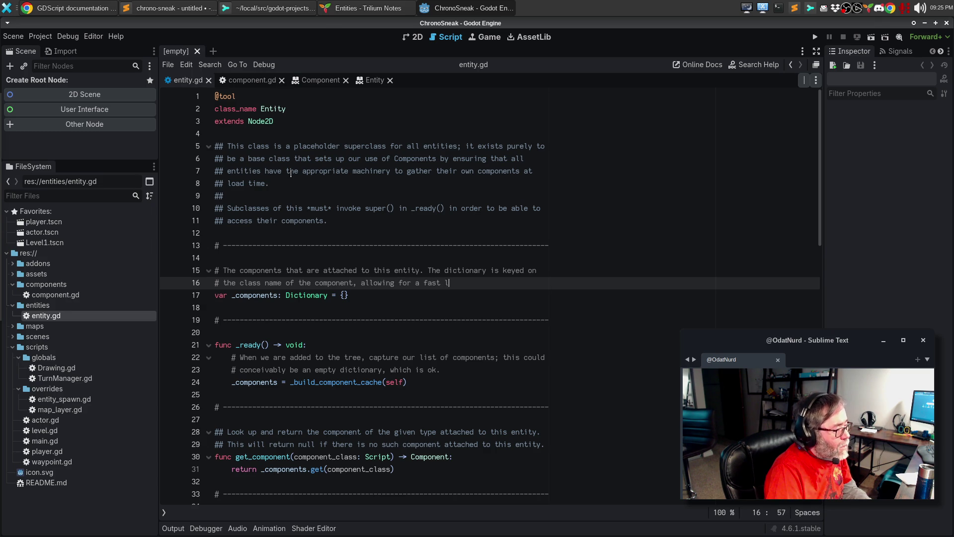
pyautogui.write('kup of ')
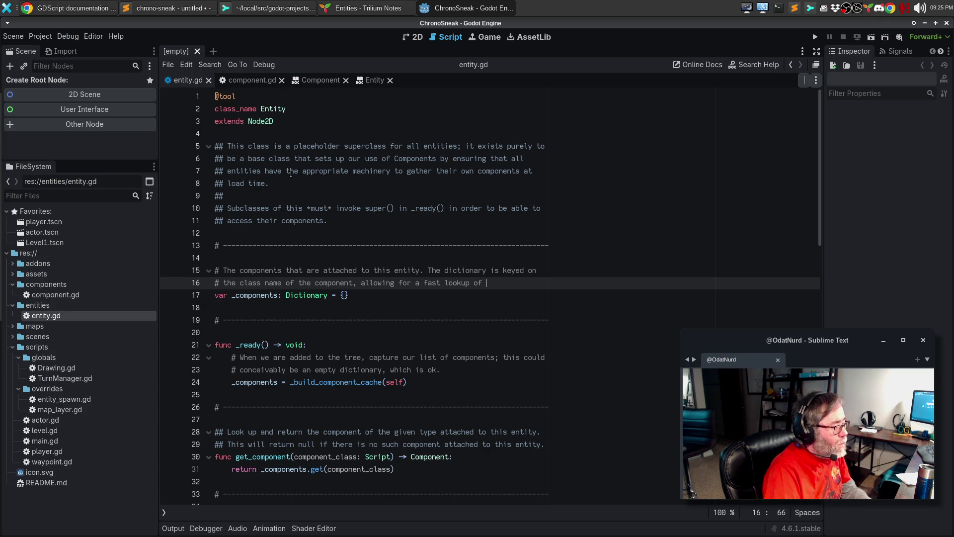
pyautogui.write('attached # compo')
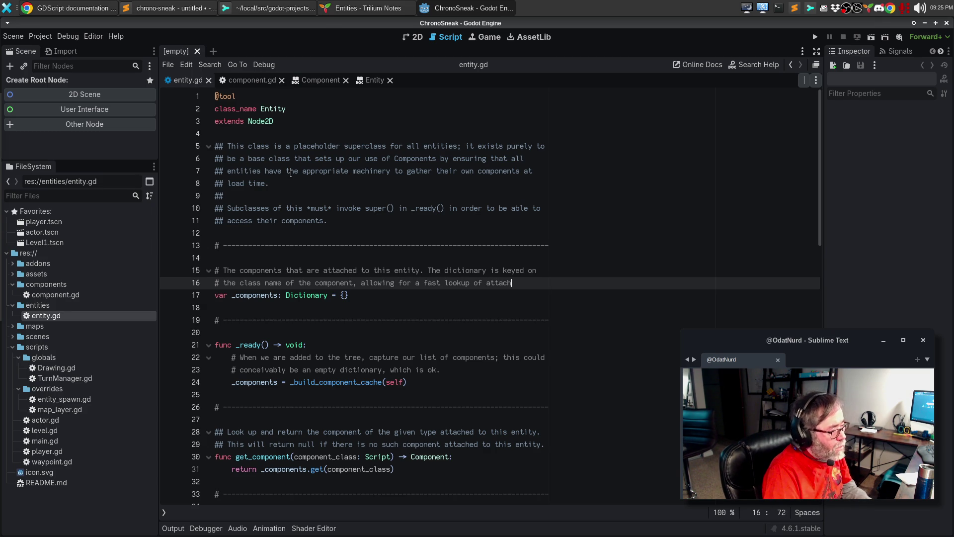
pyautogui.write('nents.')
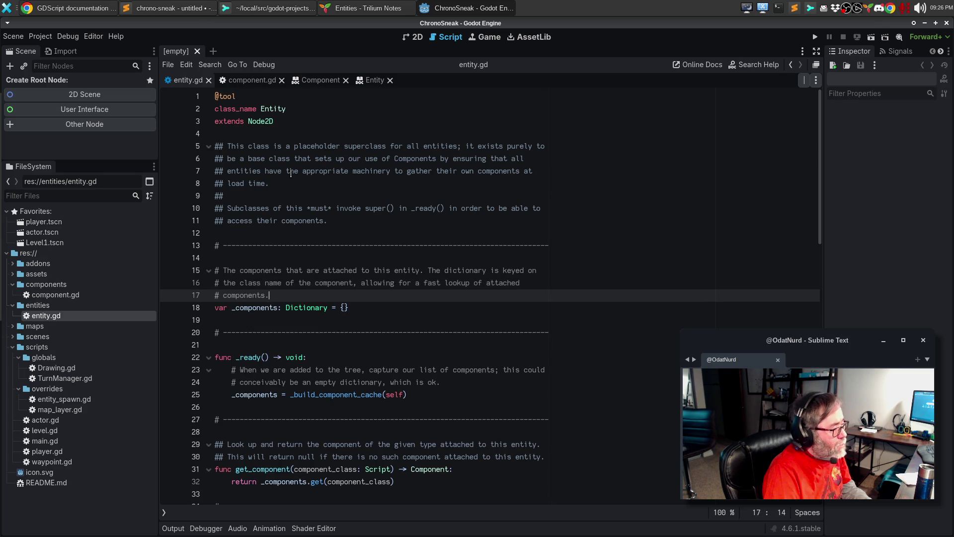
# Add lines saying only one component of each type can be attached, so it's not an ambiguous lookup.
pyautogui.press('Return')
pyautogui.write('# The')
pyautogui.press('BackSpace')
pyautogui.press('BackSpace')
pyautogui.press('BackSpace')
pyautogui.press('Return')
pyautogui.write('# The compone')
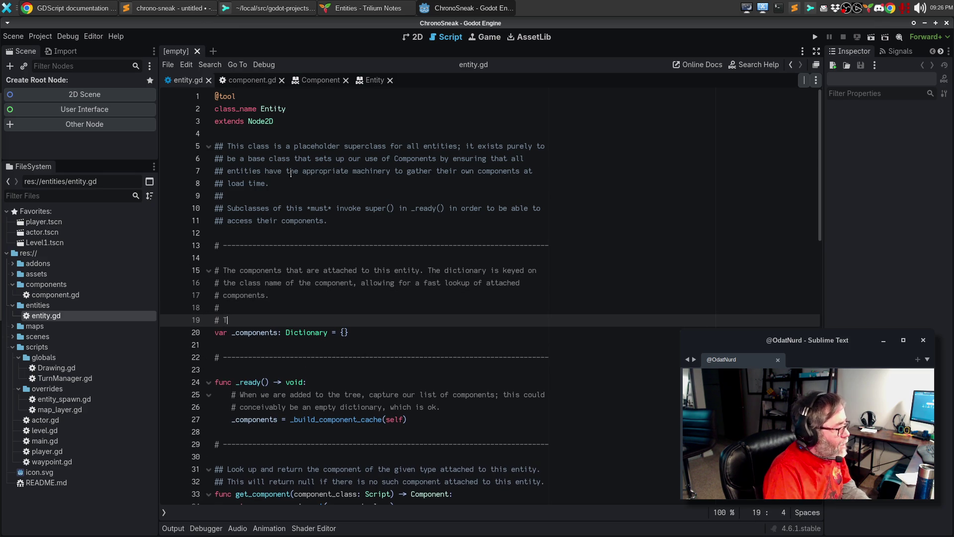
pyautogui.write('nt mechanism cur')
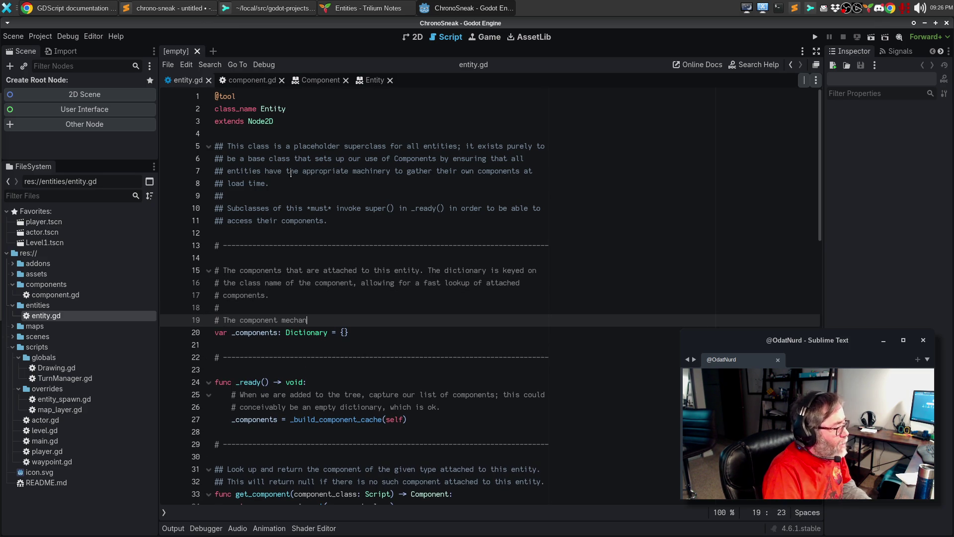
pyautogui.write('rently assumes that on')
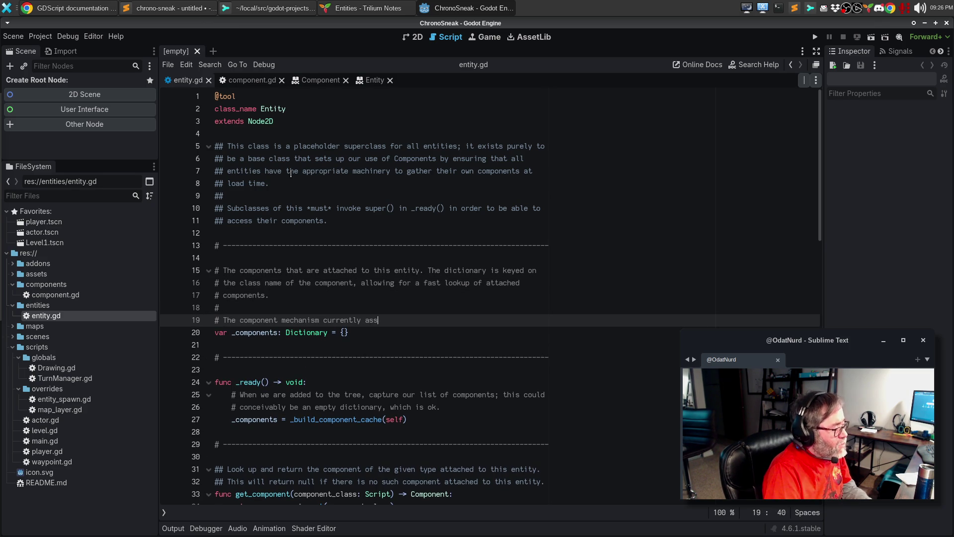
pyautogui.write('ly one of each type of')
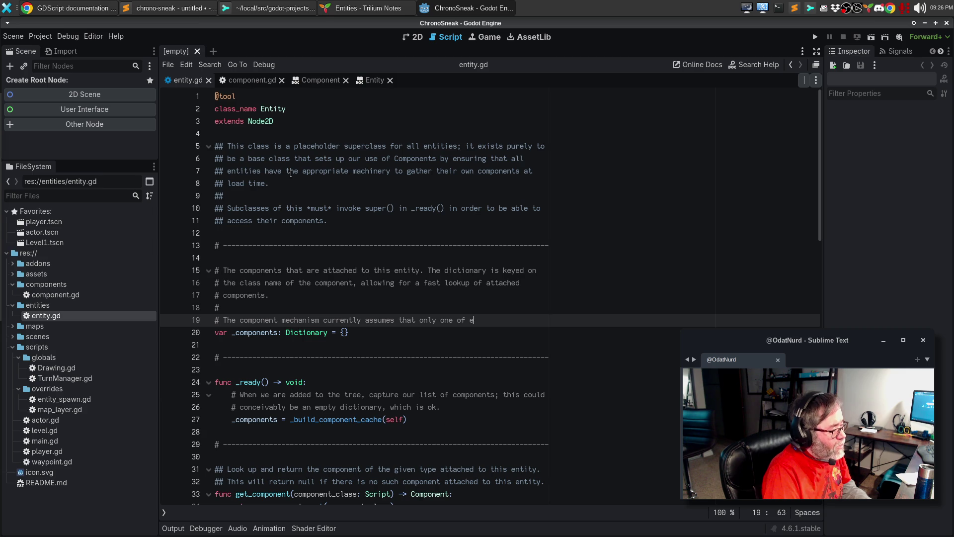
pyautogui.write(' component')
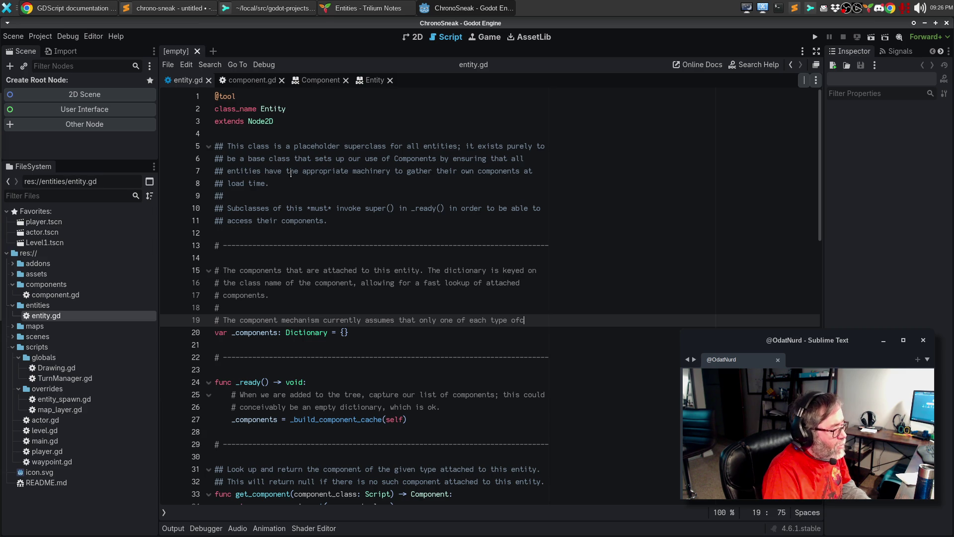
pyautogui.press('Return')
pyautogui.write('# can be ')
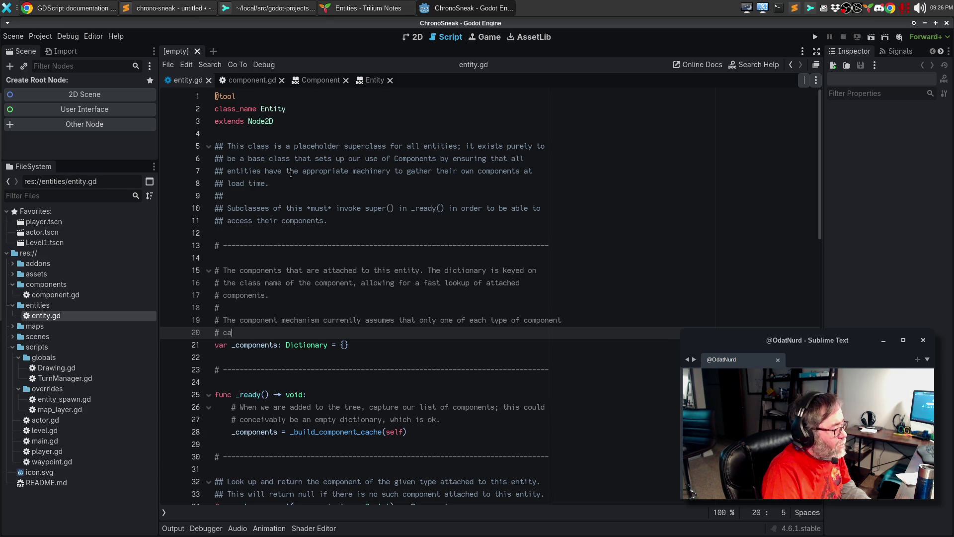
pyautogui.write('attached at any on')
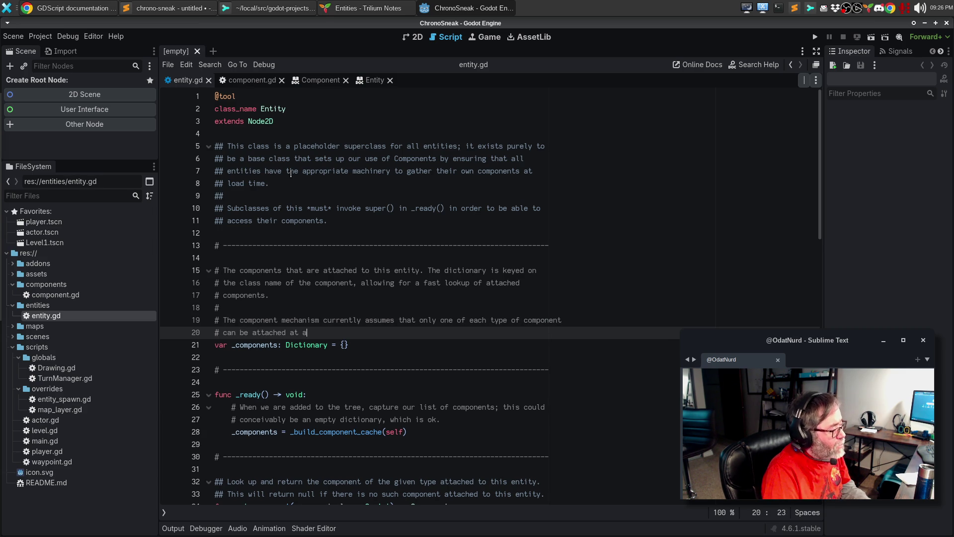
pyautogui.write('e time, so this is not aob')
pyautogui.hotkey('ctrl', 'BackSpace')
pyautogui.hotkey('ctrl', 'BackSpace')
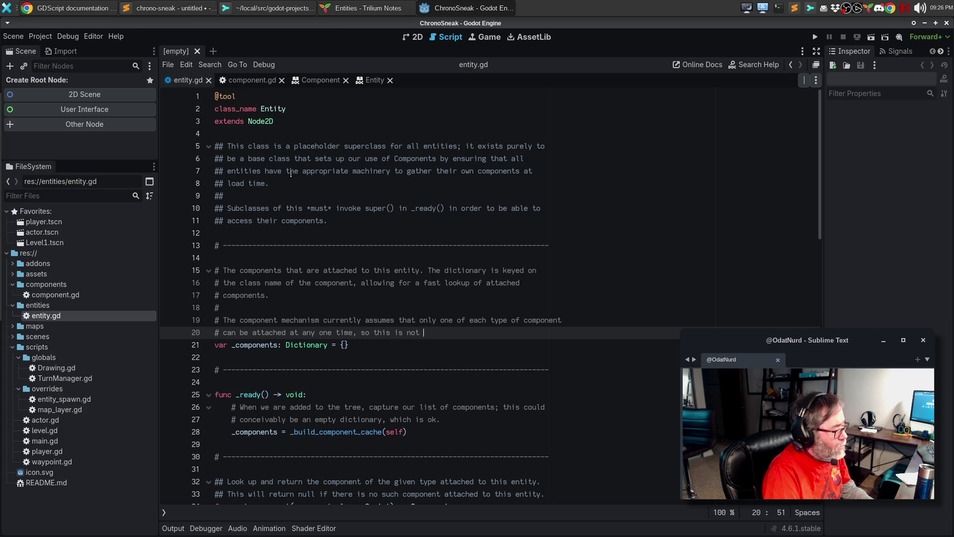
pyautogui.write('not an ambiguous look')
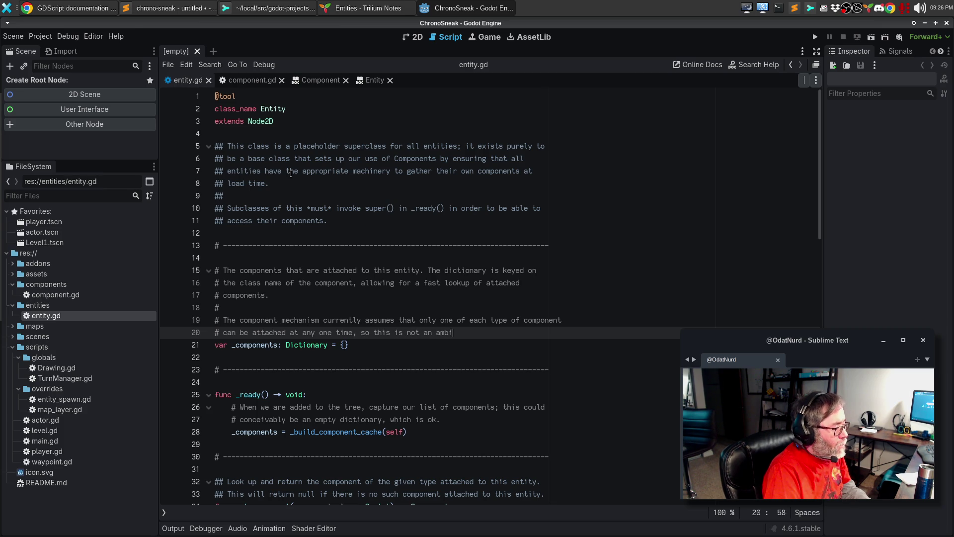
pyautogui.write('uip.')
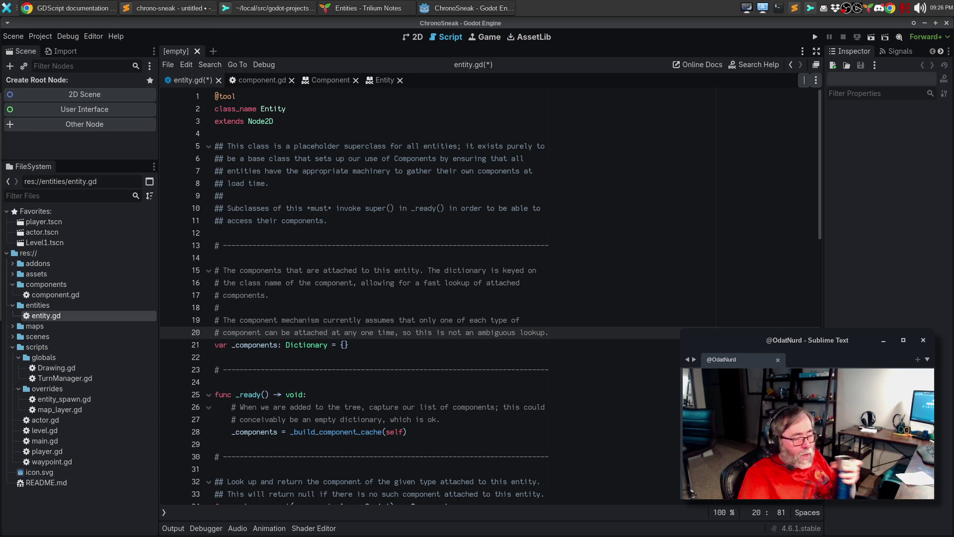
pyautogui.click(399, 377)
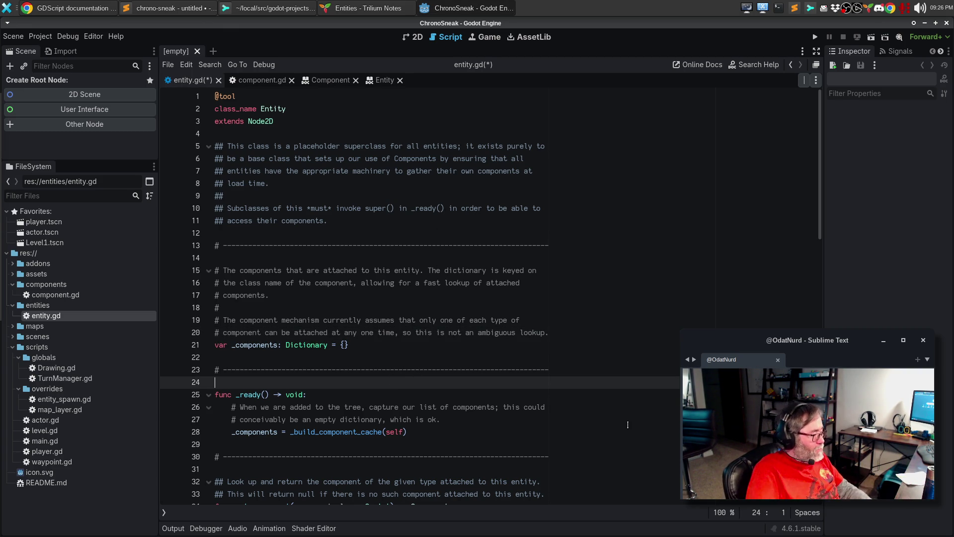
# Move the two _ready comment lines above func _ready and unindent them.
pyautogui.press('Down')
pyautogui.press('Down')
pyautogui.press('Home')
pyautogui.press('pagedown')
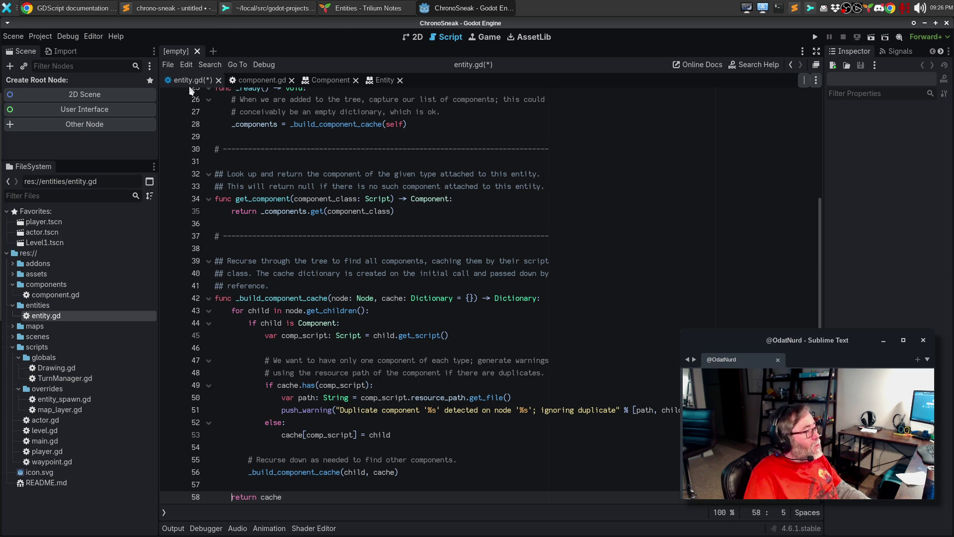
pyautogui.scroll(7, 484, 397)
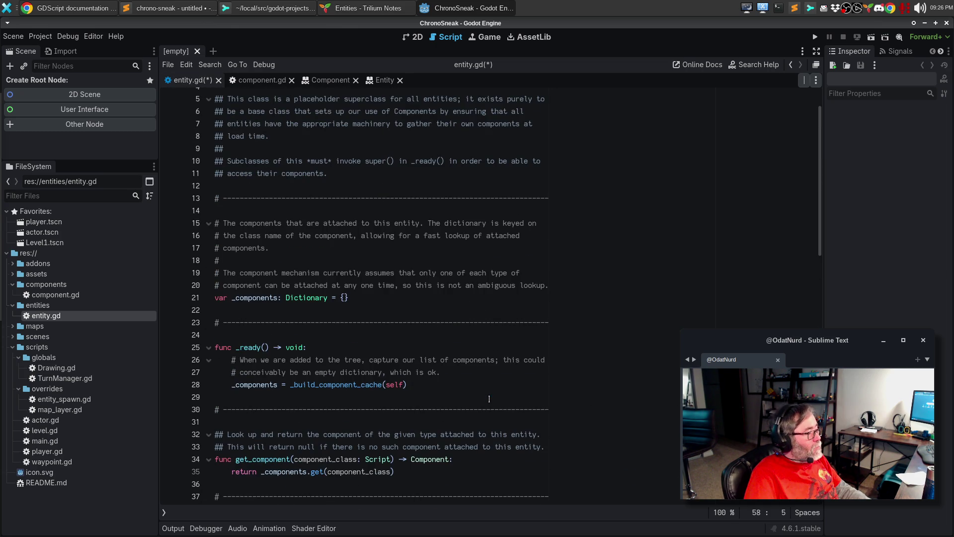
pyautogui.click(423, 372)
pyautogui.press('Up')
pyautogui.press('Home')
pyautogui.hotkey('shift', 'Down')
pyautogui.hotkey('shift', 'Down')
pyautogui.hotkey('alt', 'Up')
pyautogui.hotkey('shift', 'Tab')
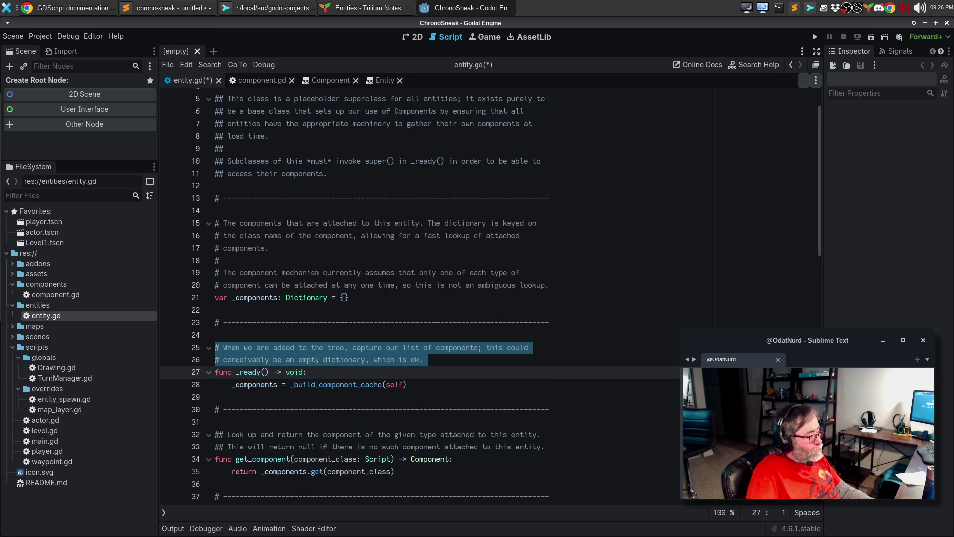
pyautogui.press('Up')
pyautogui.press('Up')
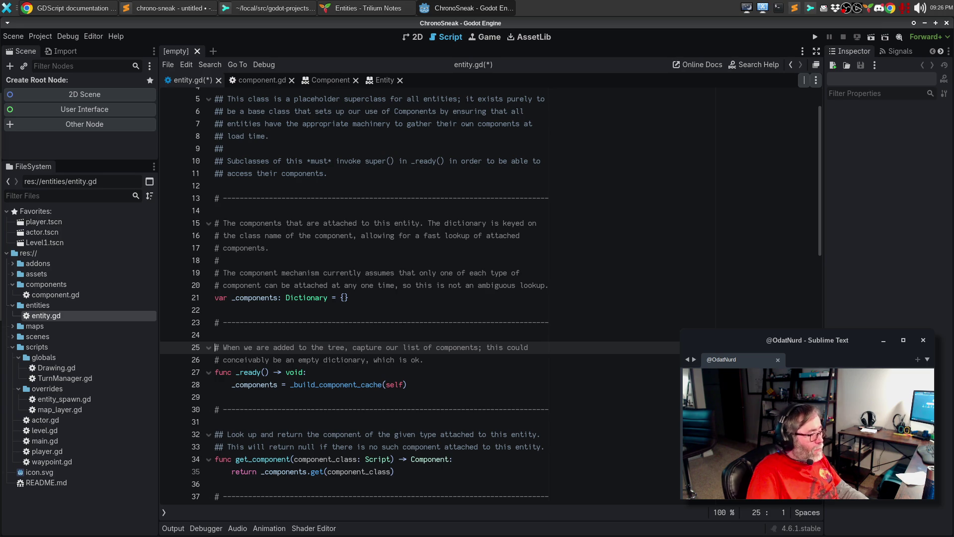
pyautogui.write('q')
pyautogui.click(423, 359)
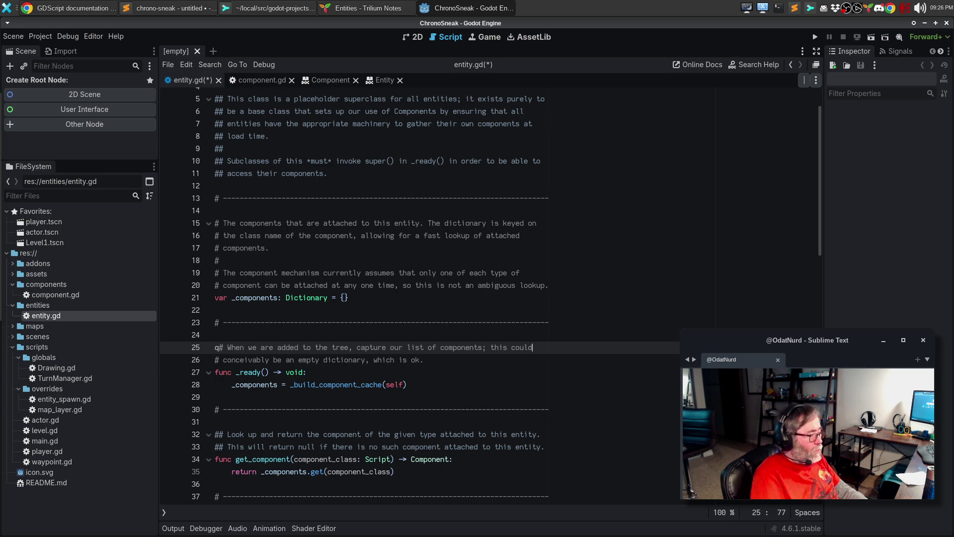
pyautogui.hotkey('ctrl', 'z')
pyautogui.press('Down')
pyautogui.press('End')
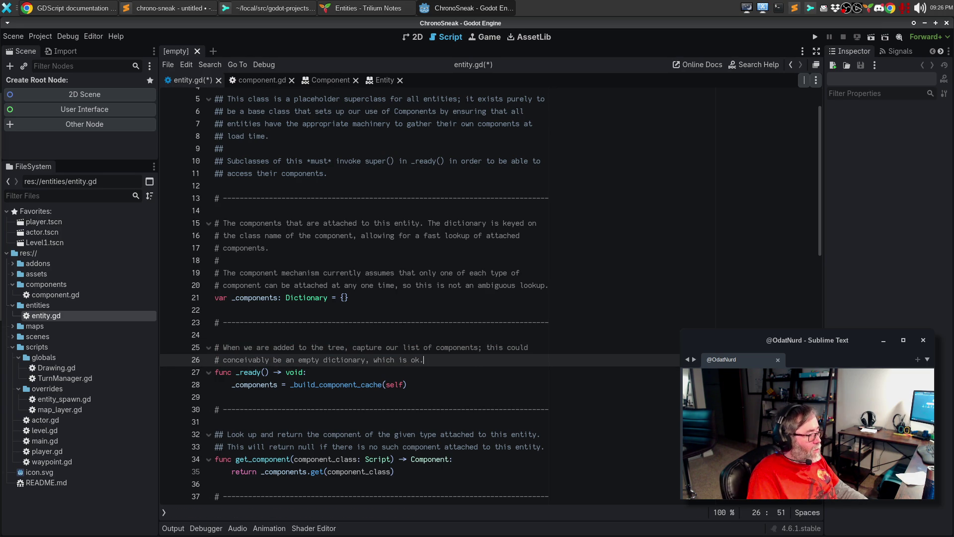
# Add a comment that subclasses defining _ready() must invoke super() there or can't look up their components.
pyautogui.press('Return')
pyautogui.write('#')
pyautogui.press('Return')
pyautogui.write('# It')
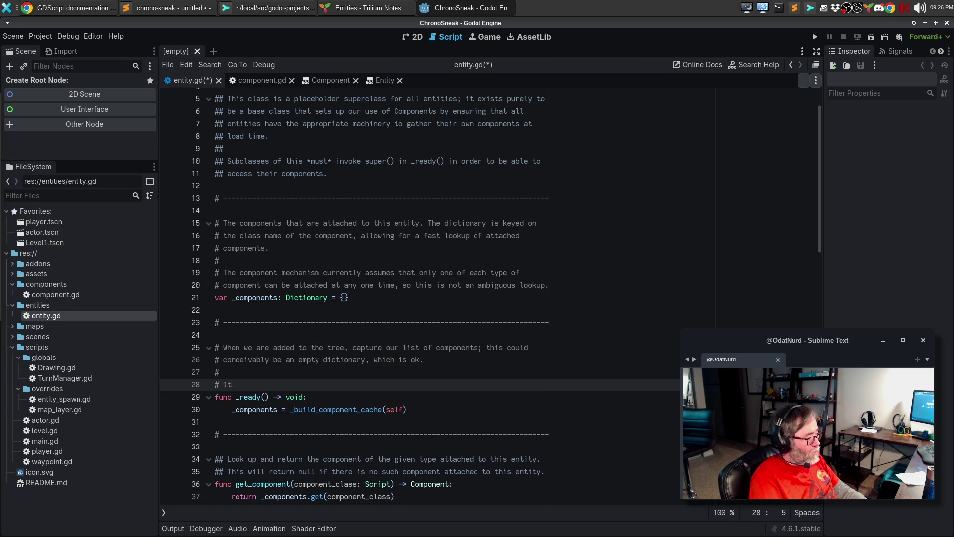
pyautogui.write('al')
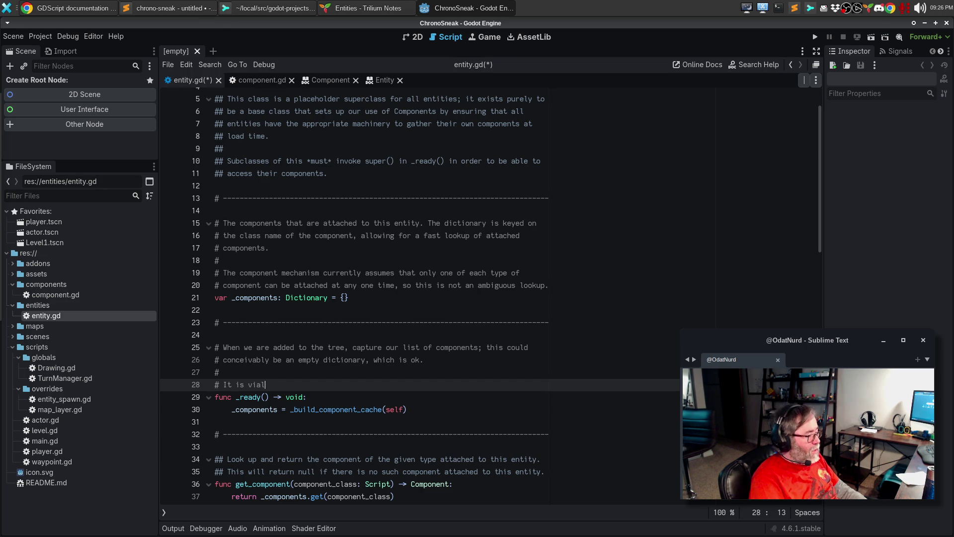
pyautogui.write('ally important t')
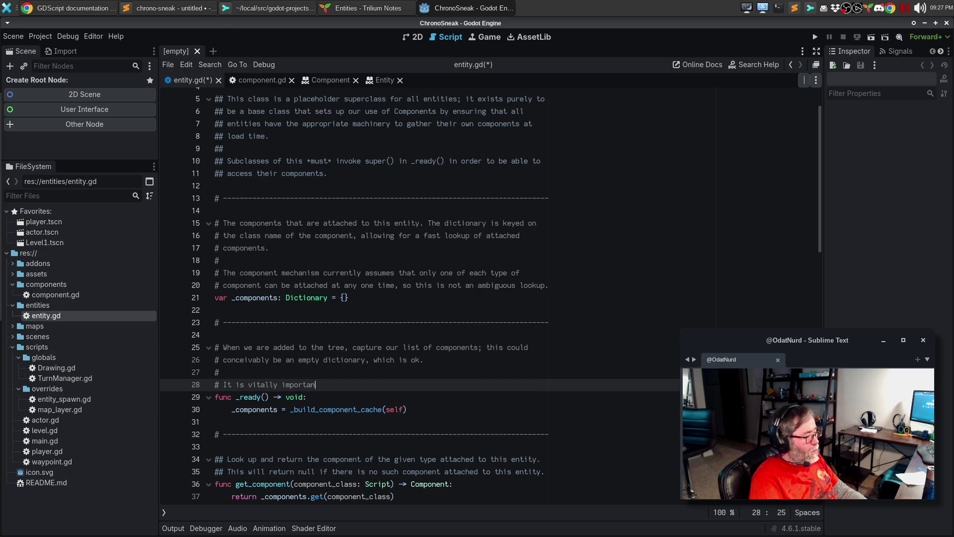
pyautogui.write('hat all subclasses invoke suope')
pyautogui.press('BackSpace')
pyautogui.press('BackSpace')
pyautogui.press('BackSpace')
pyautogui.write('per() in their _ready(')
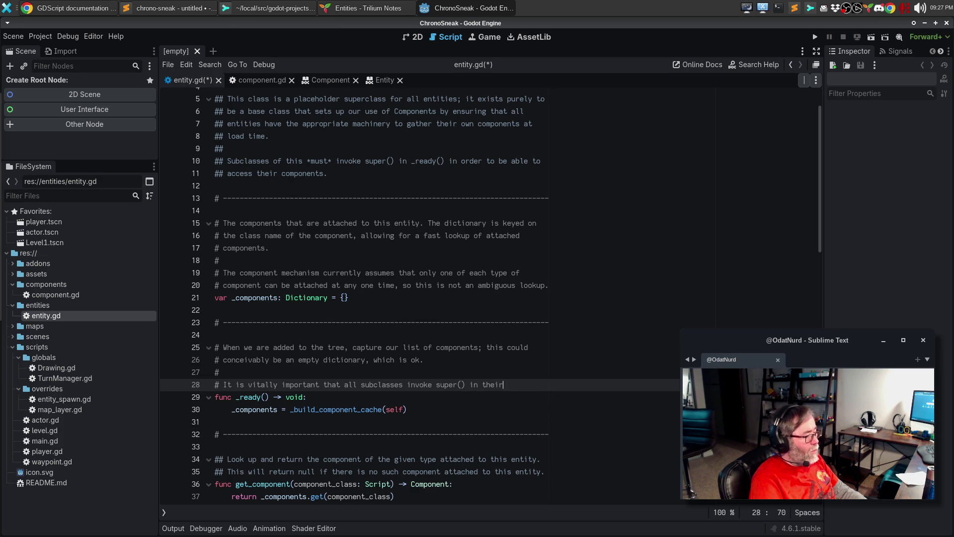
pyautogui.write(')')
pyautogui.press('Return')
pyautogui.write('# should')
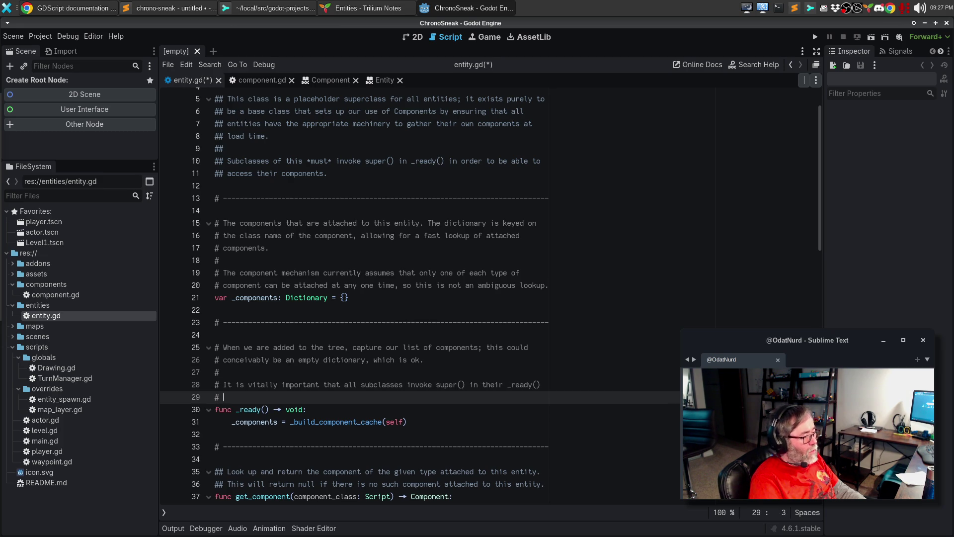
pyautogui.write(' they define one, or ')
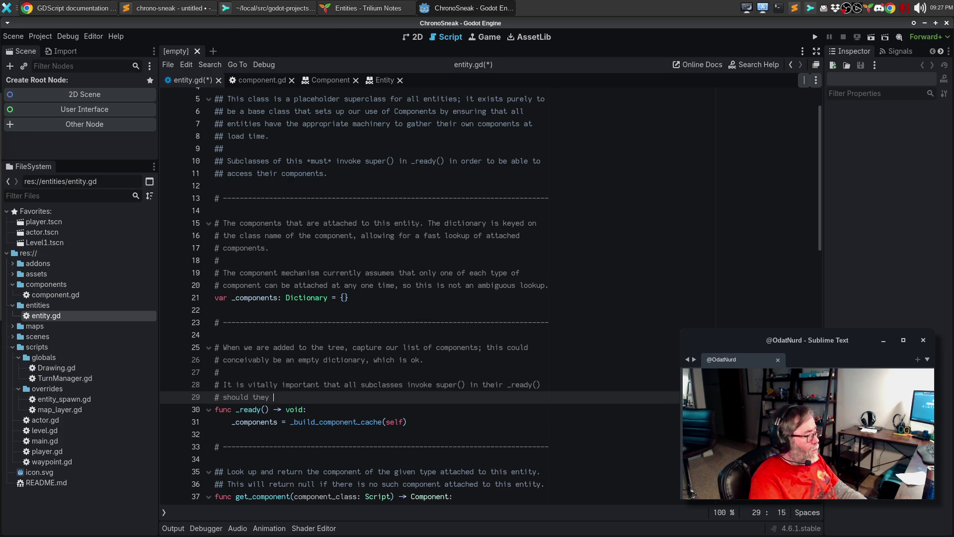
pyautogui.write('they will ')
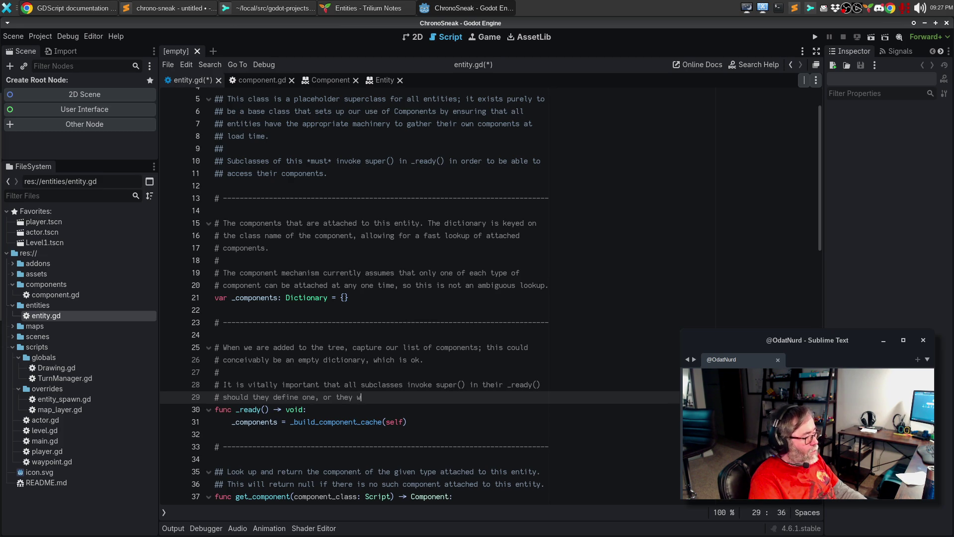
pyautogui.write('not be able to loo')
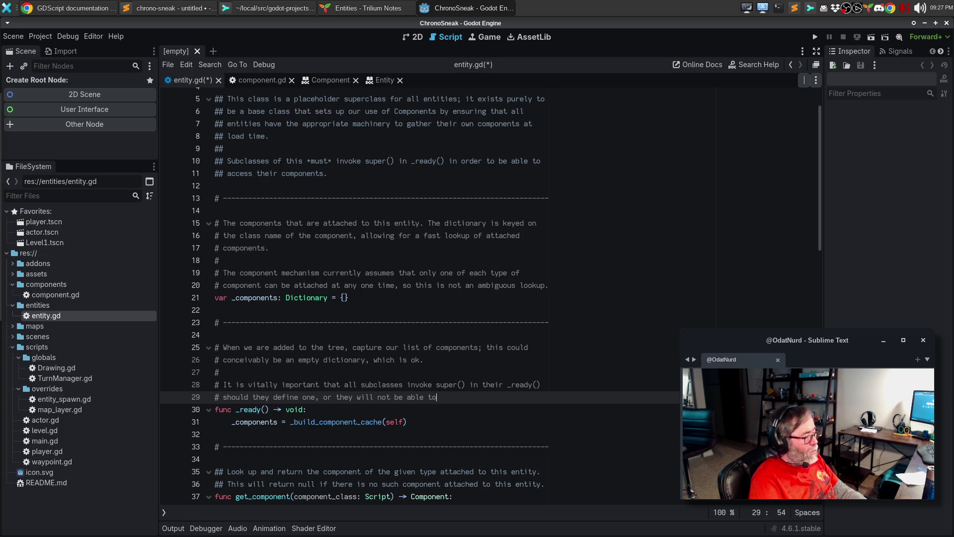
pyautogui.write('k up their componen')
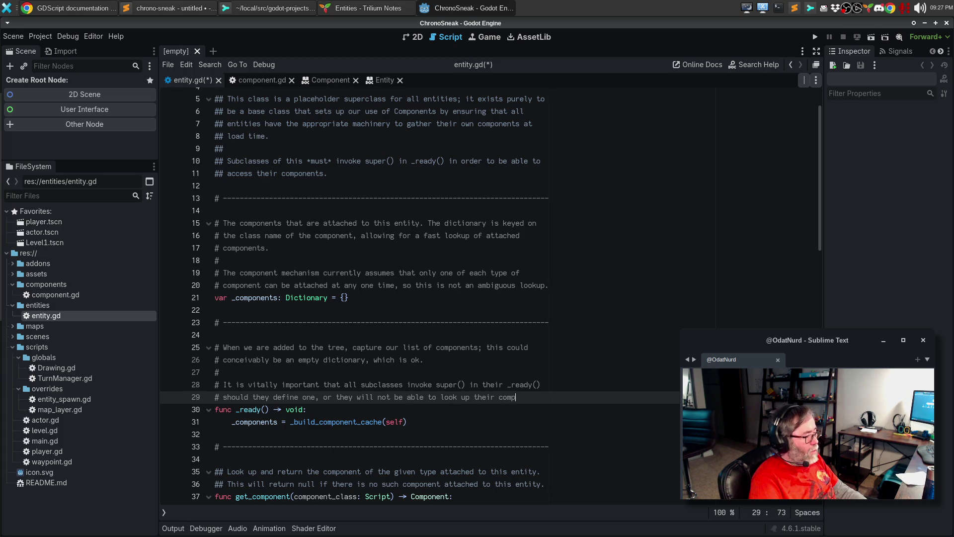
pyautogui.write('ts.')
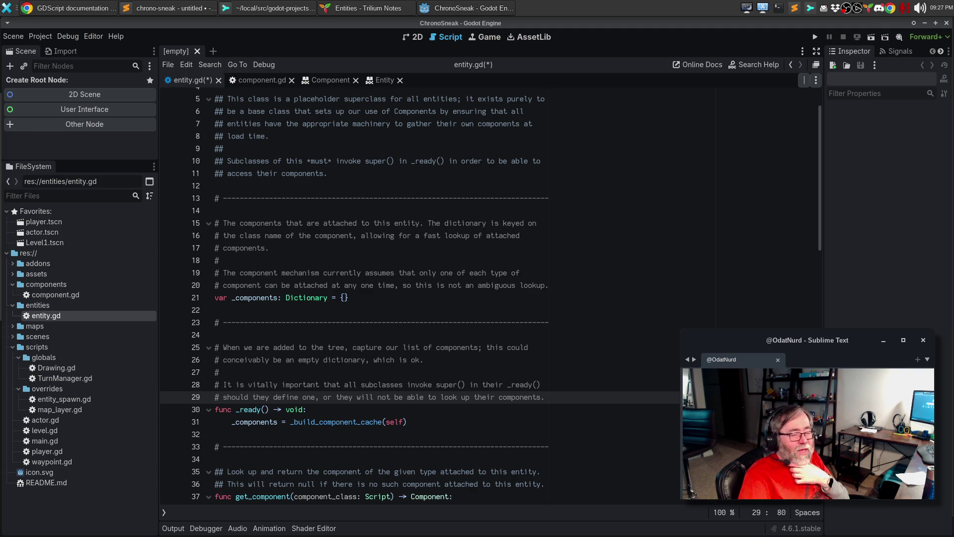
pyautogui.scroll(-3, 339, 344)
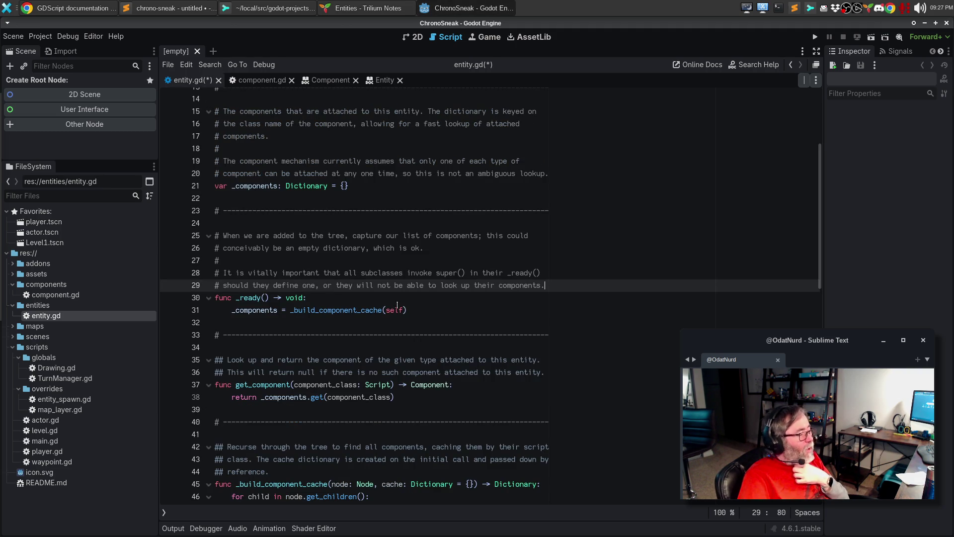
pyautogui.click(309, 348)
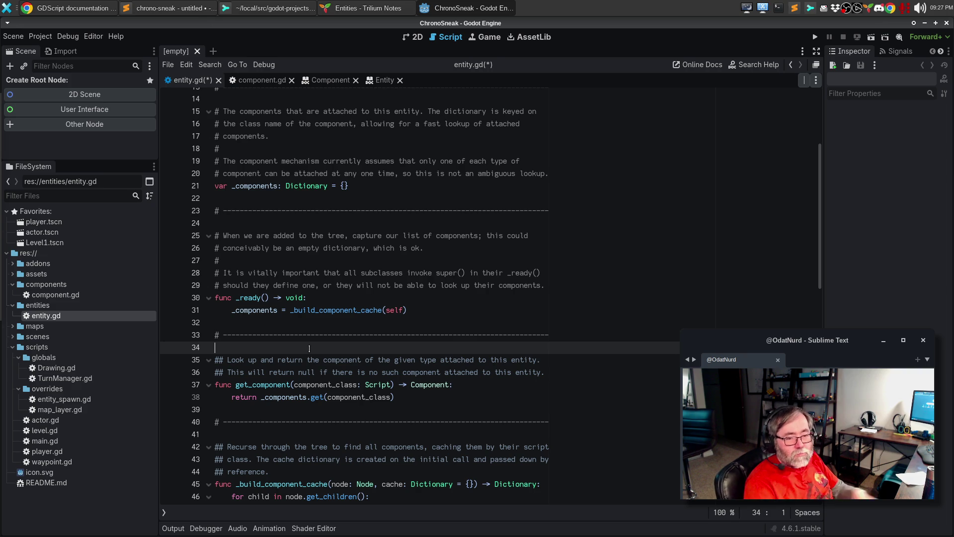